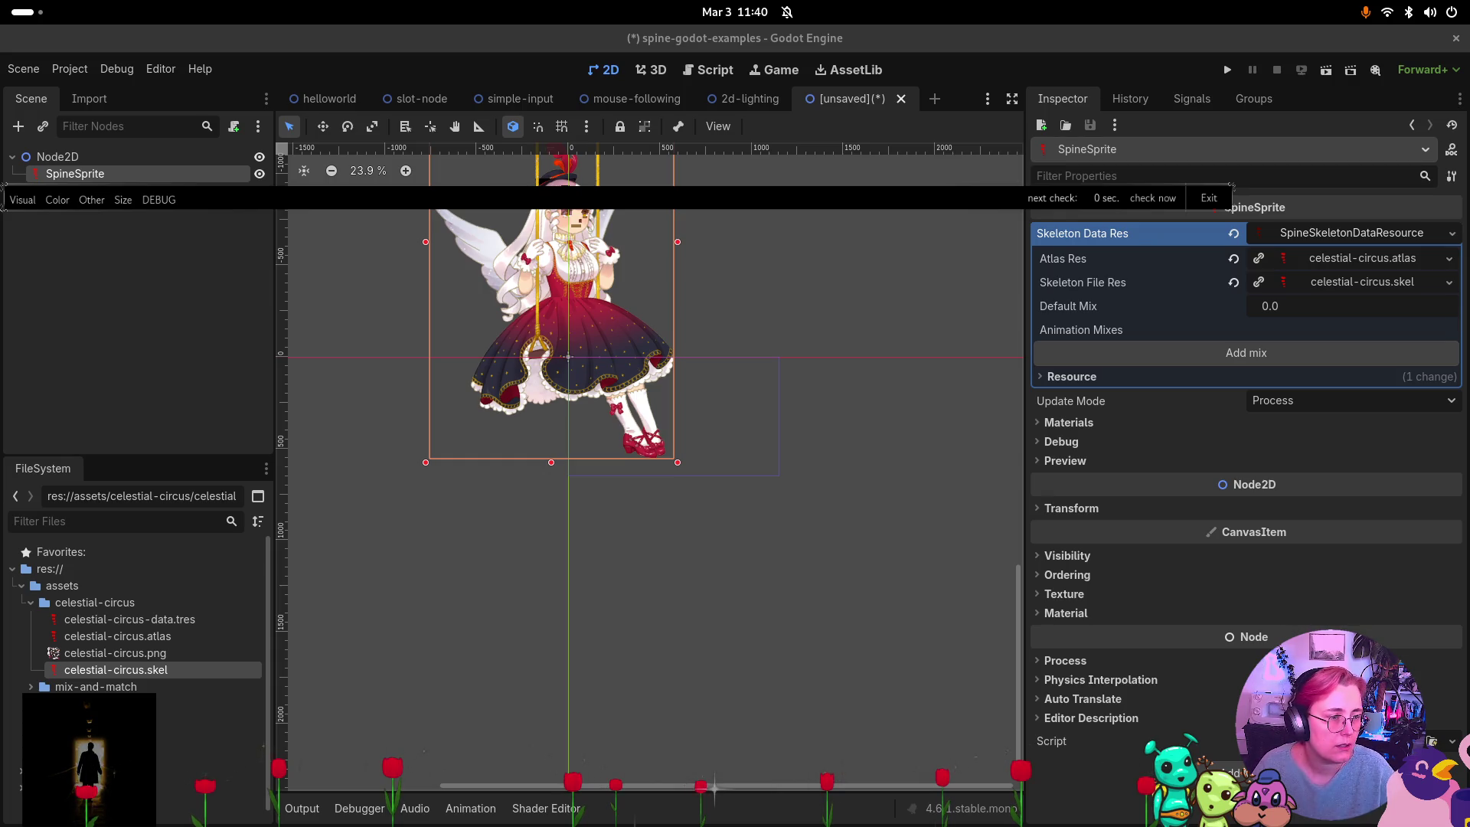
Scroll around the Godot editor, then toggle the Activities overview and return to Godot.
{"action": "scroll", "coordinate": [765, 364], "scroll_direction": "down", "scroll_amount": 1}
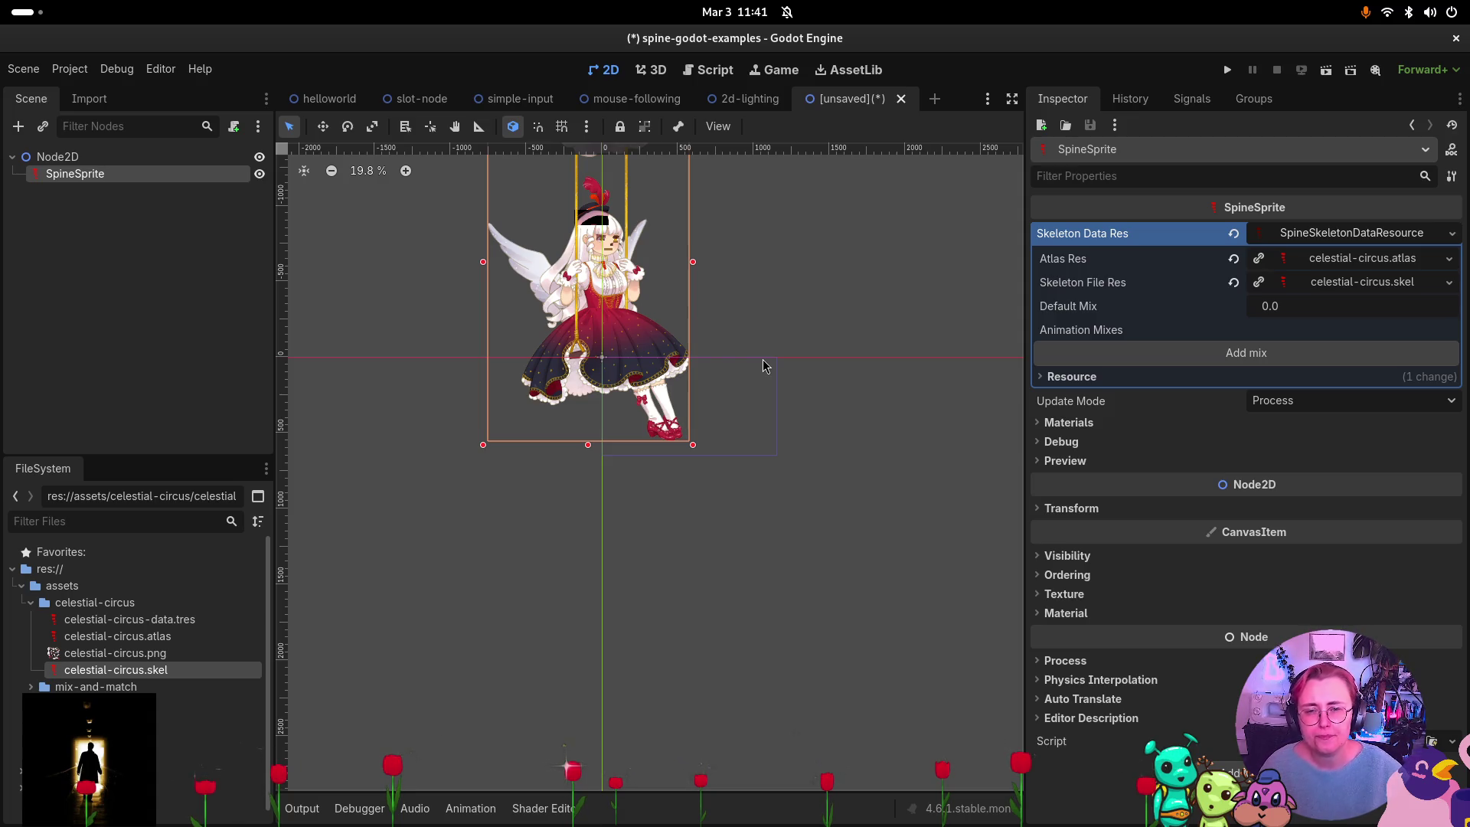
{"action": "scroll", "coordinate": [662, 238], "scroll_direction": "up", "scroll_amount": 5}
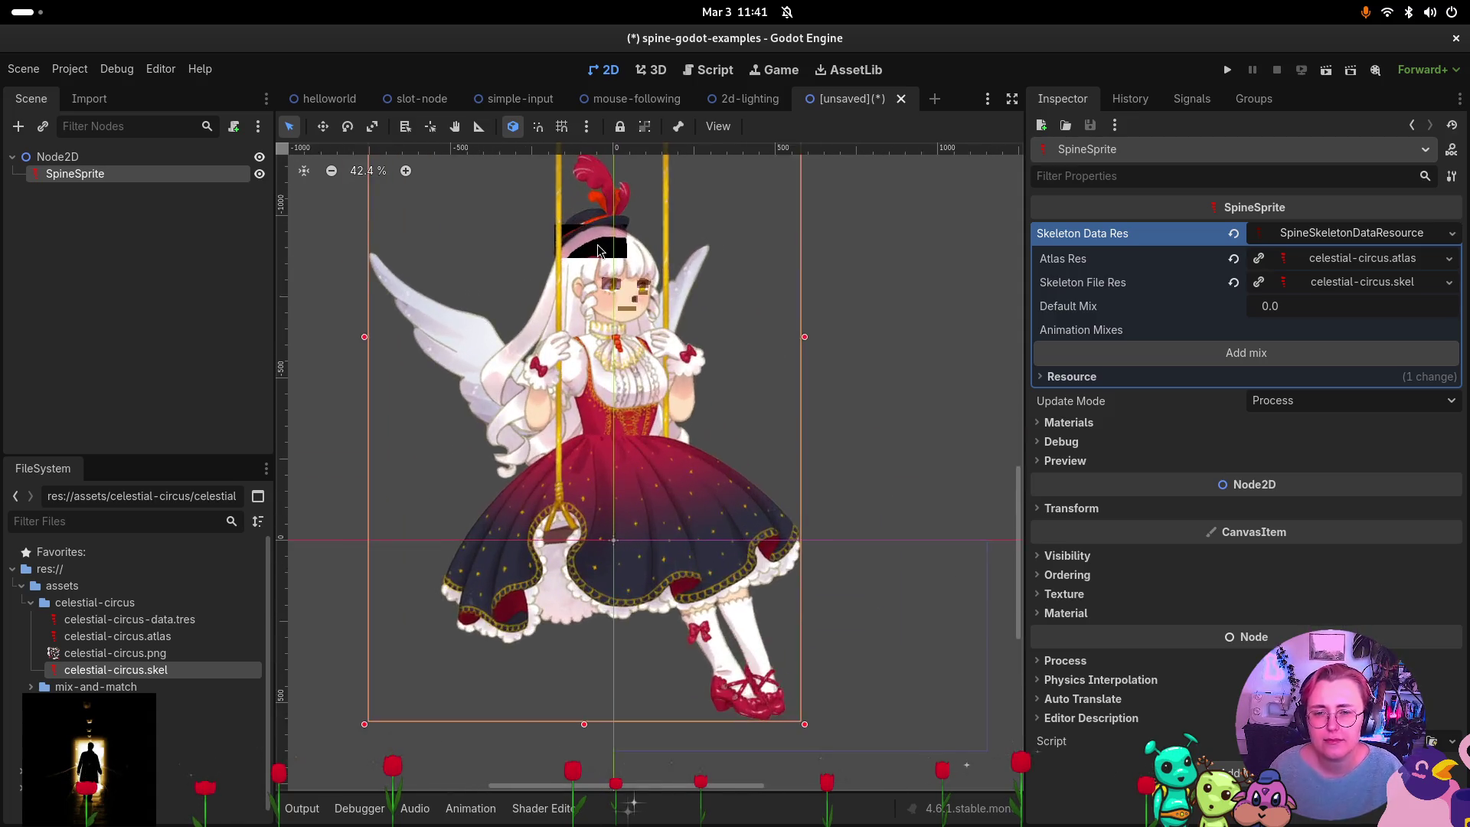
{"action": "scroll", "coordinate": [847, 350], "scroll_direction": "down", "scroll_amount": 3}
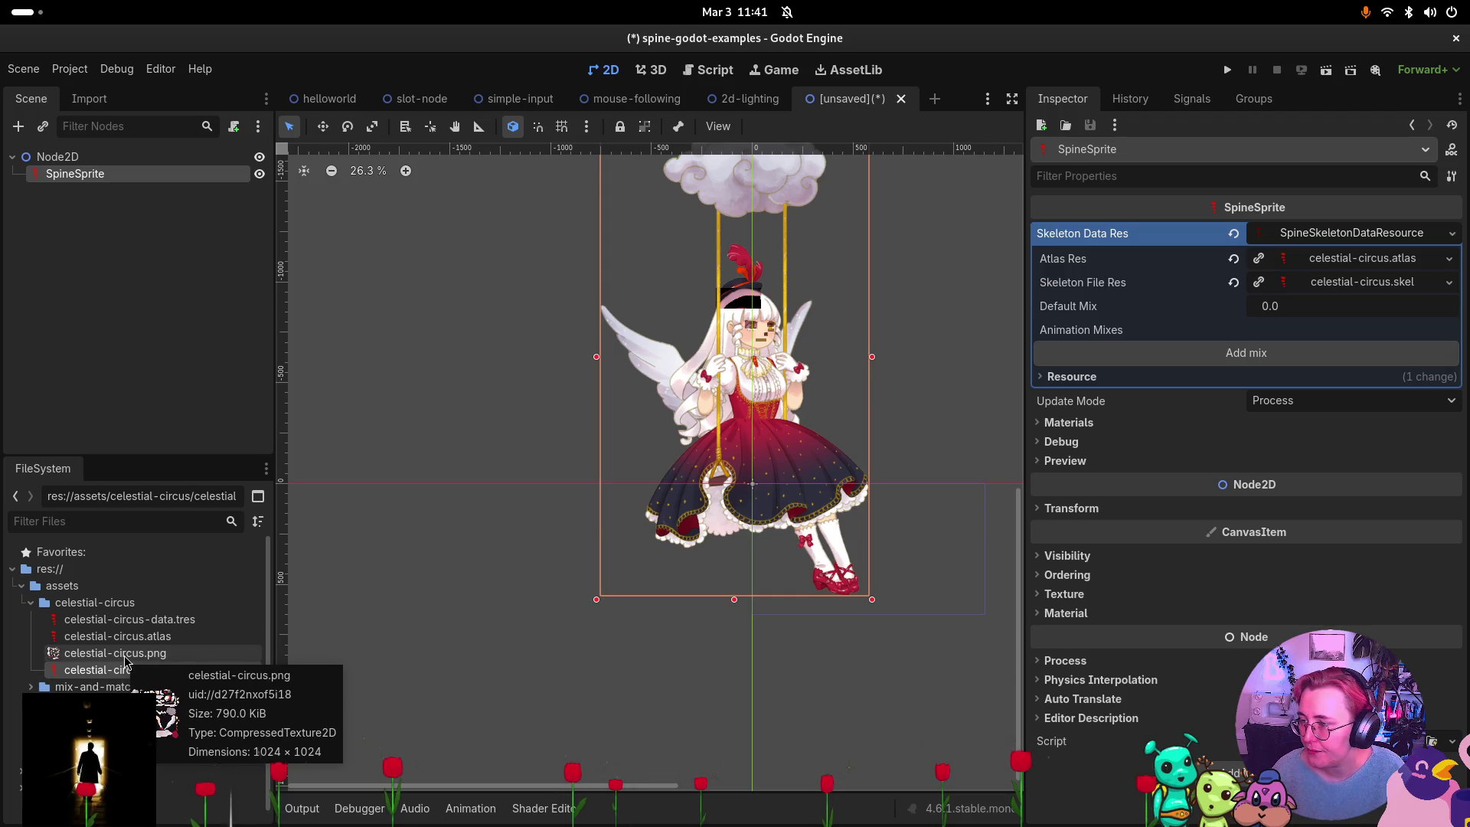
{"action": "scroll", "coordinate": [952, 396], "scroll_direction": "down", "scroll_amount": 1}
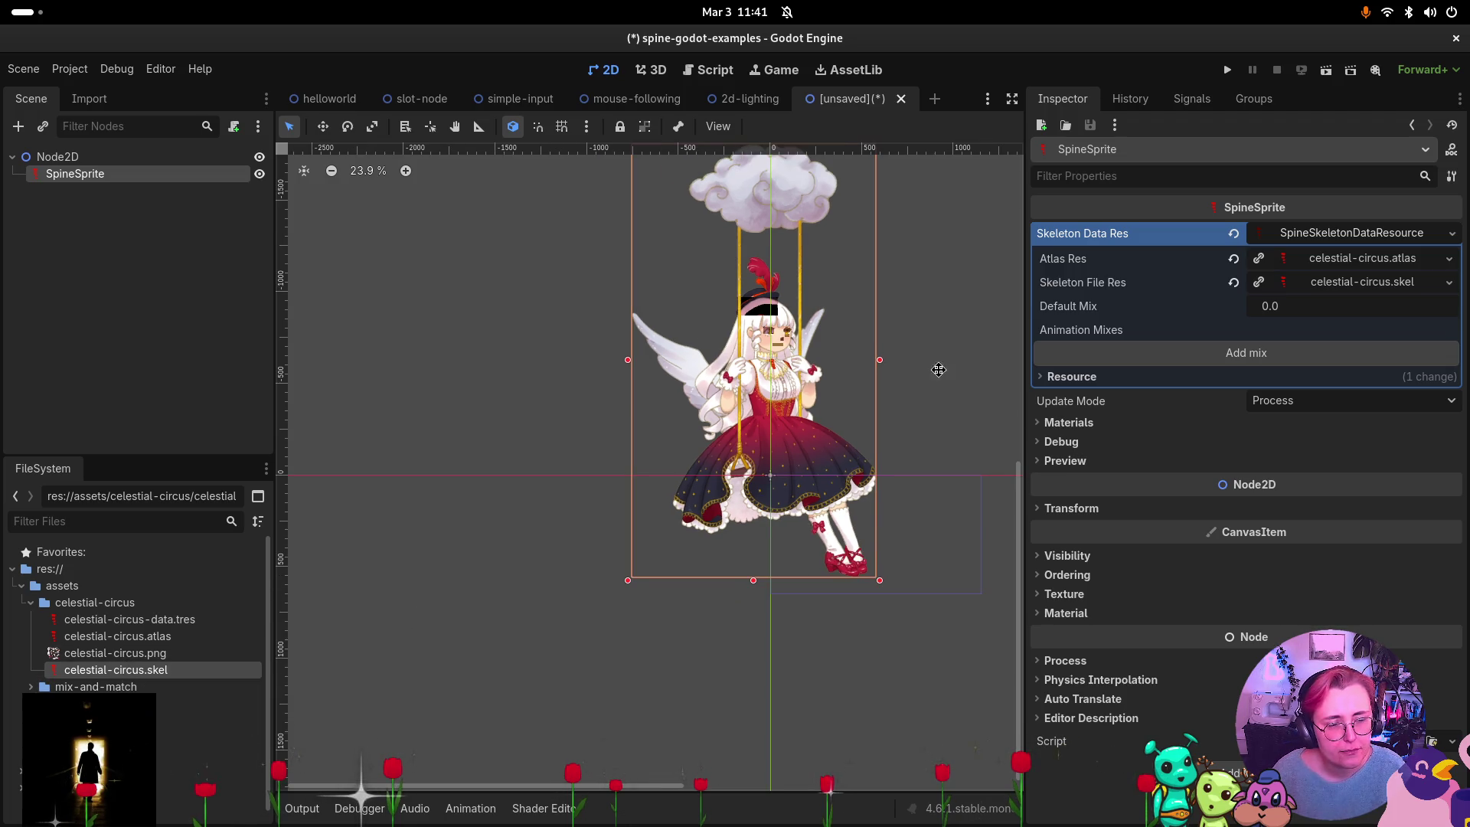
{"action": "scroll", "coordinate": [935, 367], "scroll_direction": "right", "scroll_amount": 3}
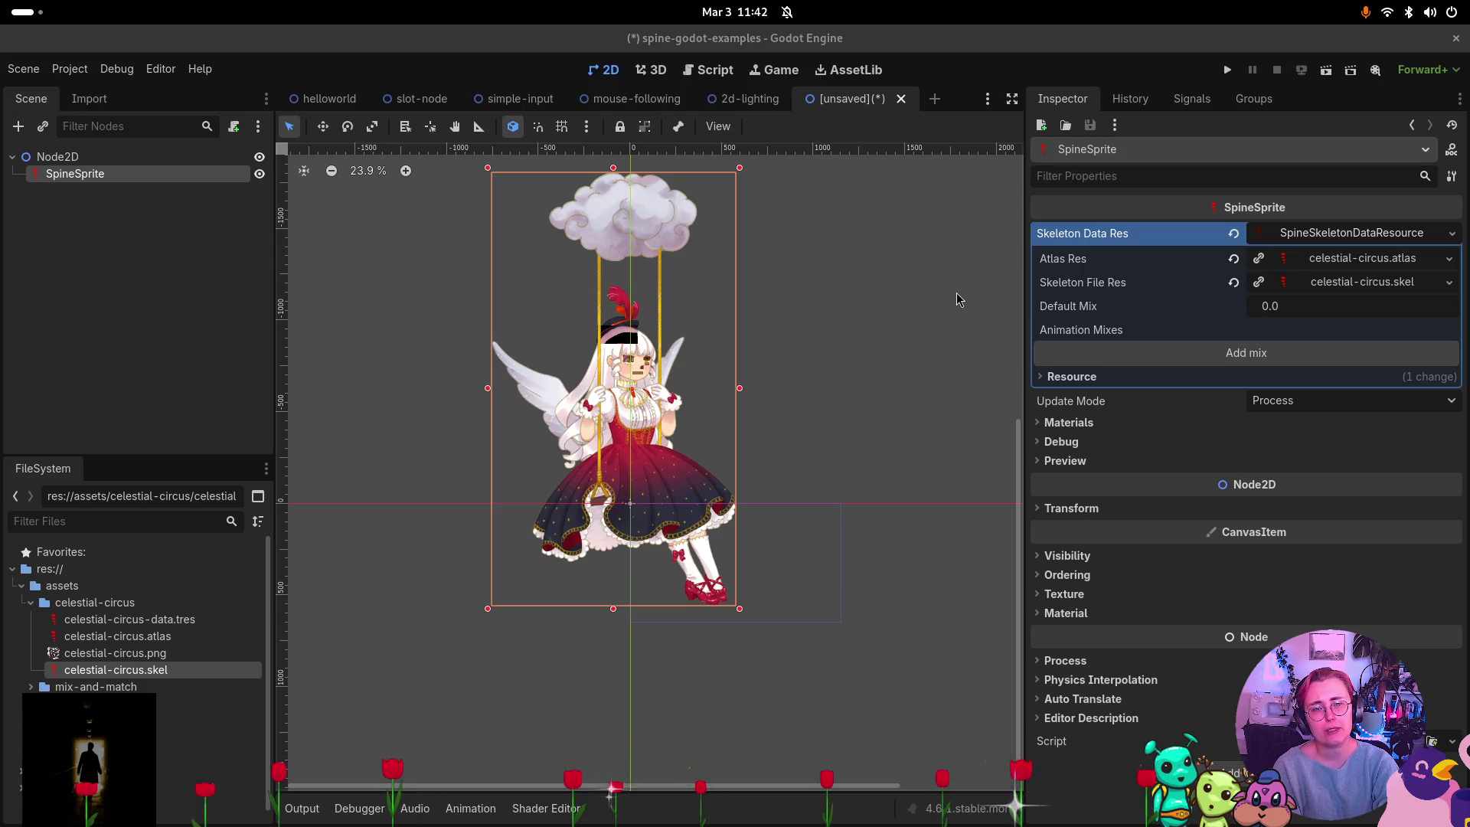
{"action": "key", "text": "super"}
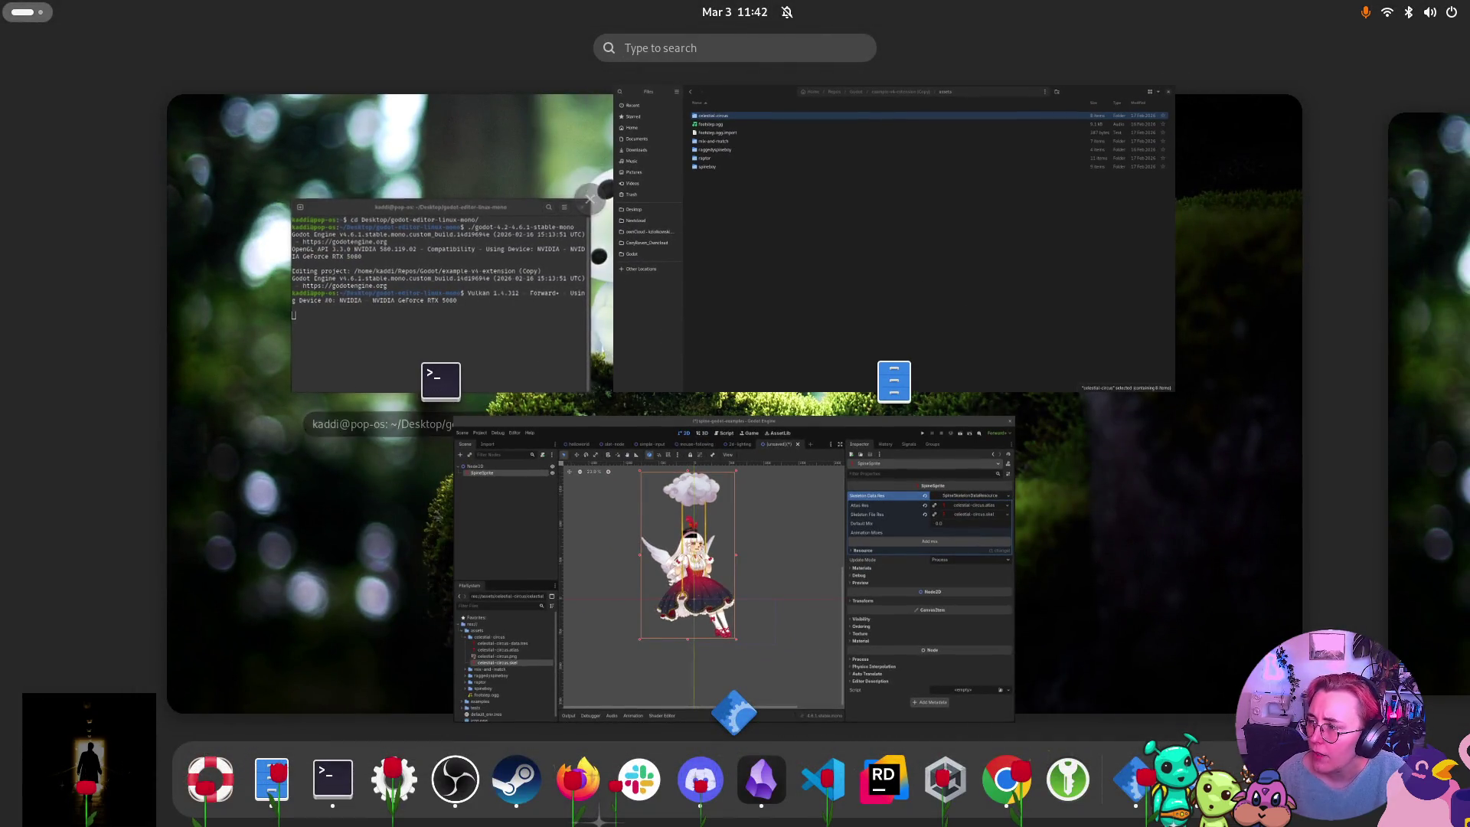
{"action": "key", "text": "super"}
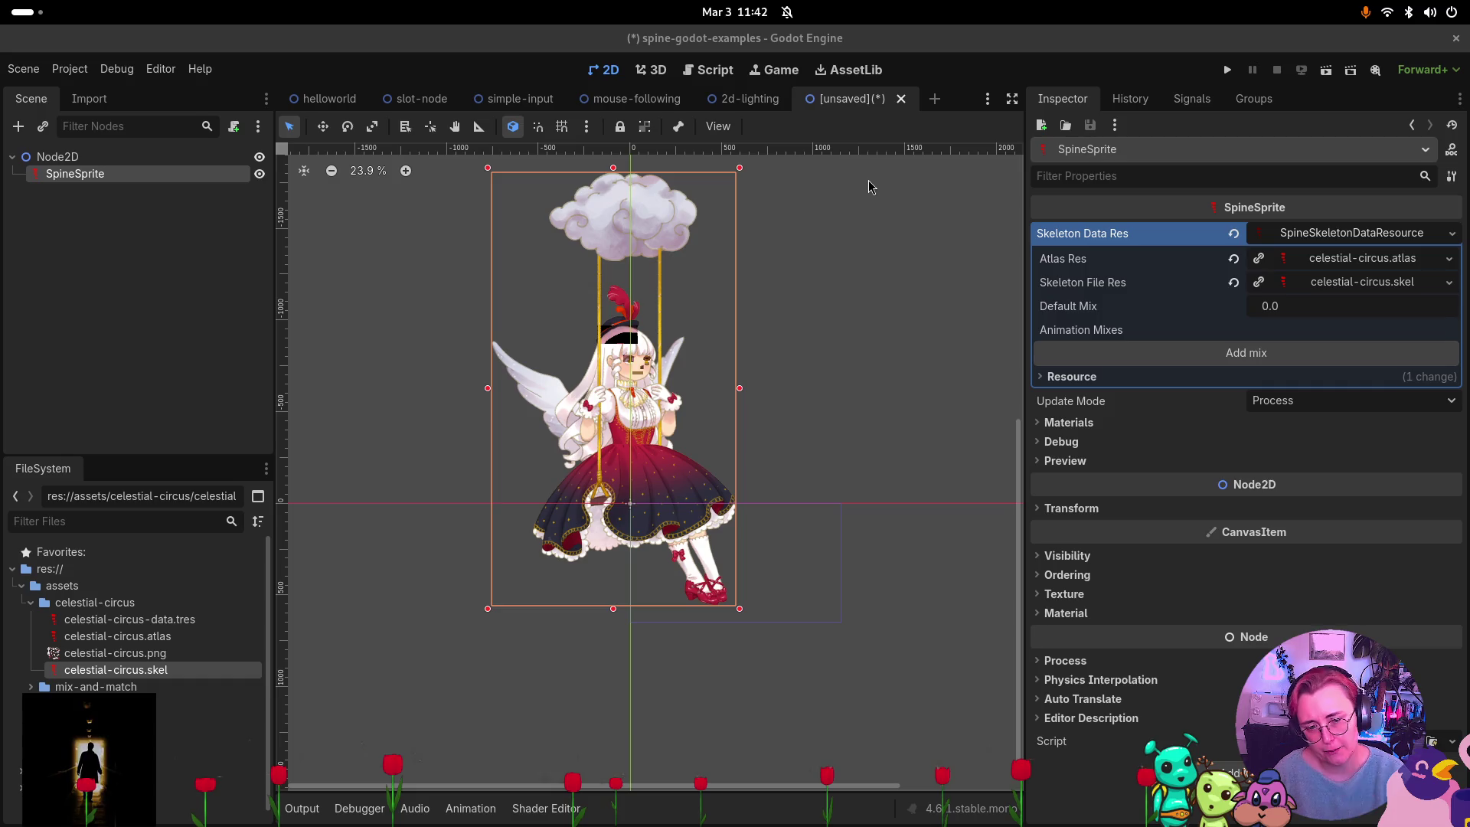
Bring Chrome's spine-godot Runtime Documentation page to the front.
{"action": "key", "text": "super"}
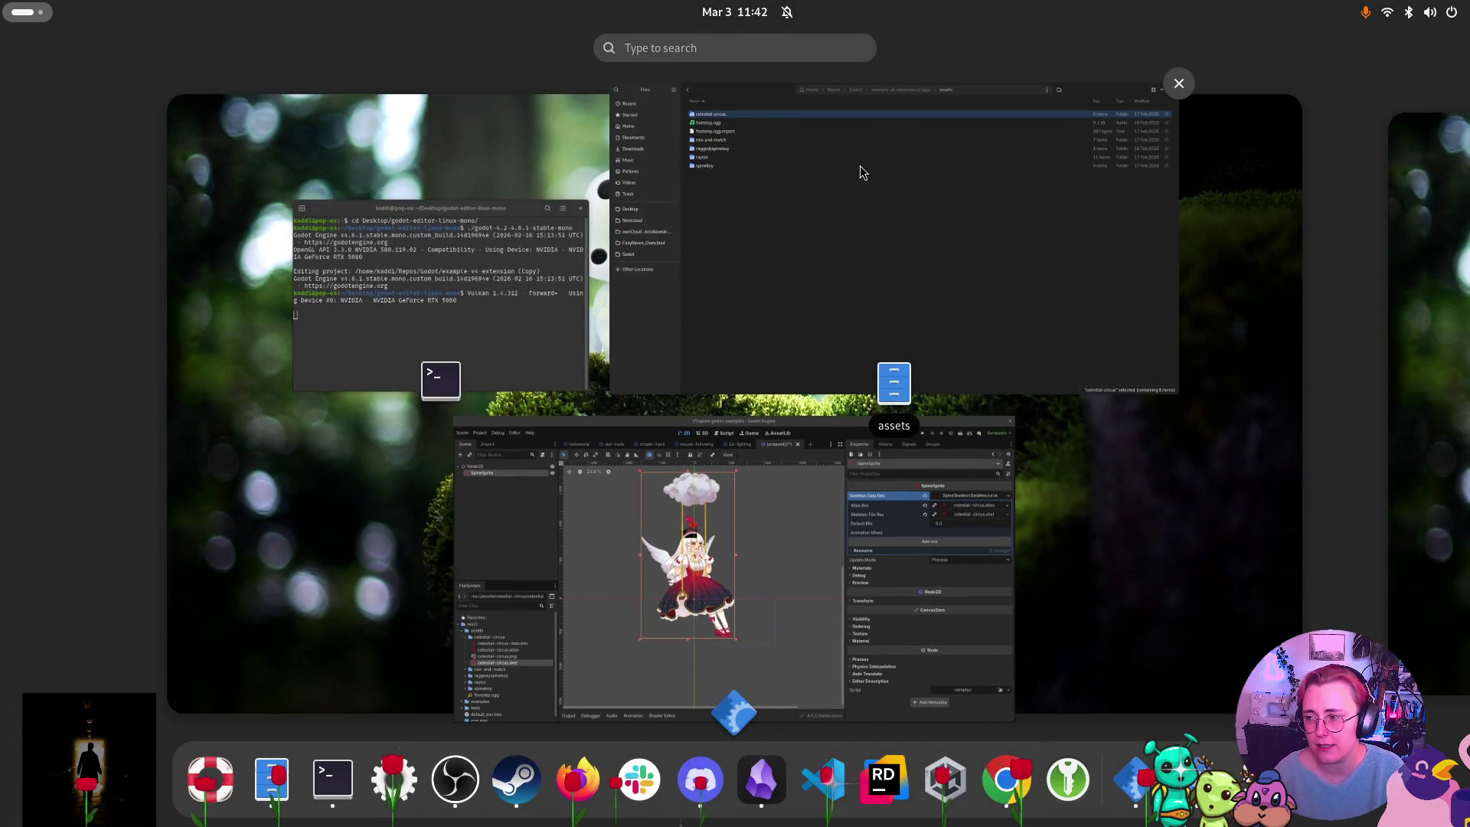
{"action": "key", "text": "Left"}
{"action": "key", "text": "Down"}
{"action": "key", "text": "Return"}
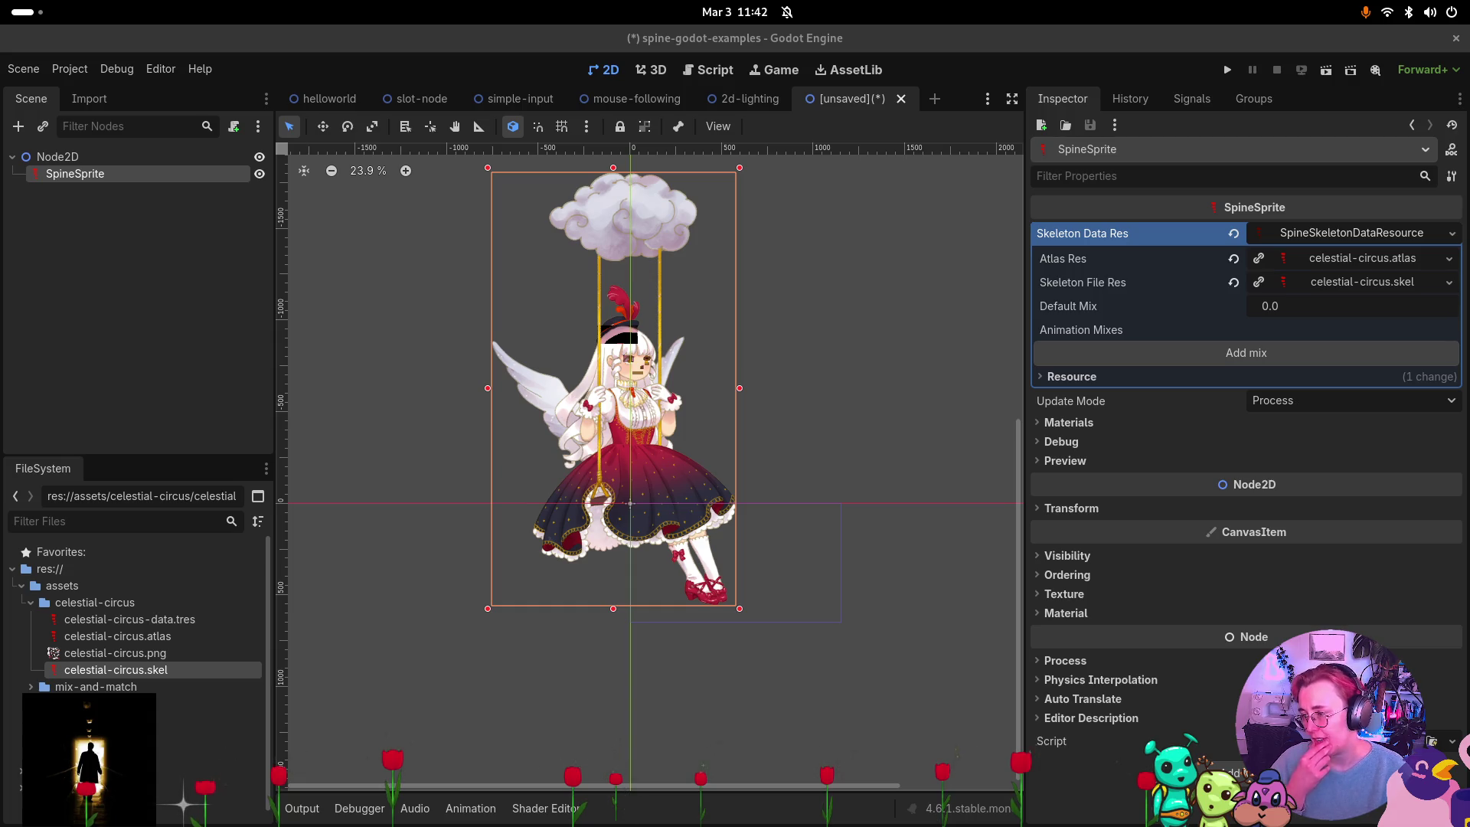
{"action": "key", "text": "alt+Tab"}
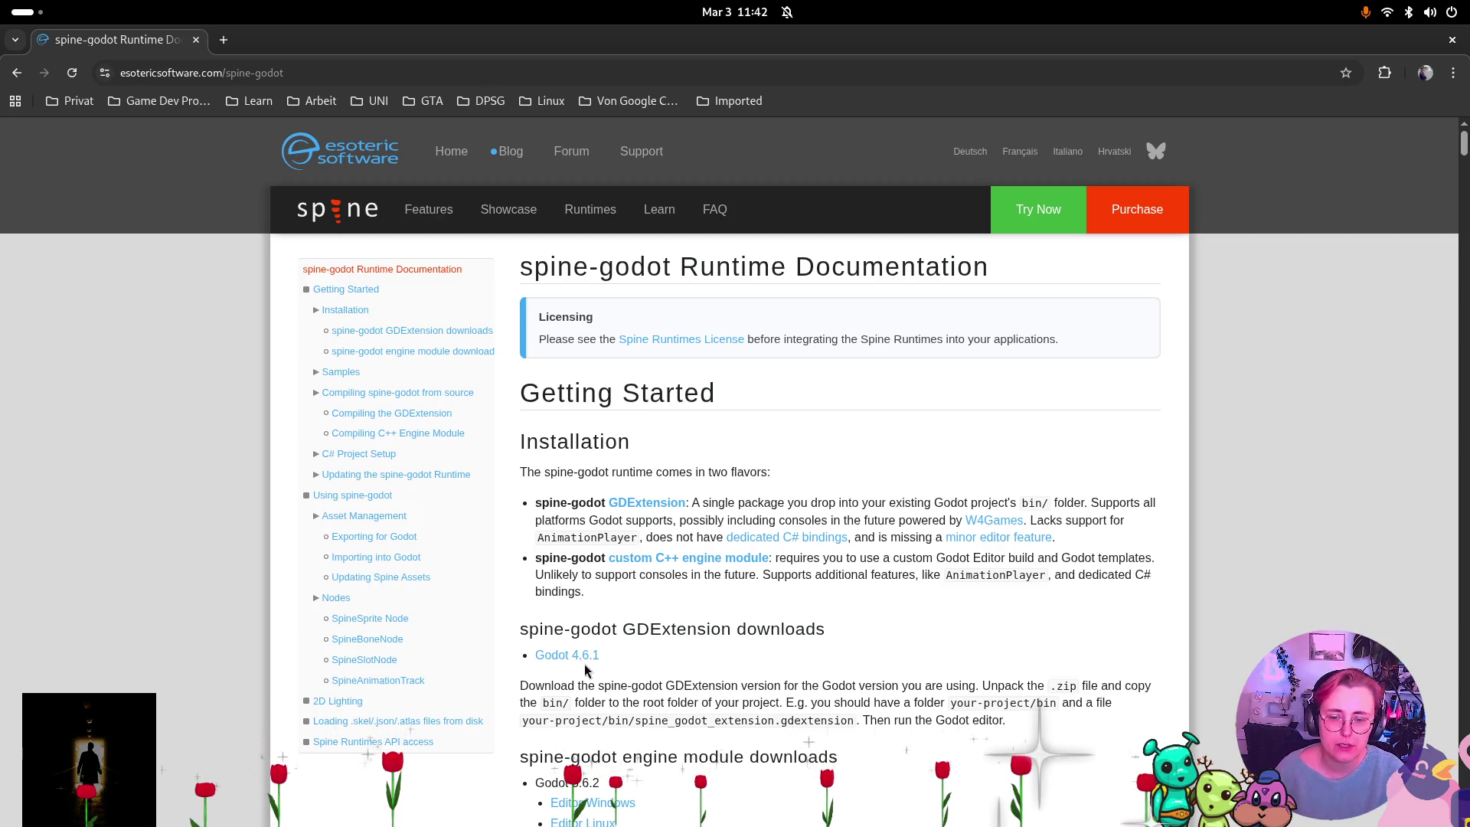
Highlight the console-support sentence in the GDExtension notes, clear it, and show the window overview.
{"action": "left_click_drag", "start_coordinate": [535, 576], "coordinate": [765, 588]}
{"action": "left_click", "coordinate": [819, 611]}
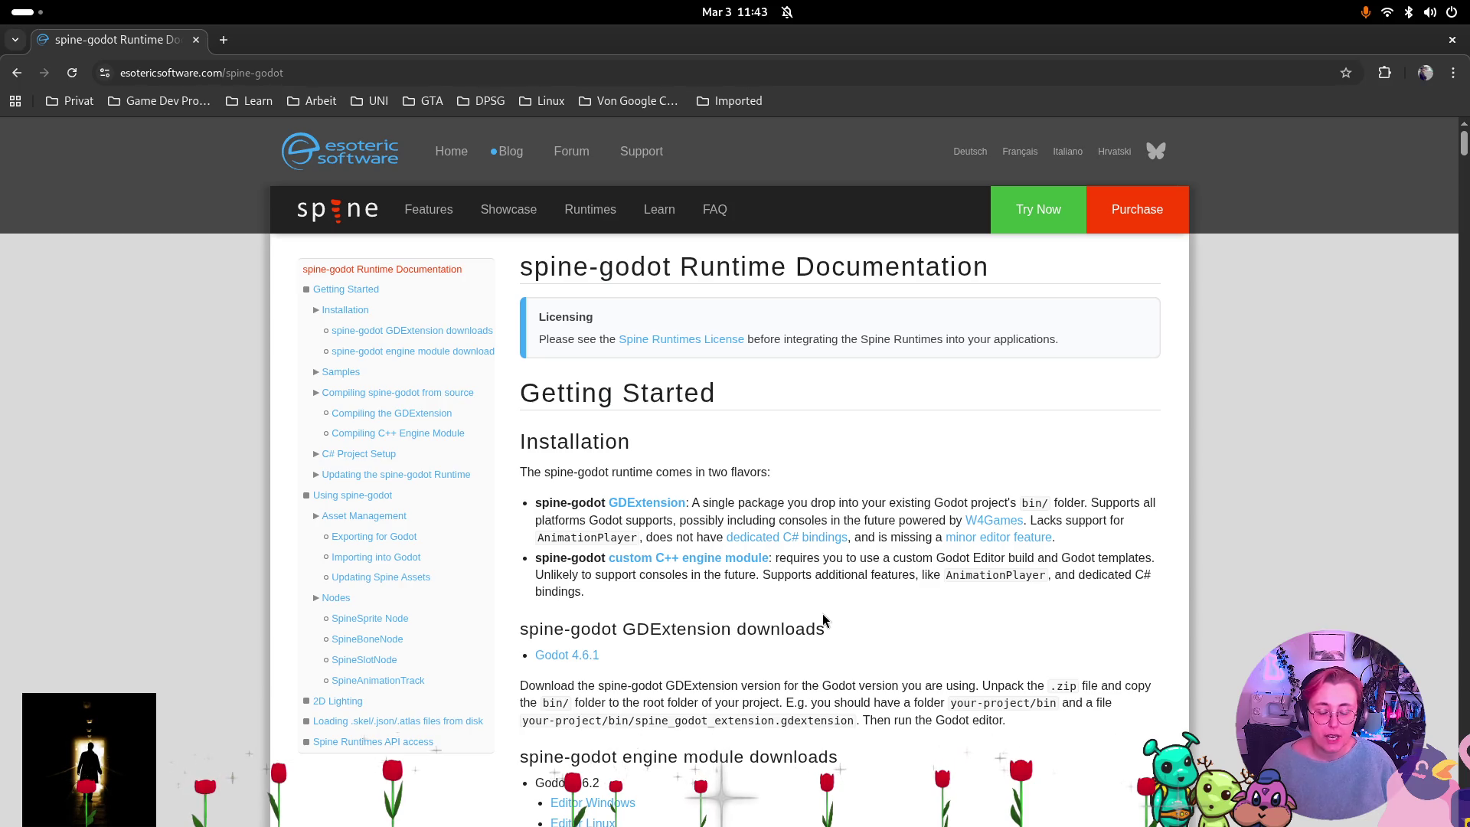
{"action": "key", "text": "super"}
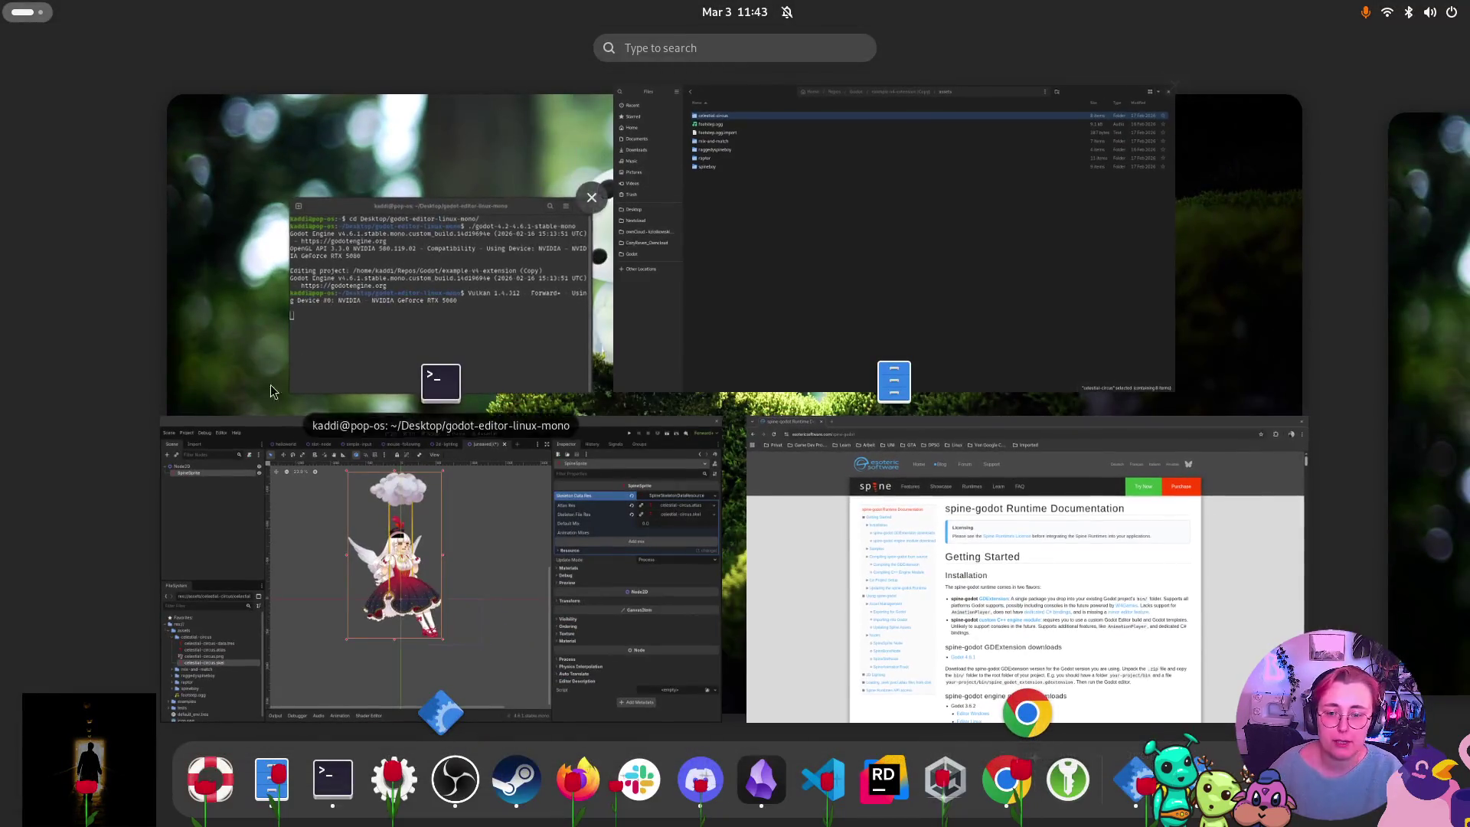
Close the Godot editor, discarding the unsaved scene.
{"action": "left_click", "coordinate": [726, 414]}
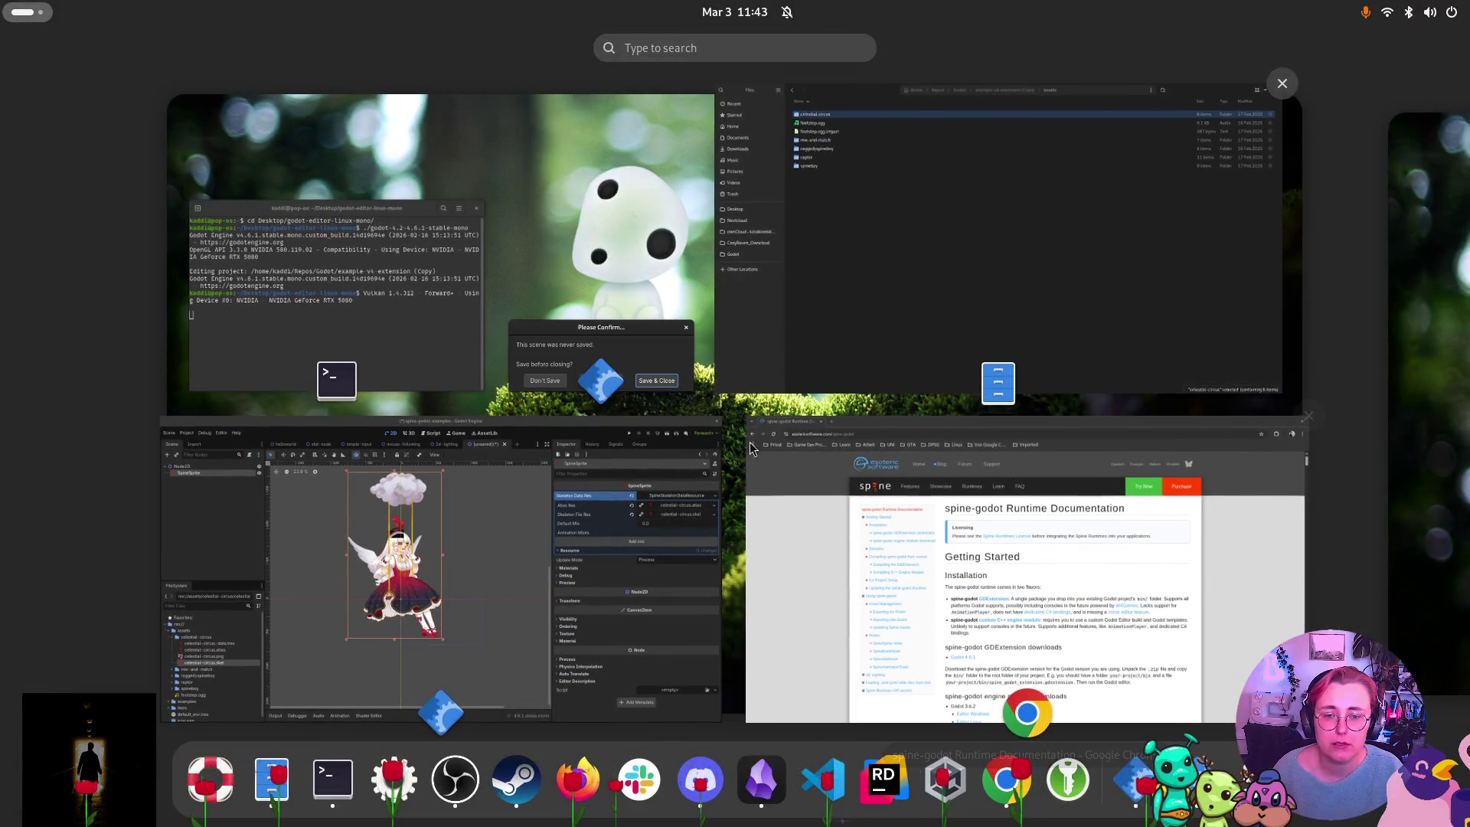
{"action": "left_click", "coordinate": [559, 380]}
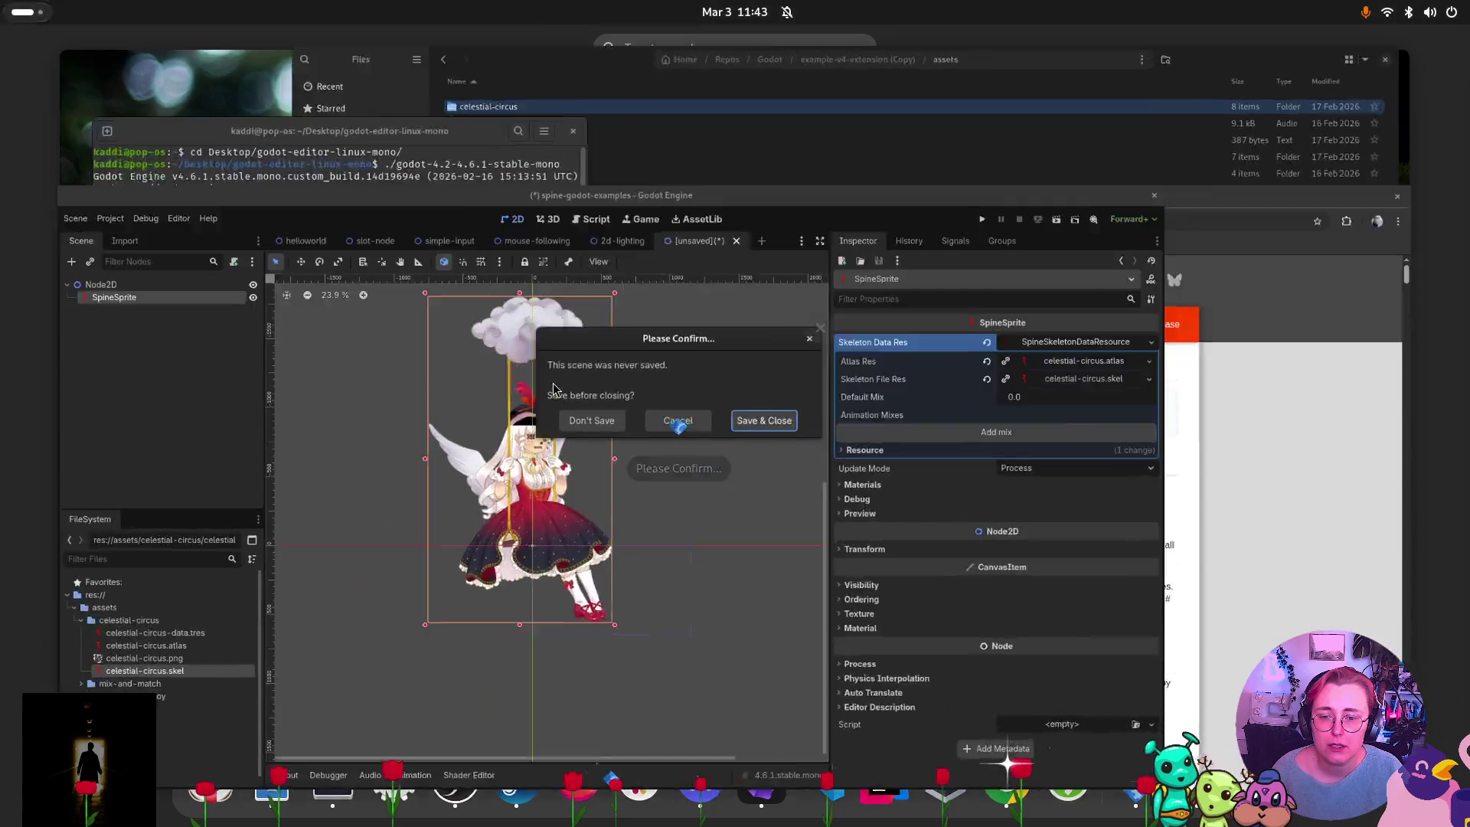
{"action": "left_click", "coordinate": [724, 442]}
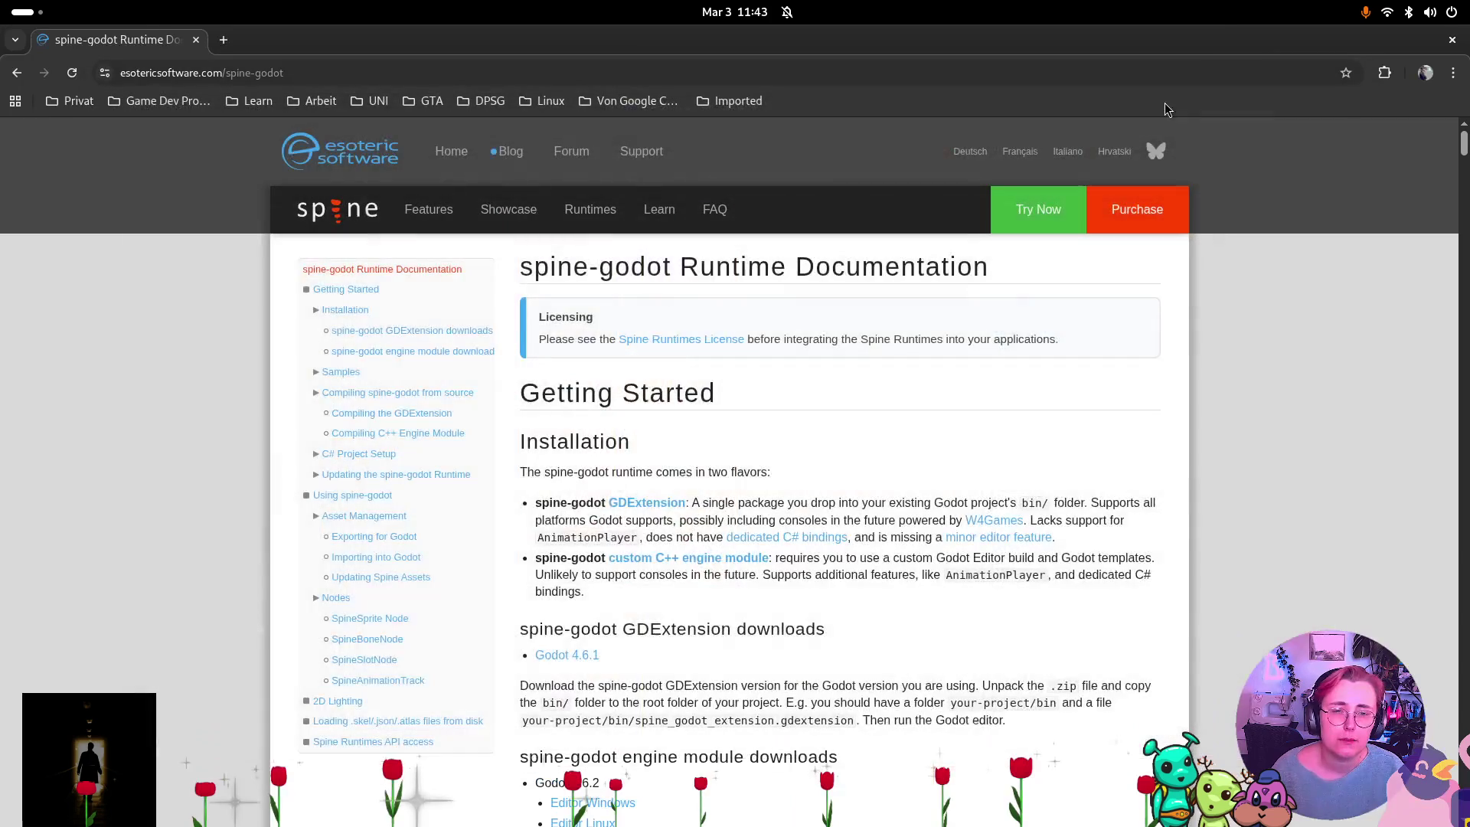
Bring the browser forward, then launch a new Terminal window from the dock.
{"action": "key", "text": "super"}
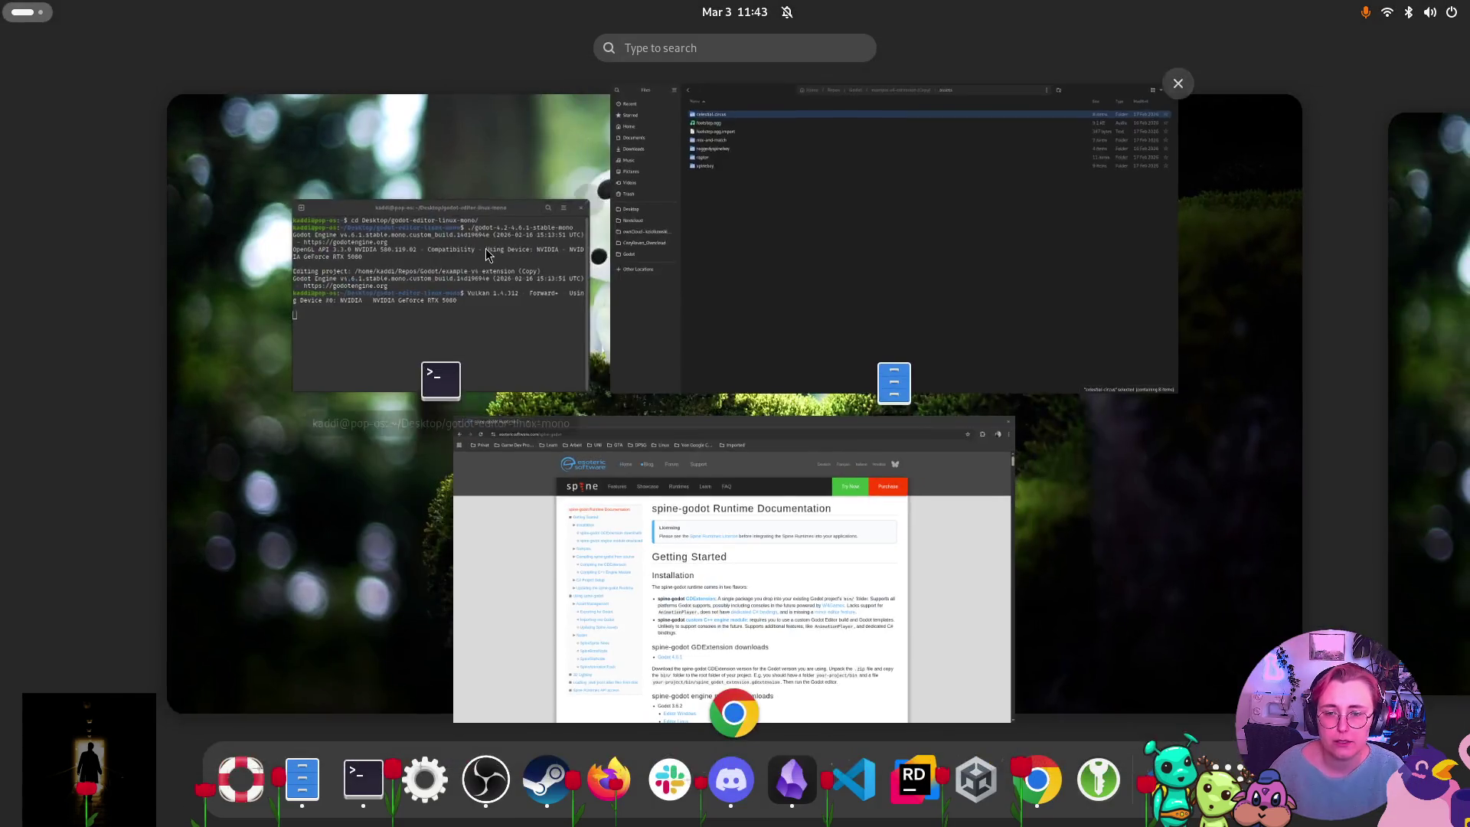
{"action": "key", "text": "super"}
{"action": "left_click", "coordinate": [599, 124]}
{"action": "key", "text": "super"}
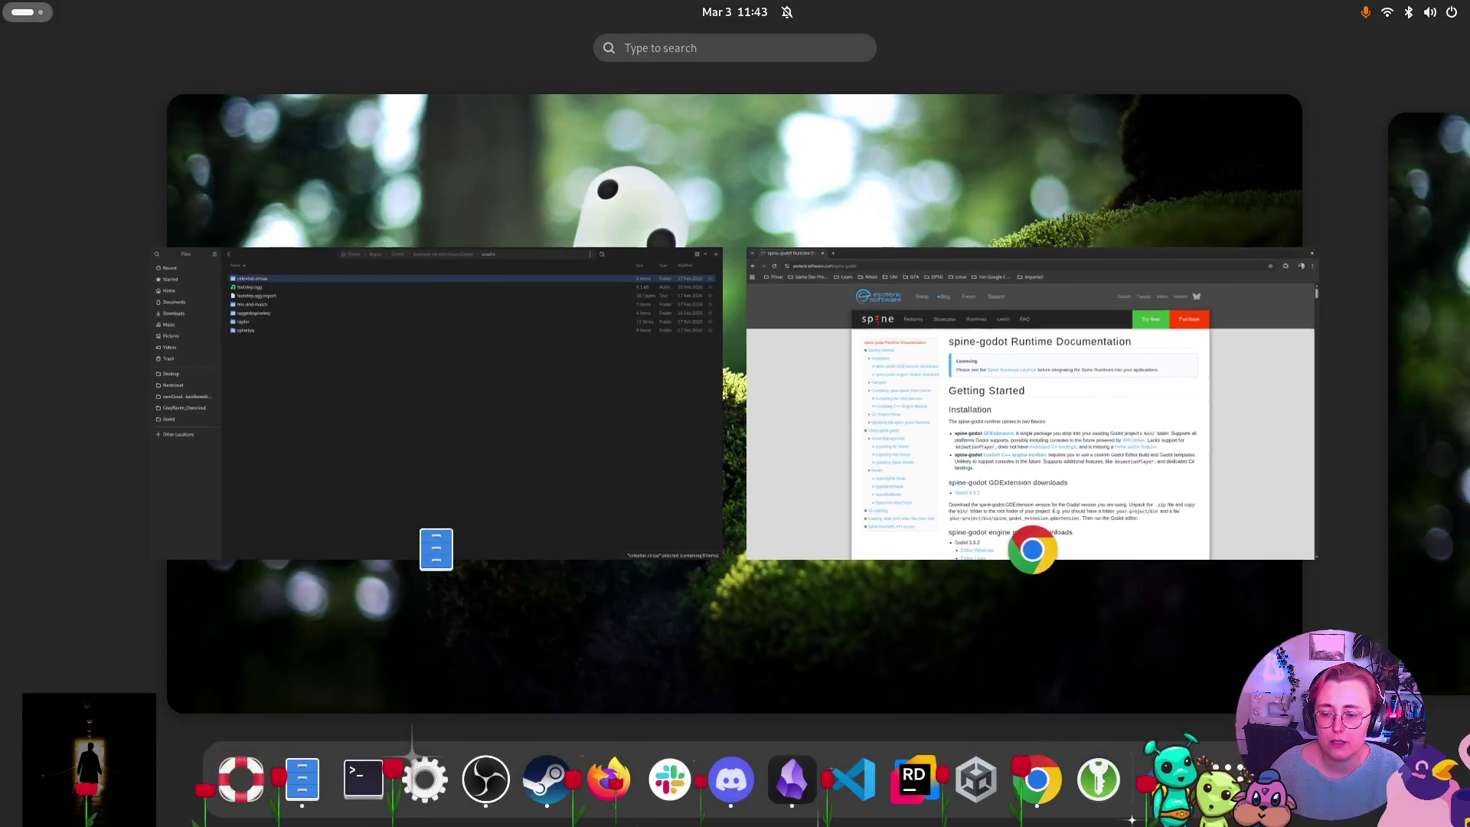
{"action": "left_click", "coordinate": [354, 770]}
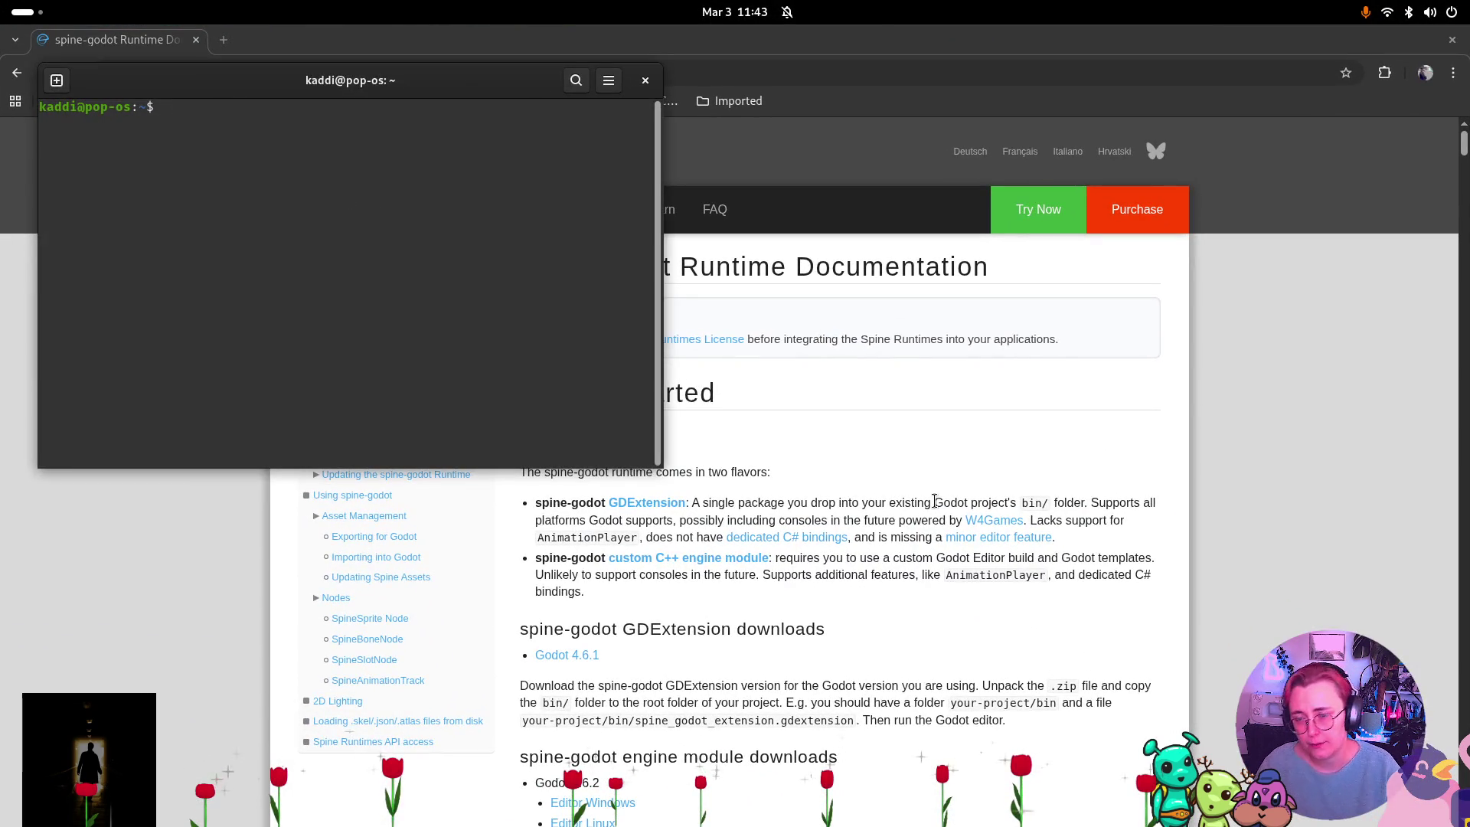
Change into the Desktop Godot_v4.5.1 folder and try running the item inside it.
{"action": "type", "text": "cd Des"}
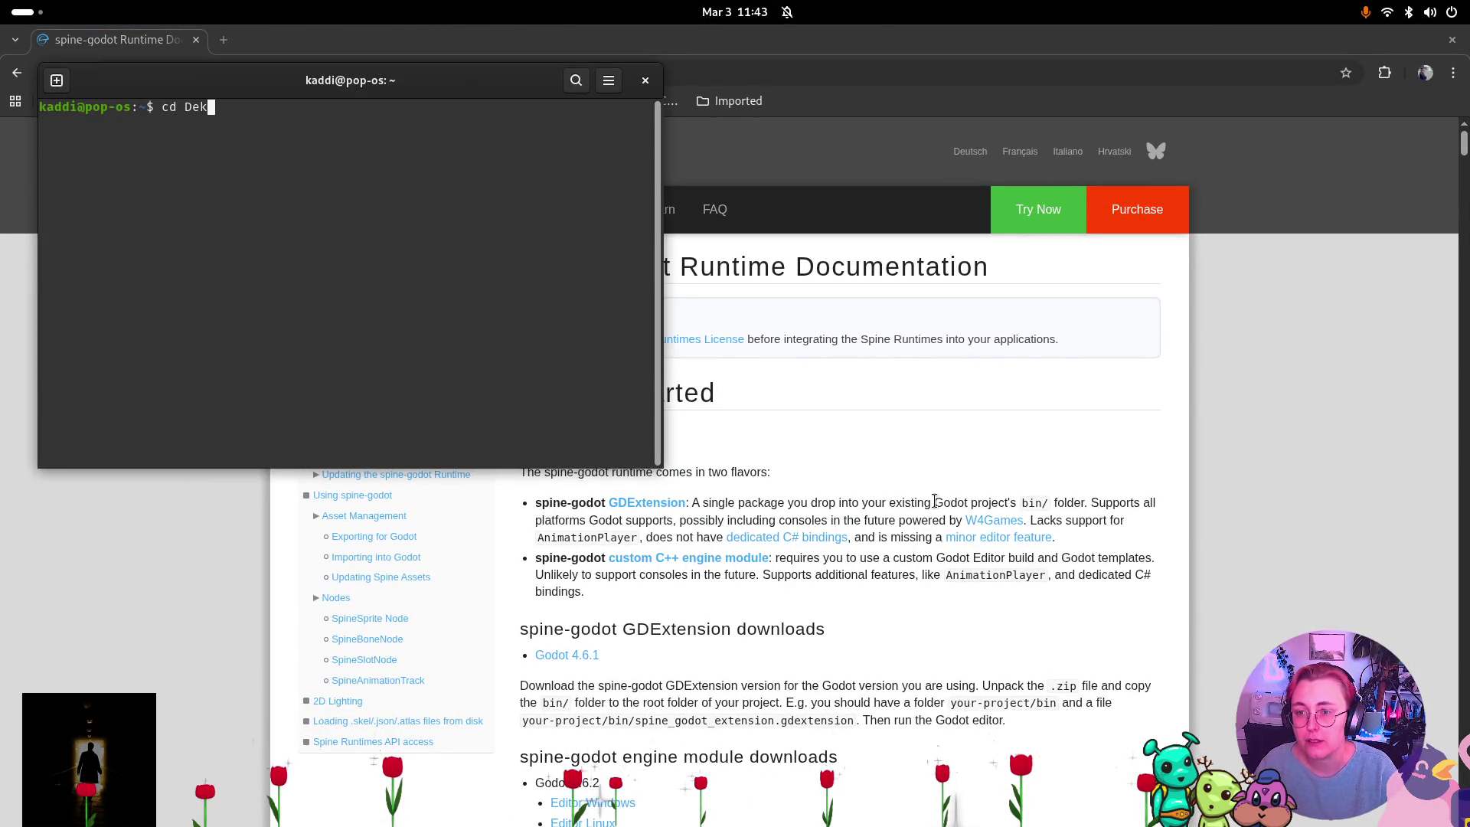
{"action": "key", "text": "Tab"}
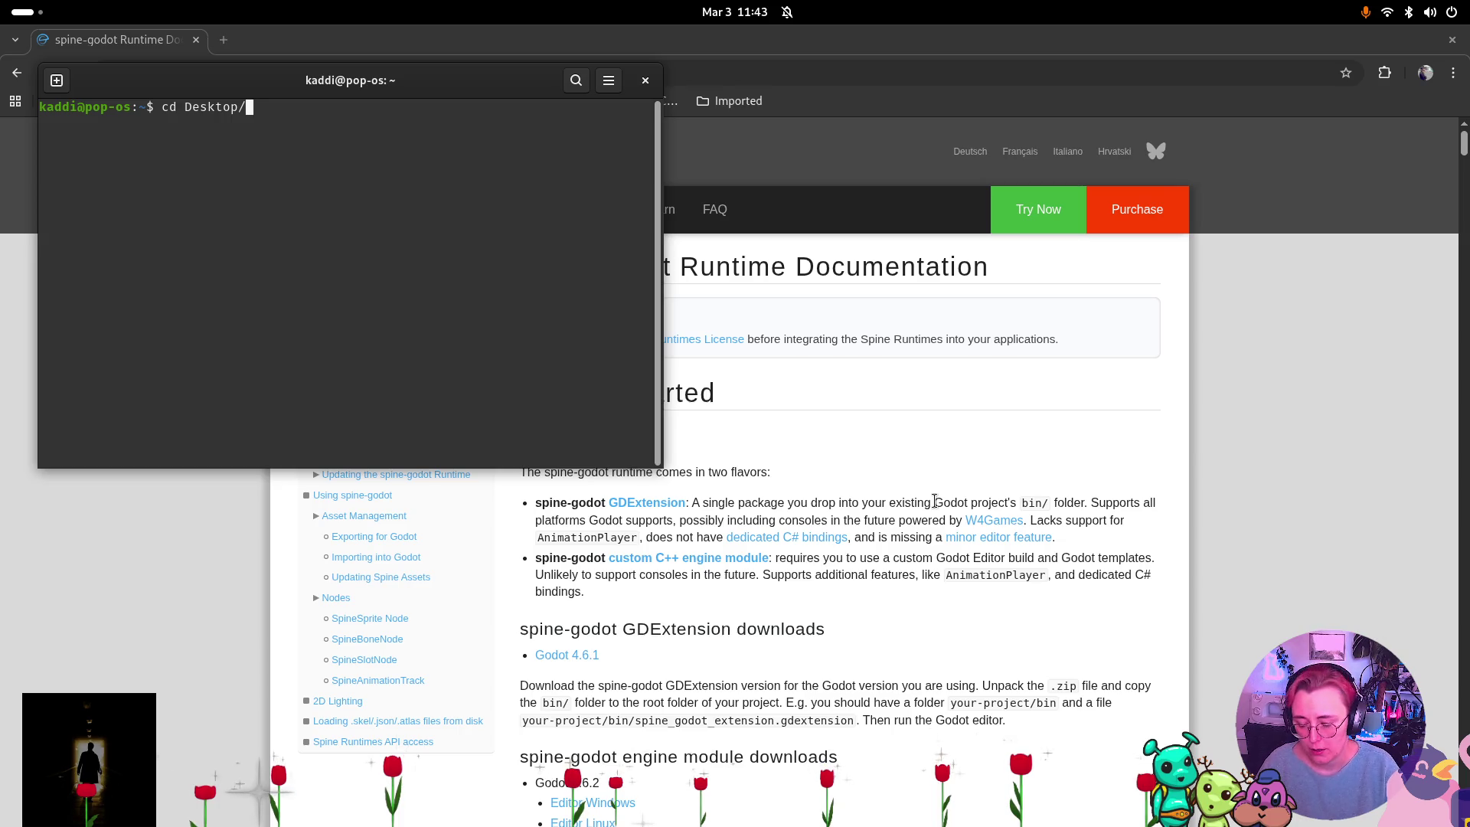
{"action": "key", "text": "Tab"}
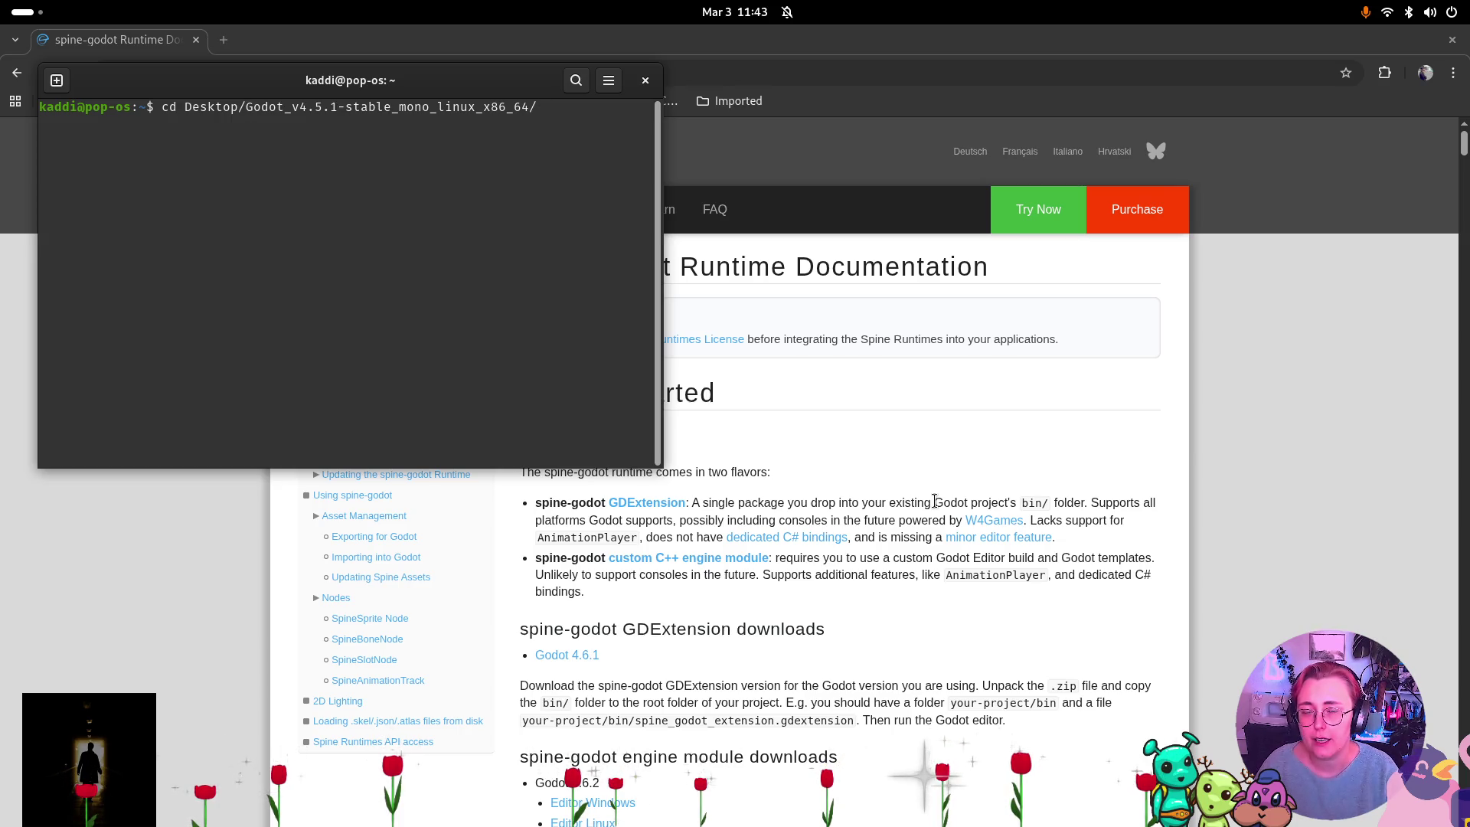
{"action": "key", "text": "Return"}
{"action": "type", "text": "./g"}
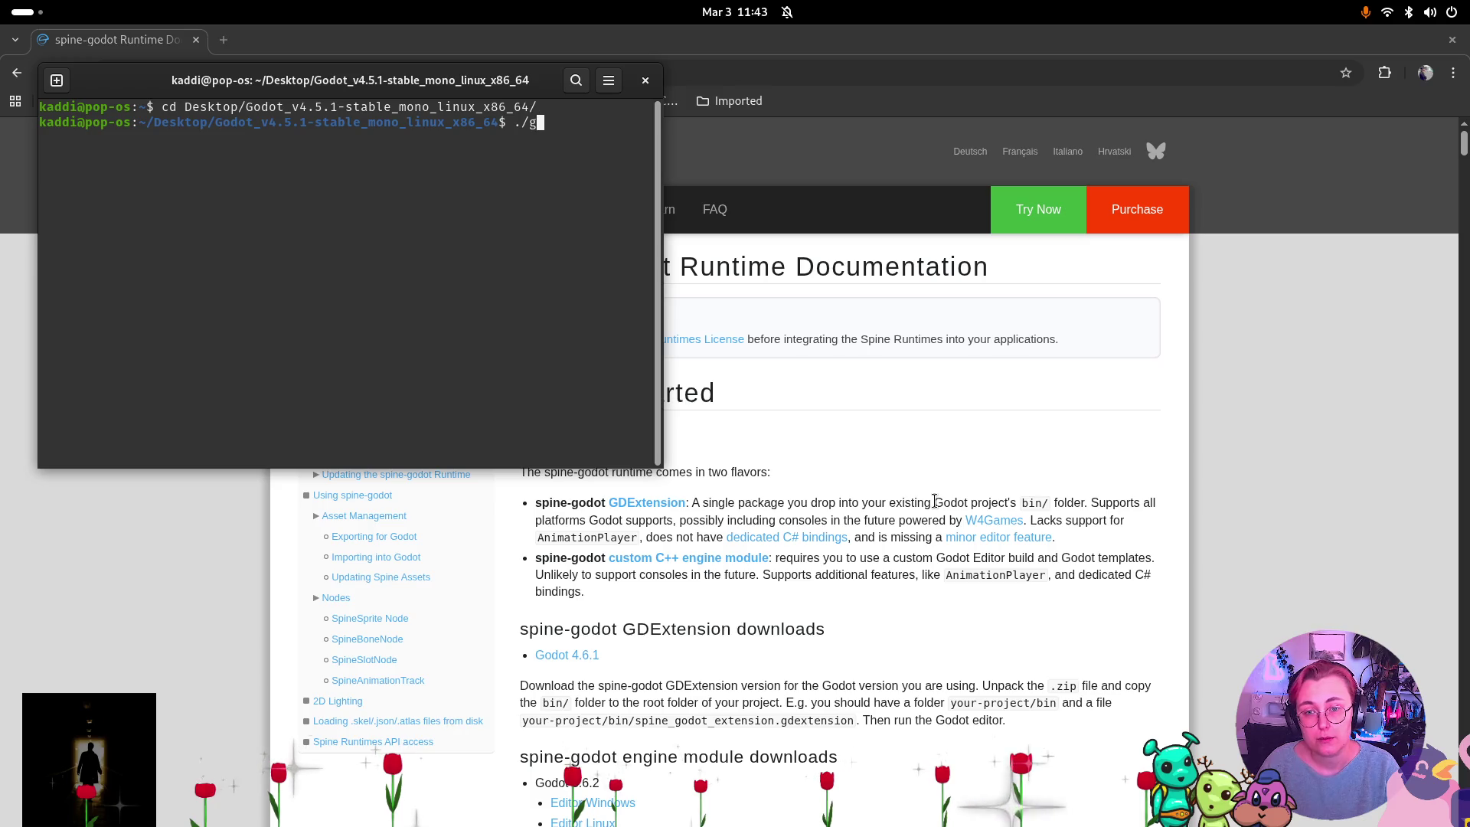
{"action": "key", "text": "Tab"}
{"action": "key", "text": "Return"}
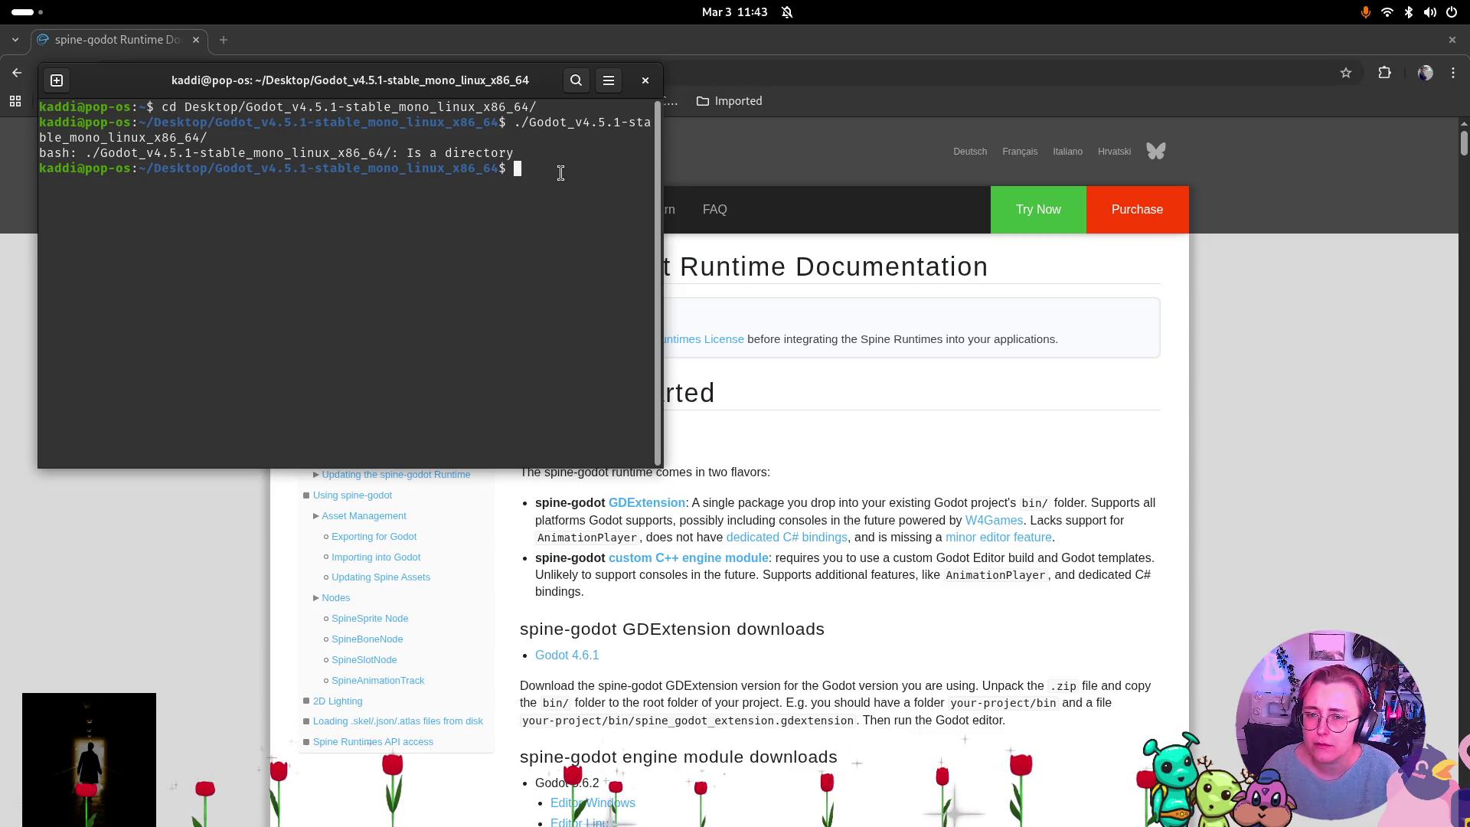
Enter the inner Godot_v4.5.1-stable_mono_linux_x86_64 folder and run Godot_v4.5.1-stable_mono_linux.x86_64.
{"action": "type", "text": "ll"}
{"action": "key", "text": "Return"}
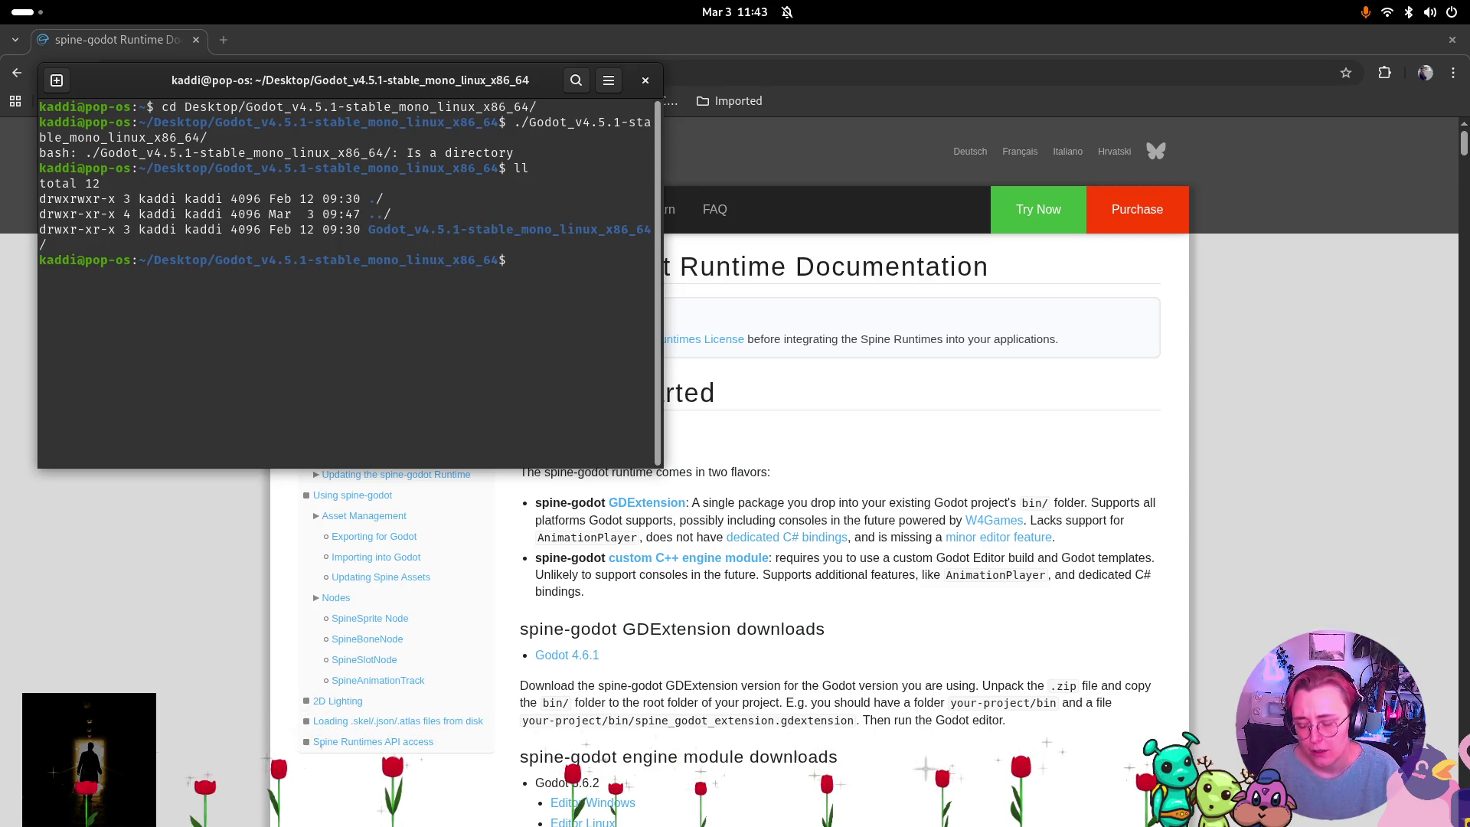
{"action": "type", "text": "cdGodot_v4.5.1-stable_mono_linux_x86_64/"}
{"action": "key", "text": "Return"}
{"action": "type", "text": "./Godot"}
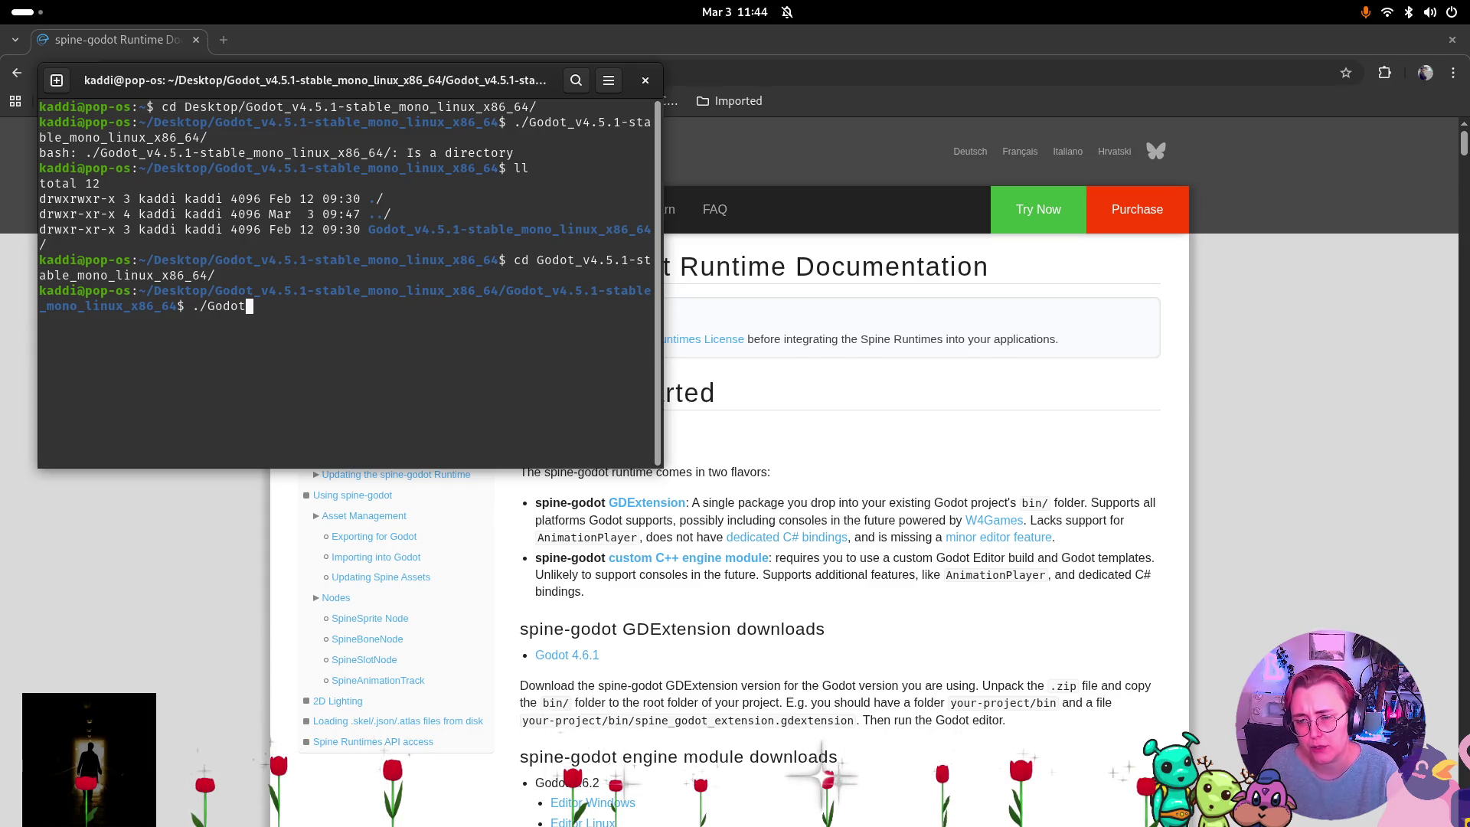
{"action": "key", "text": "BackSpace"}
{"action": "key", "text": "BackSpace"}
{"action": "key", "text": "BackSpace"}
{"action": "key", "text": "BackSpace"}
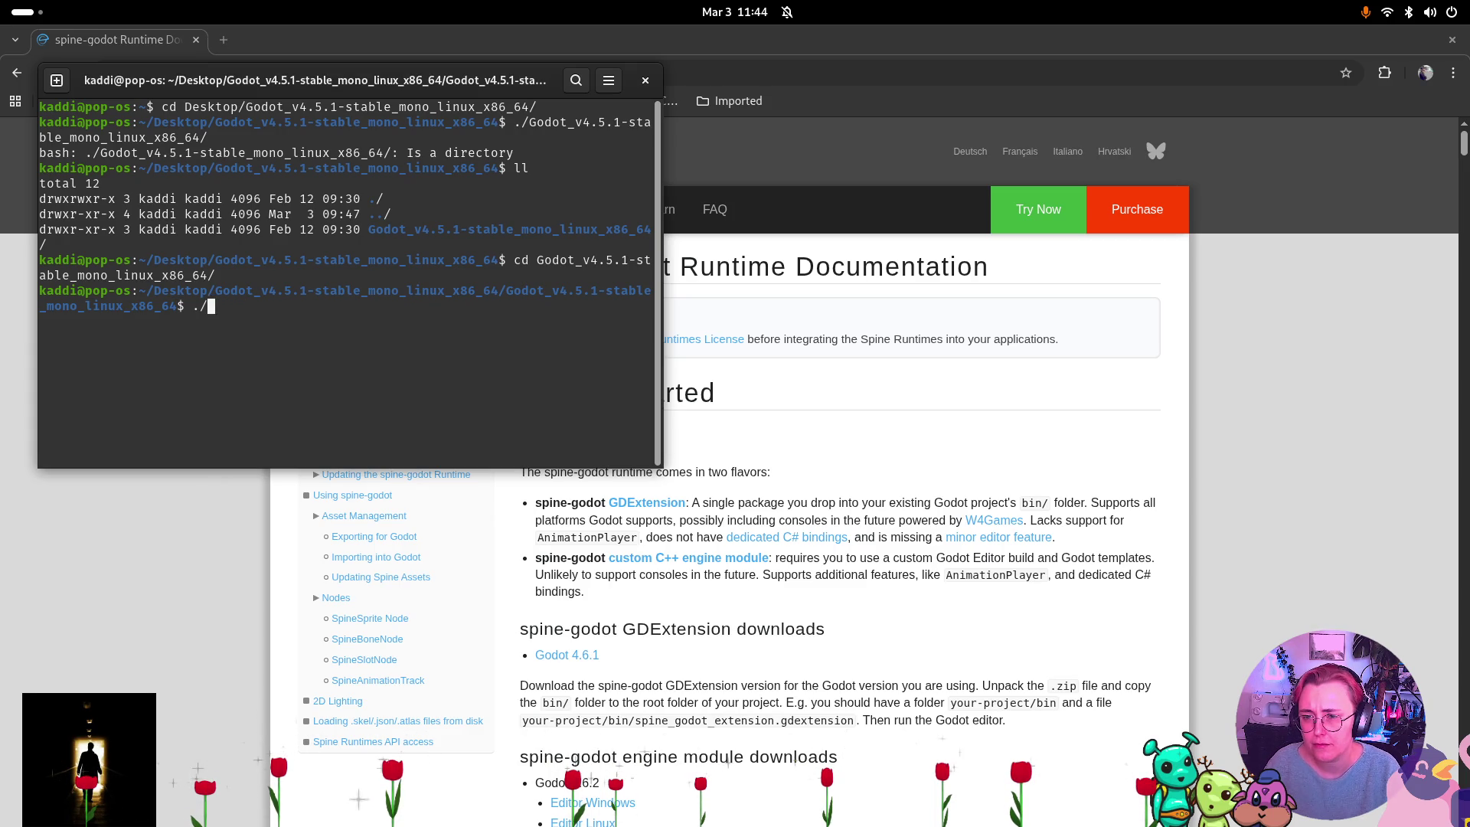
{"action": "type", "text": "l"}
{"action": "key", "text": "Return"}
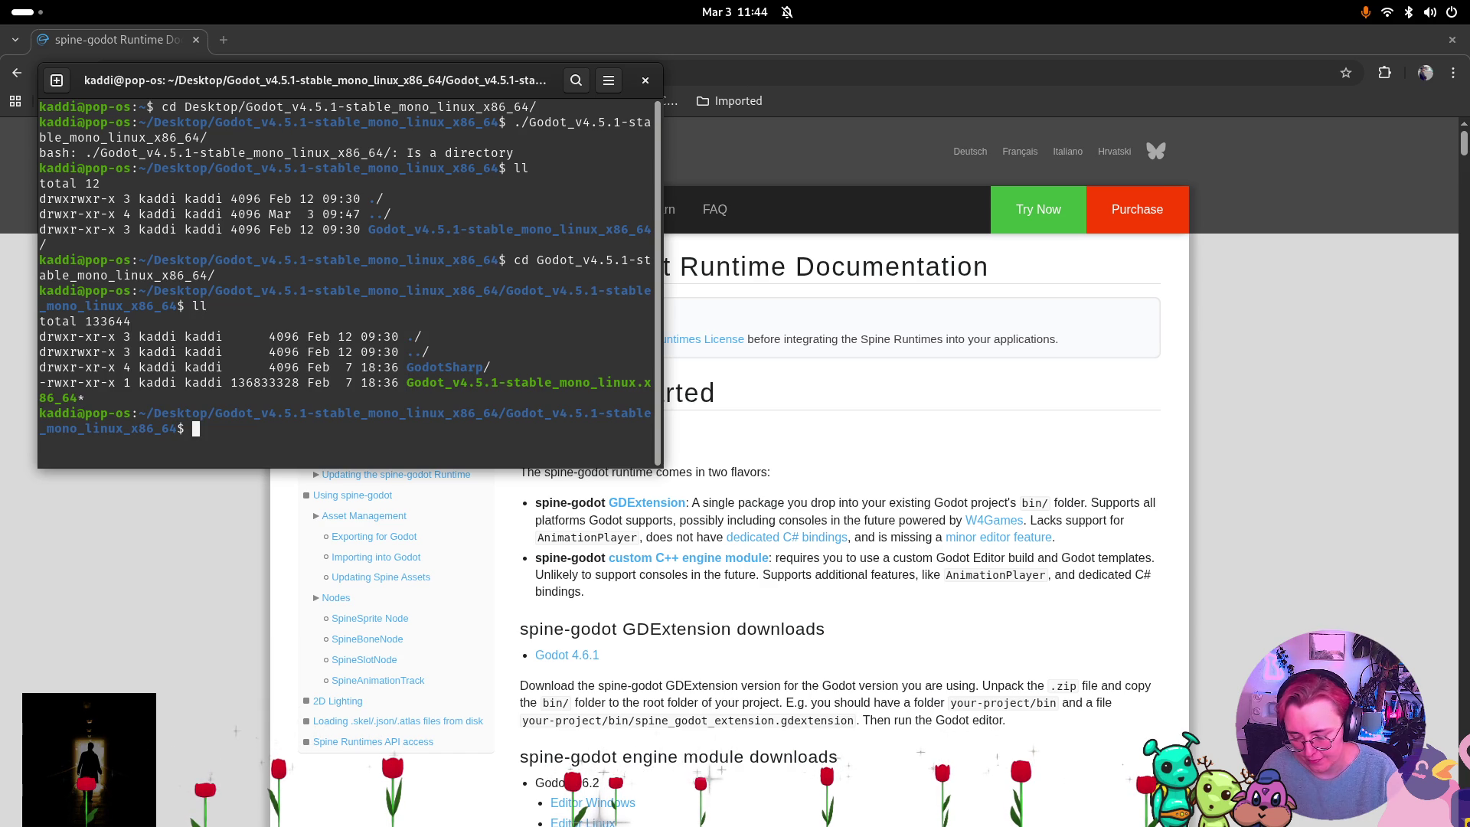
{"action": "type", "text": "./ Godot"}
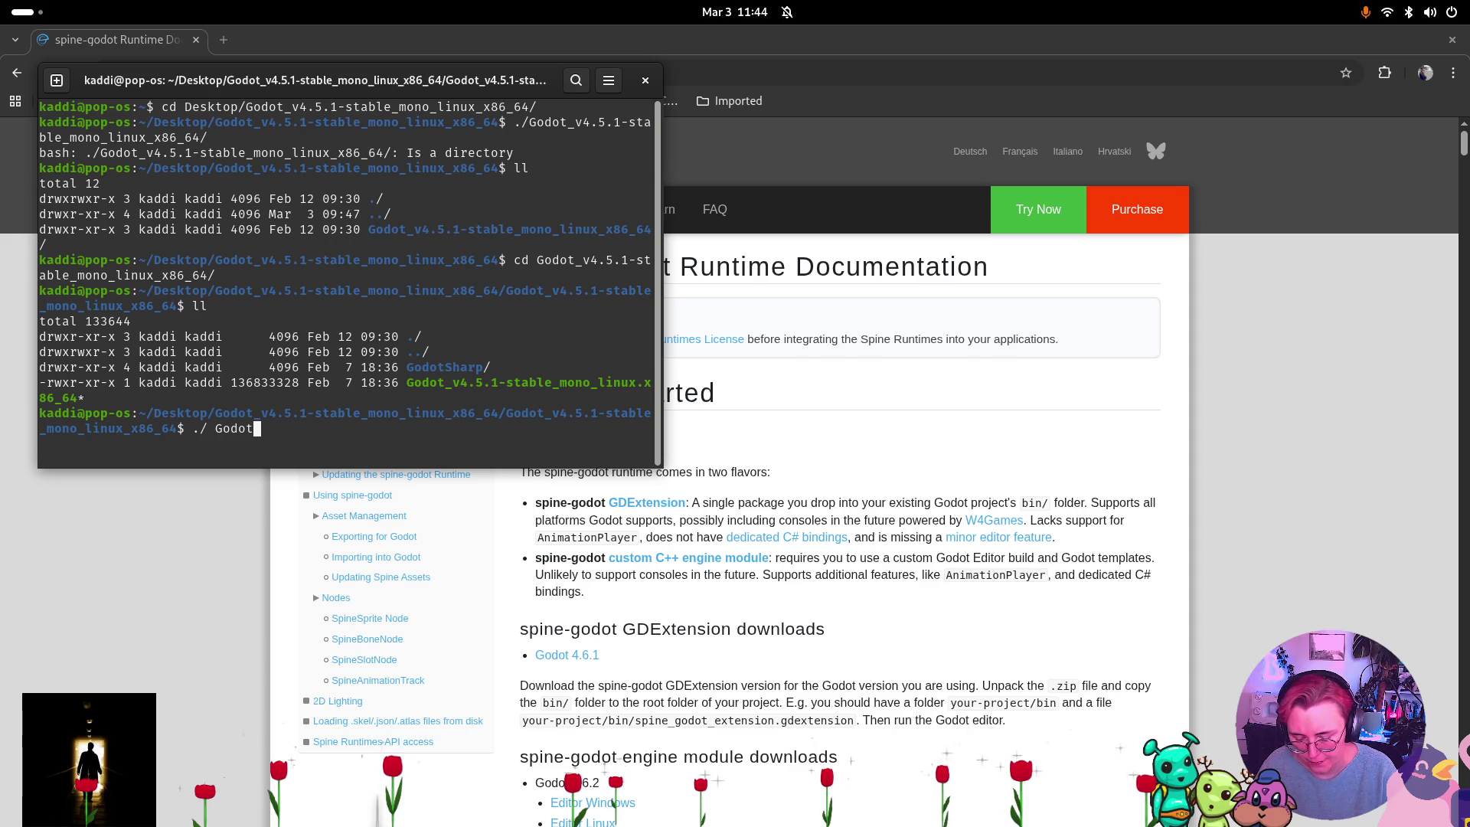
{"action": "type", "text": "_"}
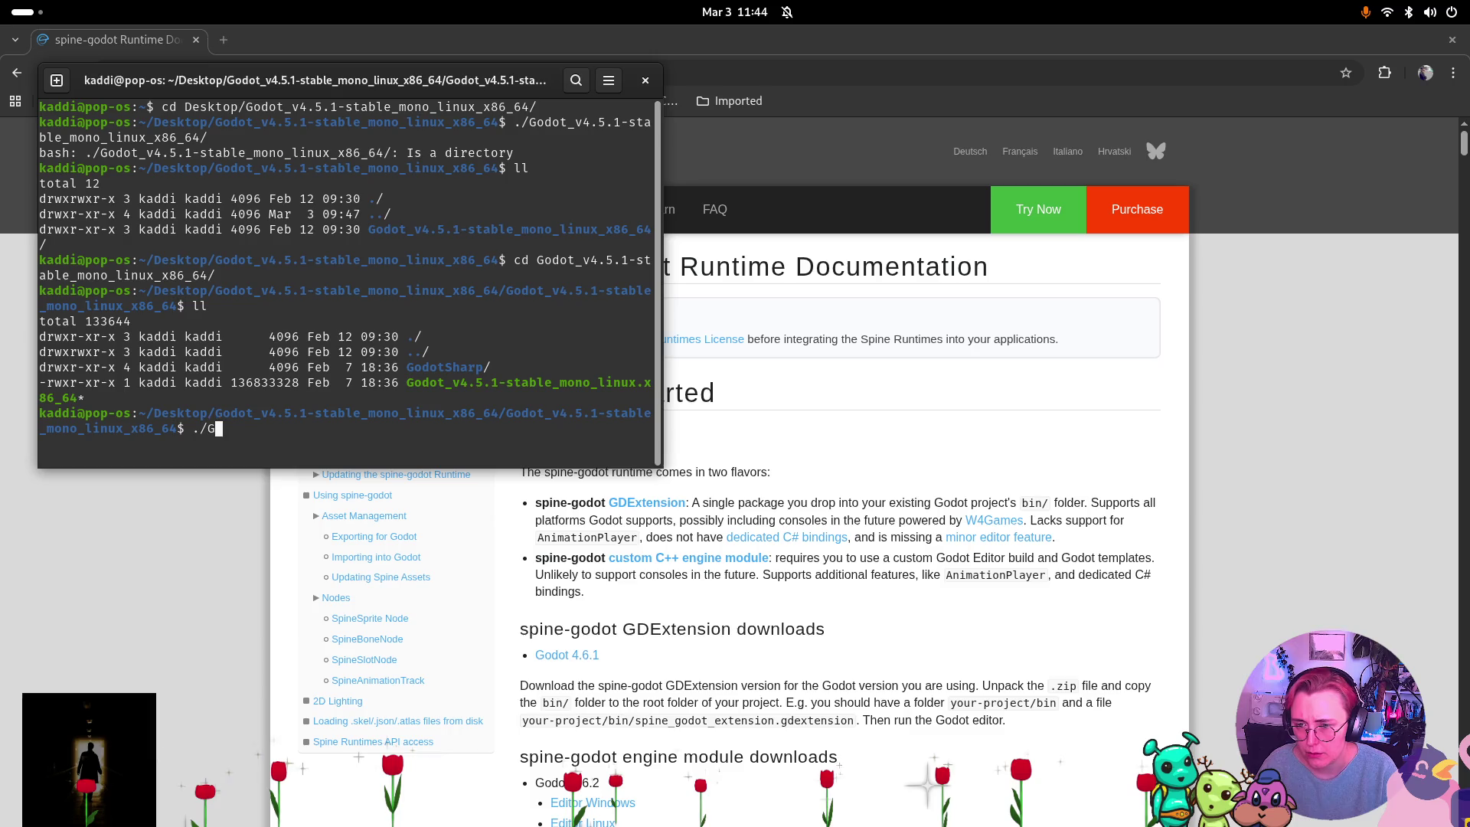
{"action": "type", "text": "odot"}
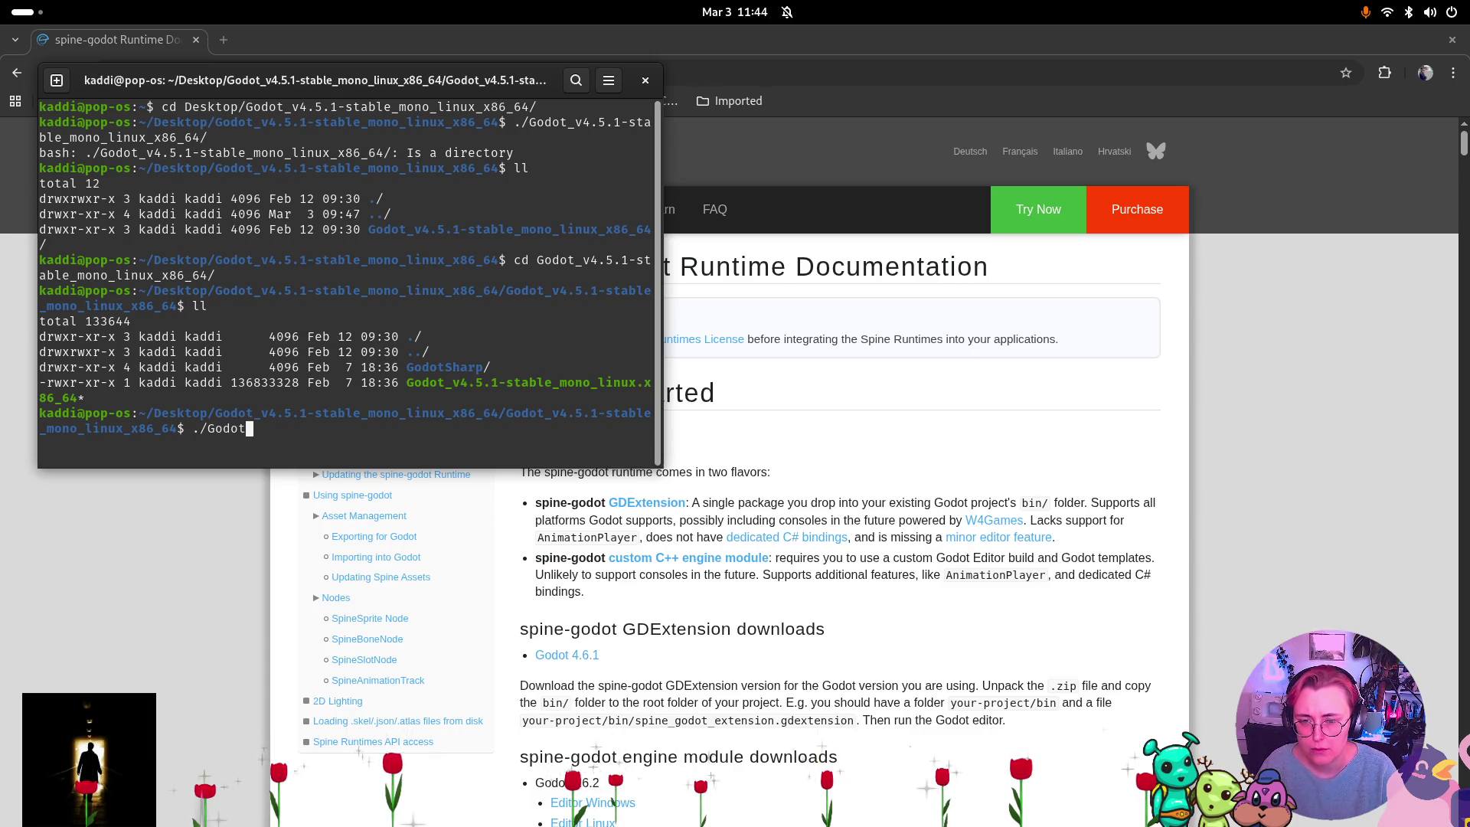
{"action": "type", "text": "_v4"}
{"action": "key", "text": "Tab"}
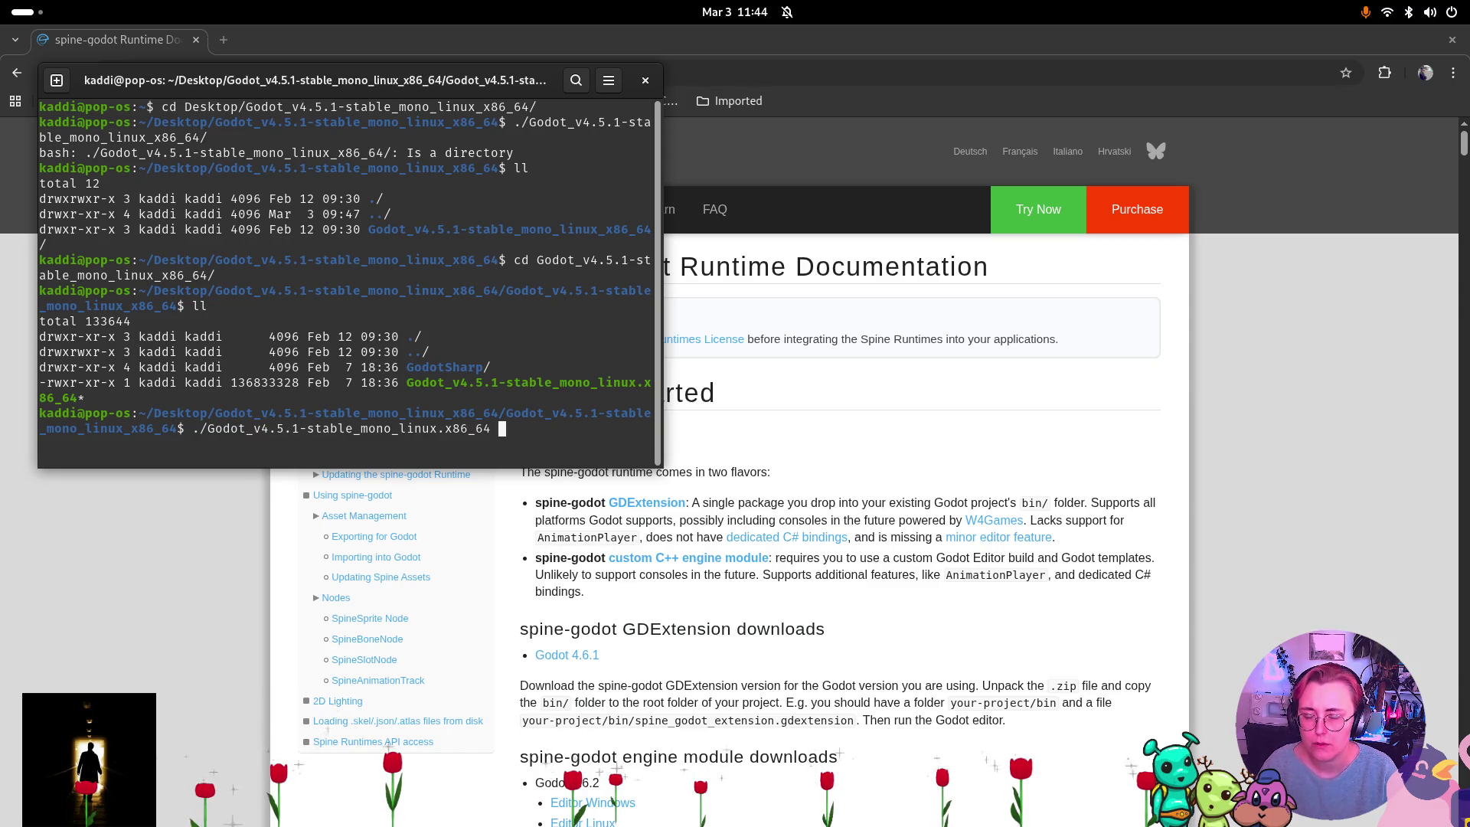
{"action": "key", "text": "Return"}
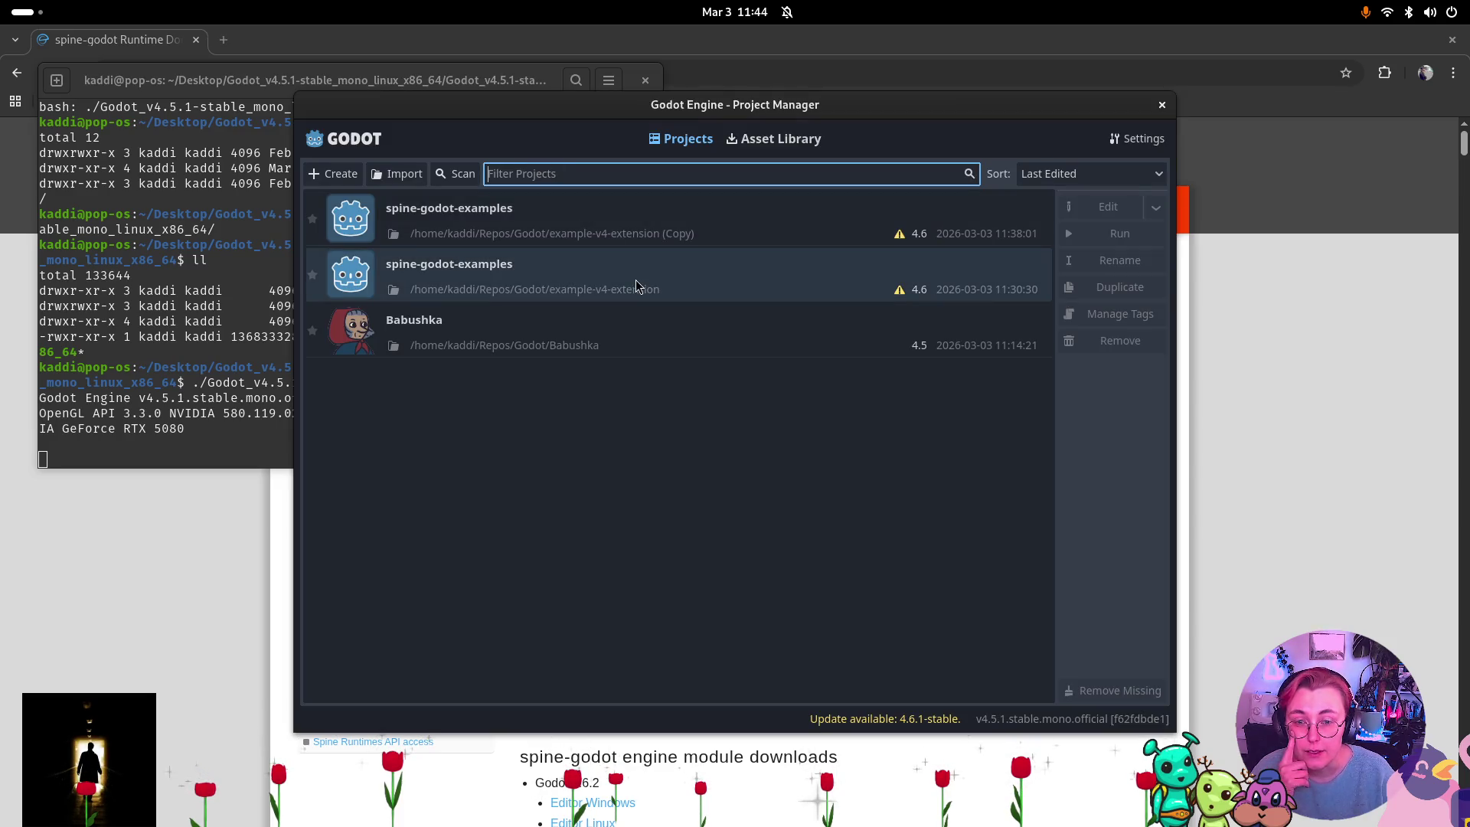
Open the example-v4-extension spine-godot-examples project, confirm the version prompt, and select Spineboy.
{"action": "double_click", "coordinate": [669, 285]}
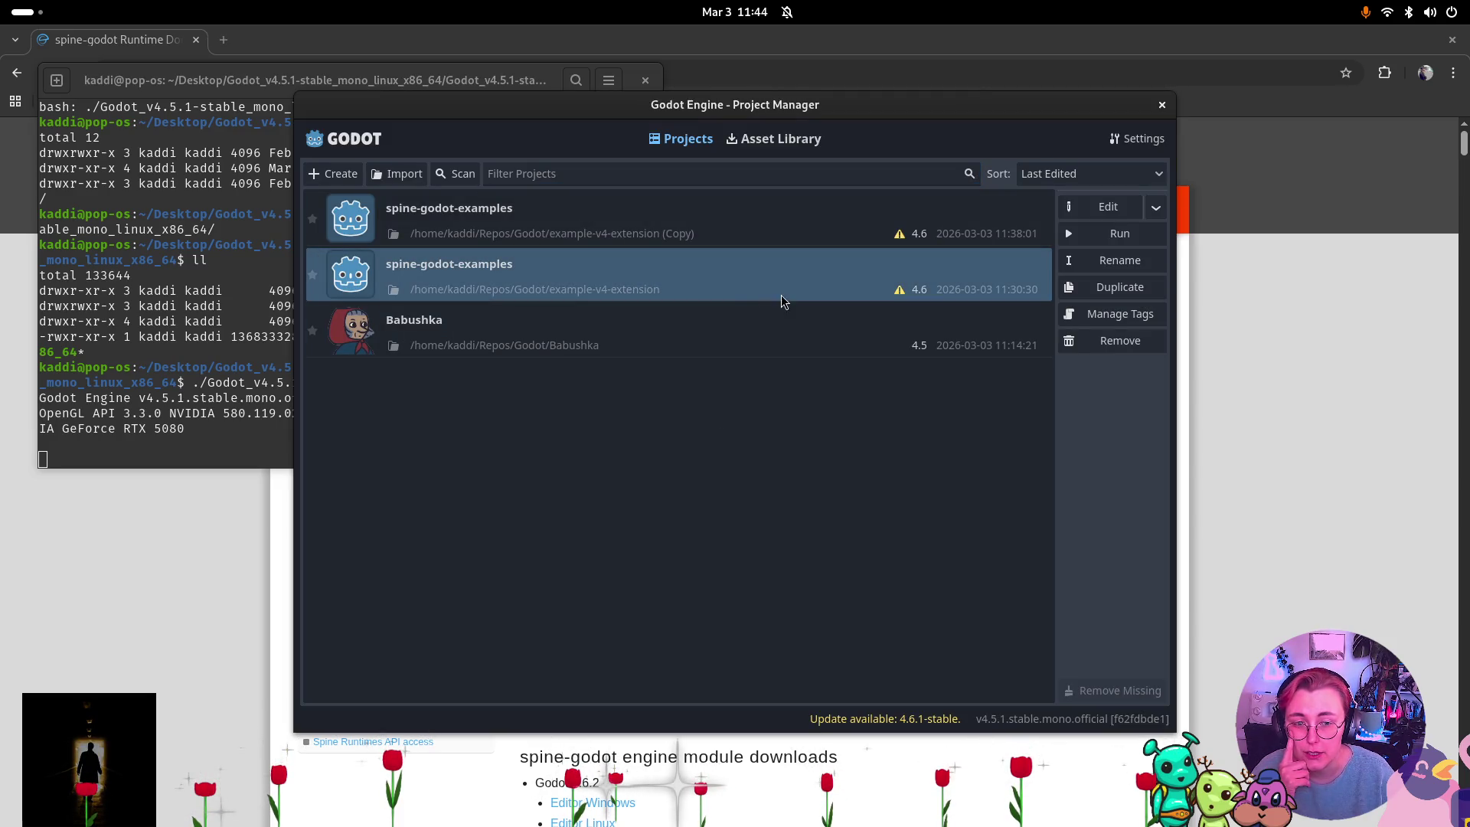
{"action": "left_click", "coordinate": [718, 476]}
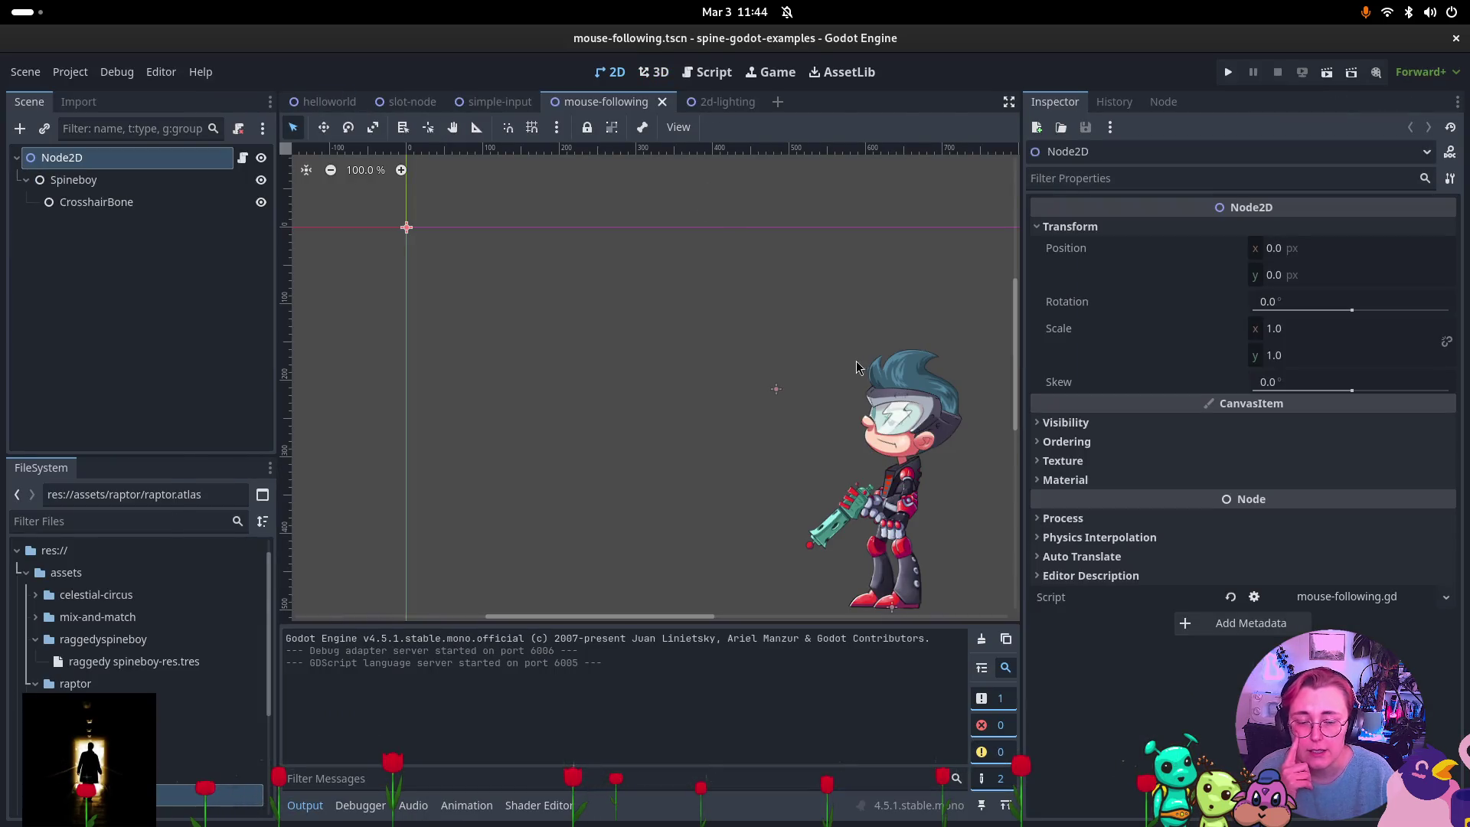
{"action": "left_click", "coordinate": [84, 180]}
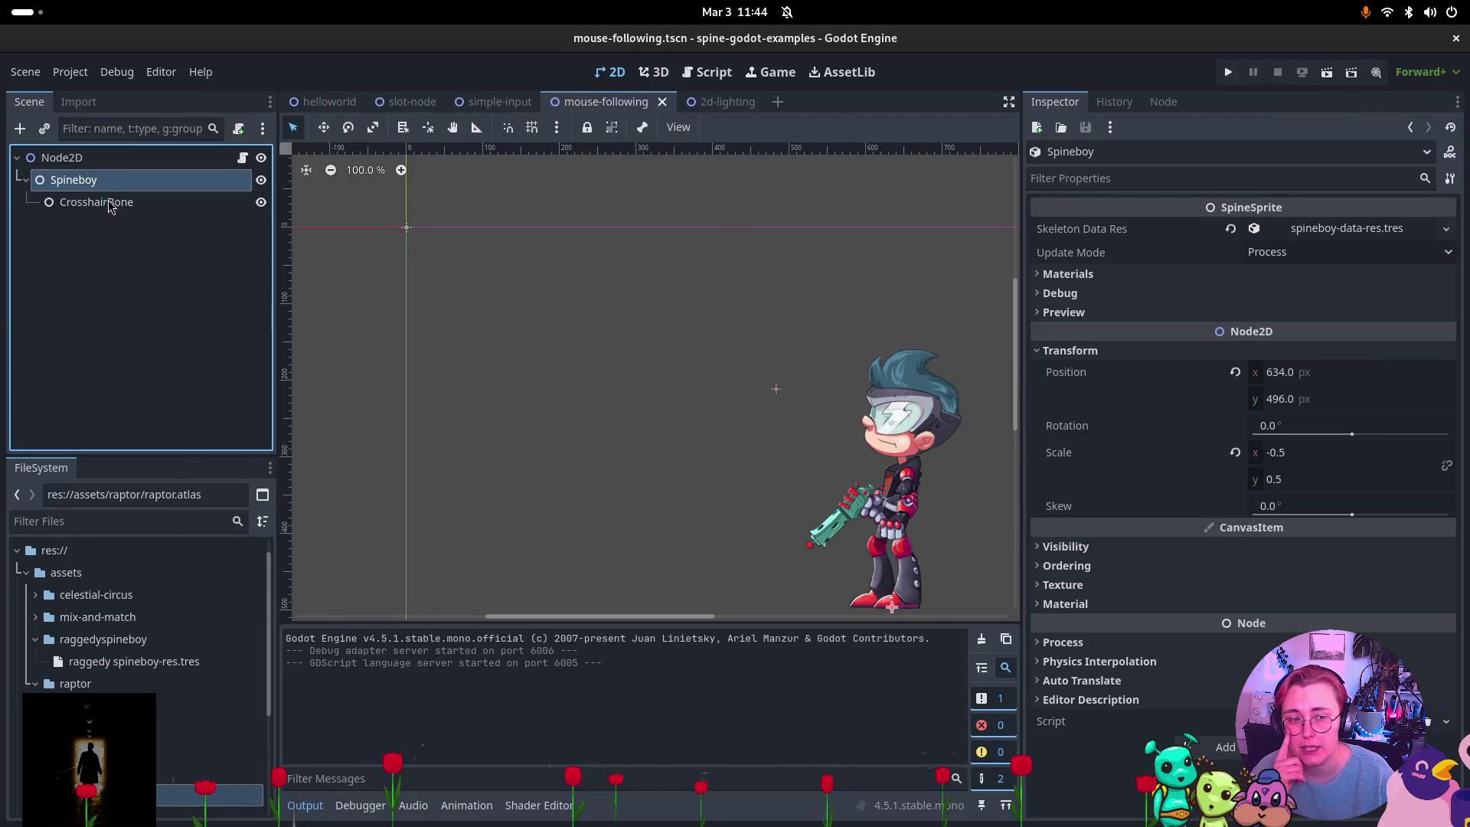
Create a new empty scene from the Scene menu.
{"action": "right_click", "coordinate": [89, 299]}
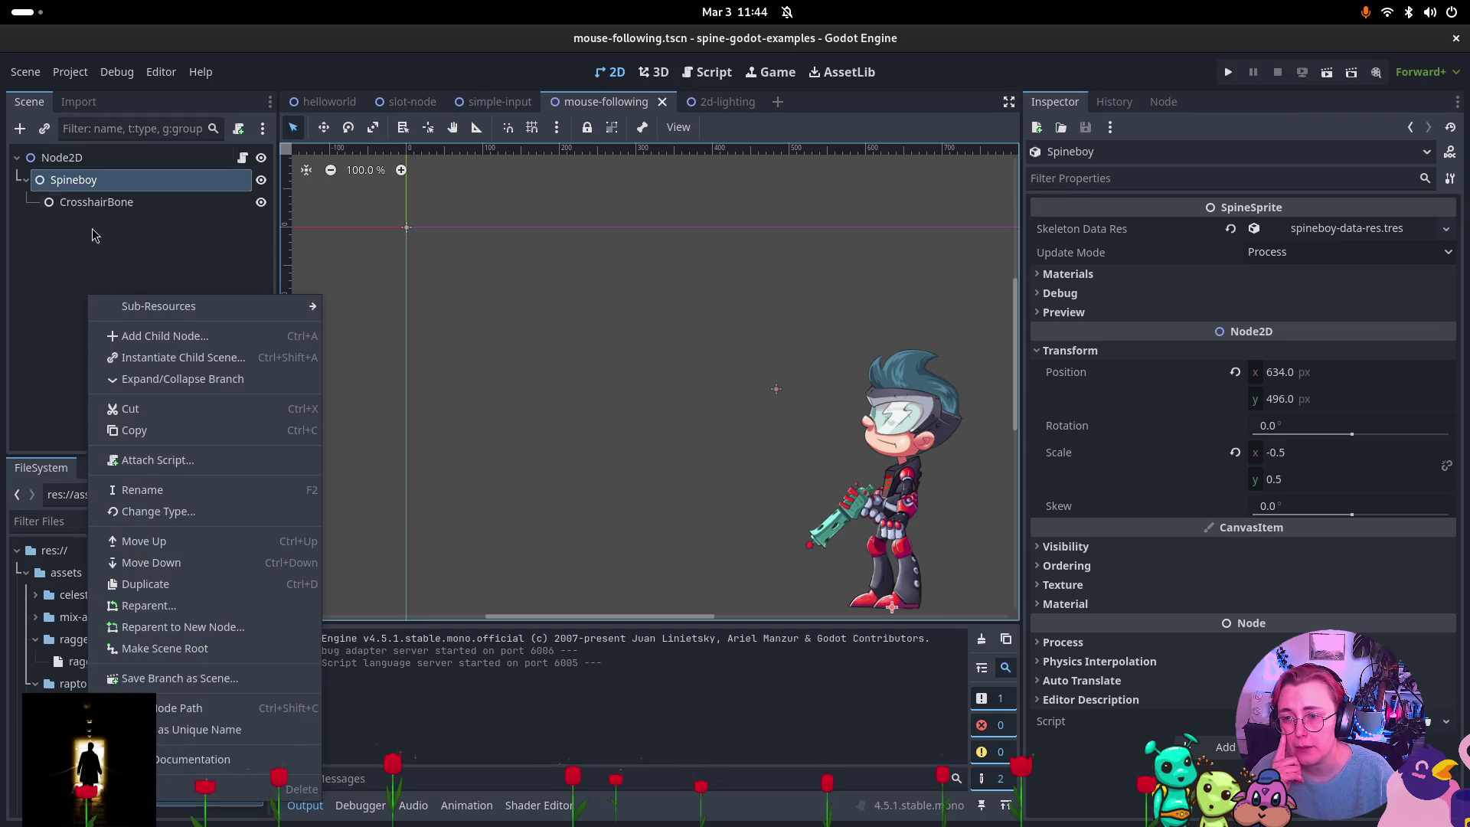
{"action": "left_click", "coordinate": [23, 79]}
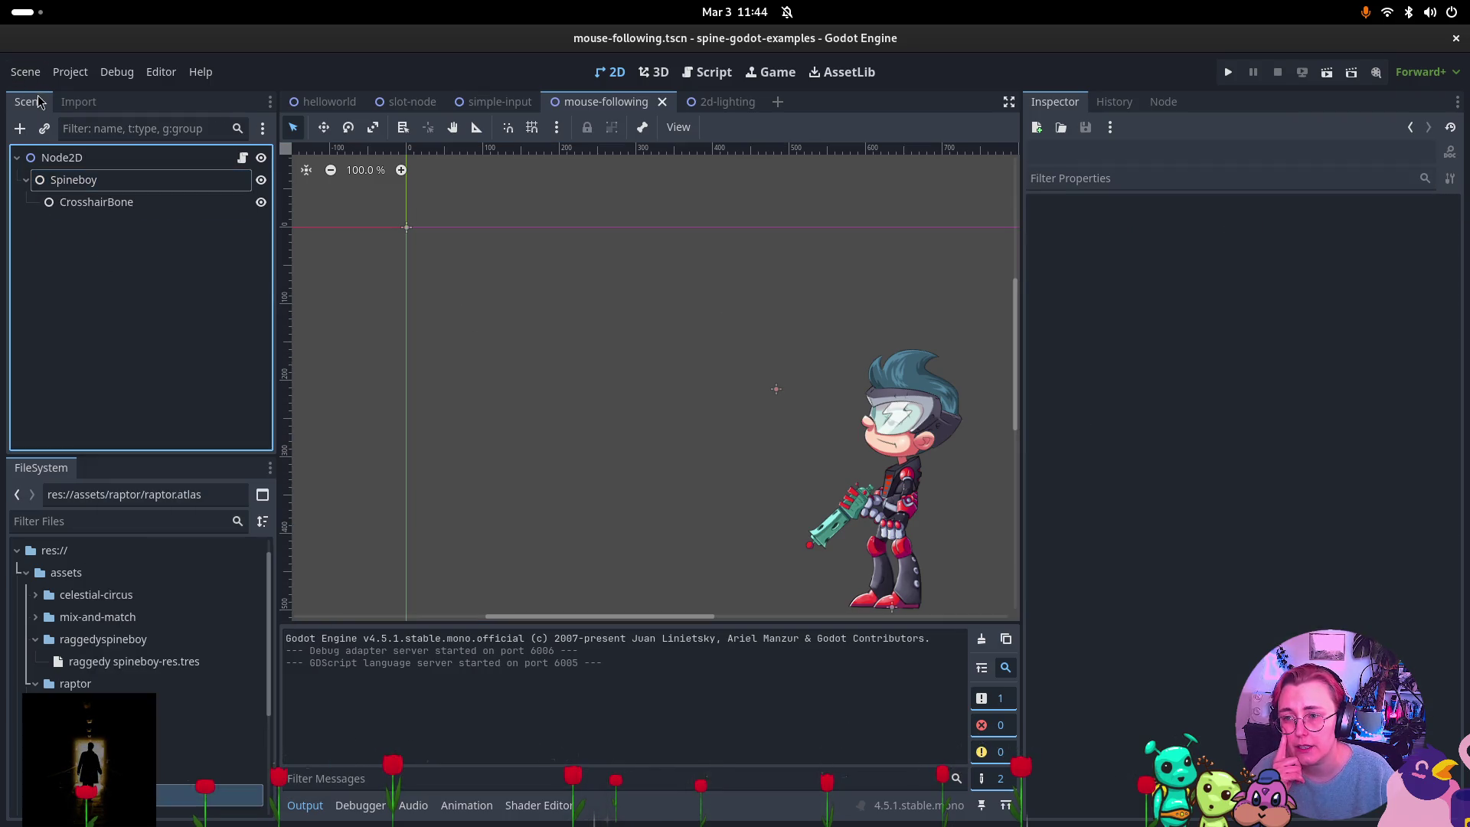
{"action": "left_click", "coordinate": [26, 72]}
{"action": "left_click", "coordinate": [37, 95]}
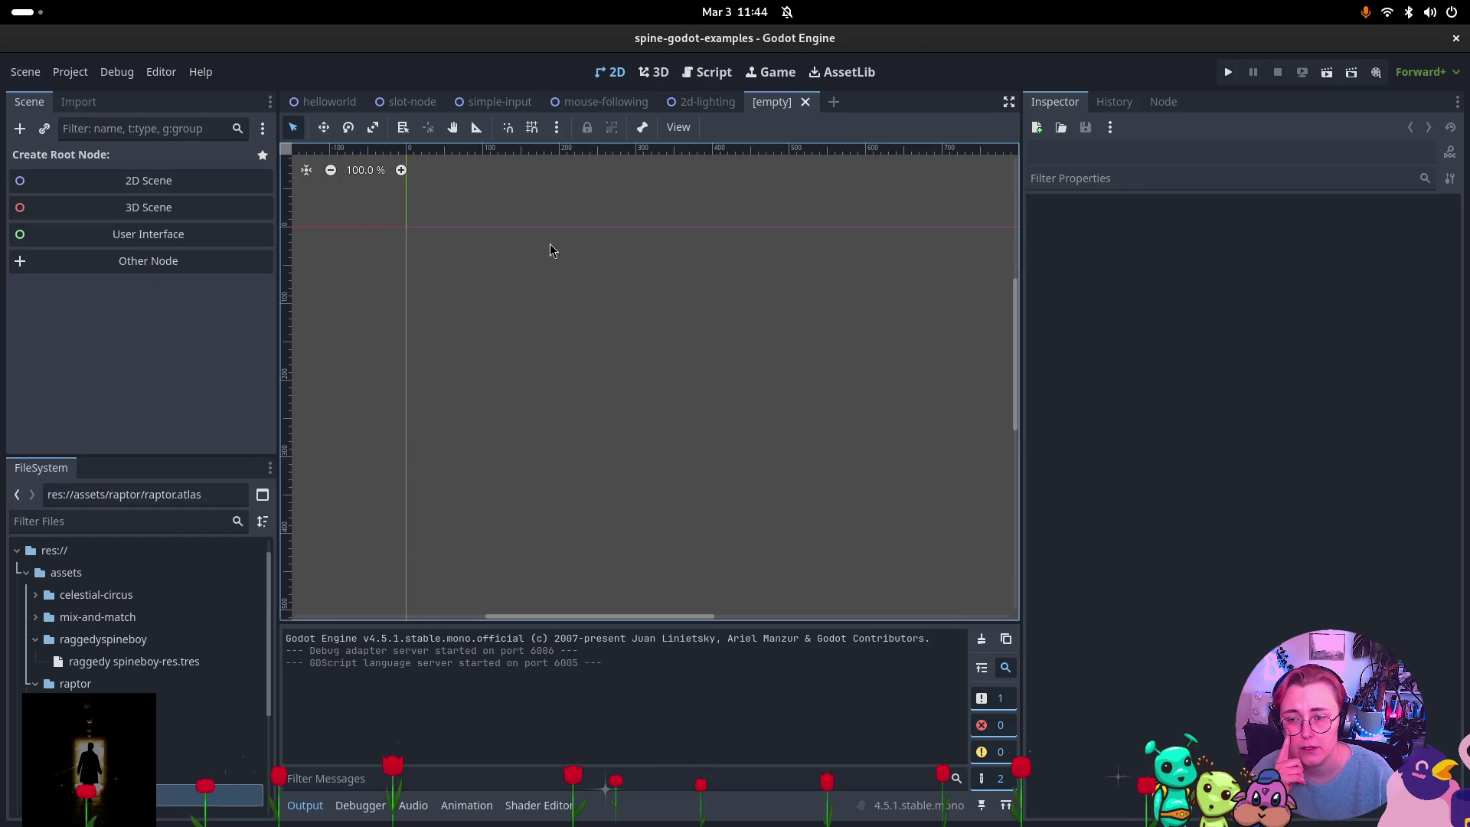
Create a Node2D root and add a SpineSprite child under it, found by searching 'spine'.
{"action": "left_click", "coordinate": [141, 178]}
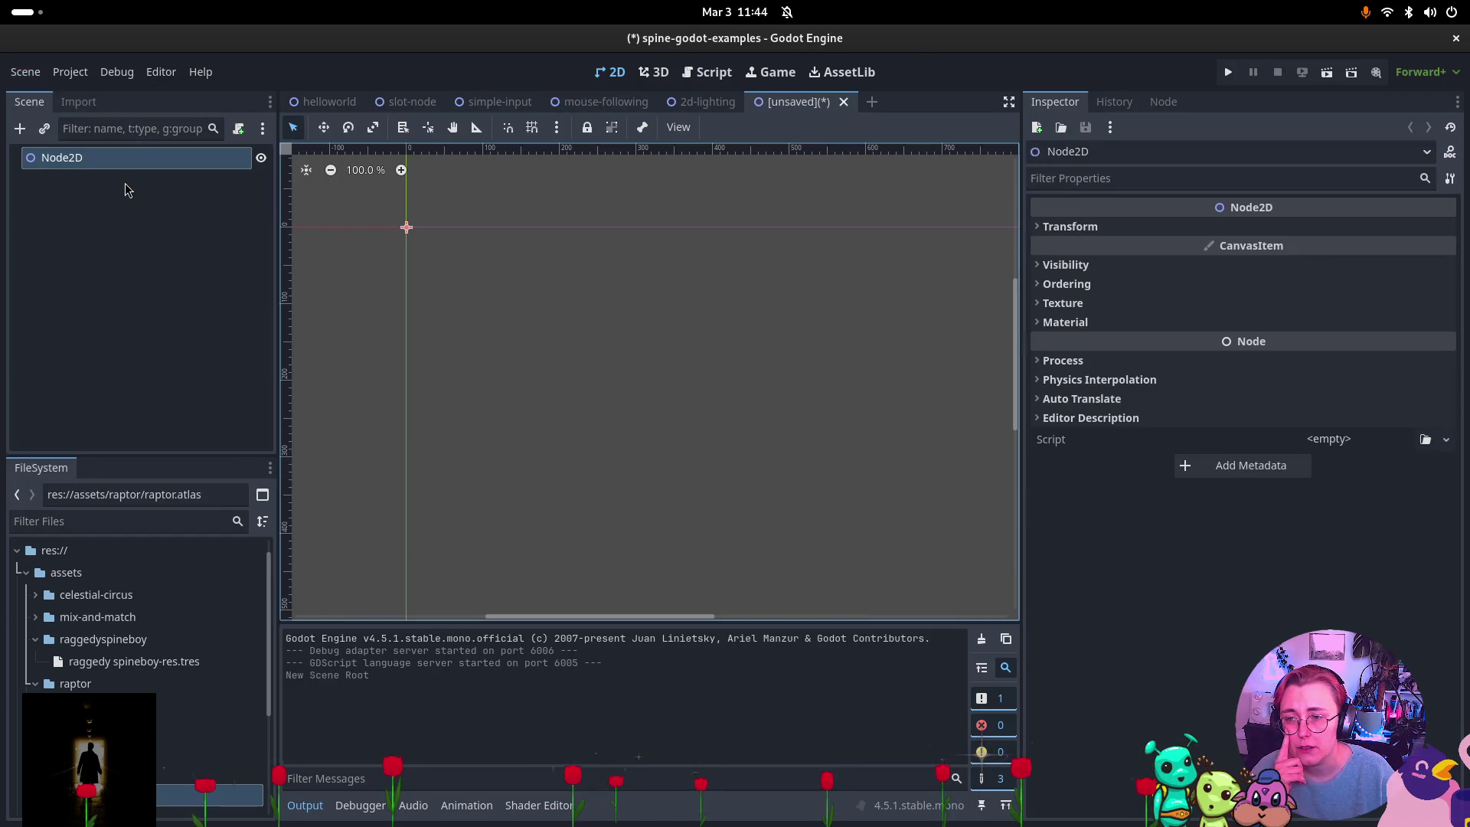
{"action": "right_click", "coordinate": [118, 220]}
{"action": "left_click", "coordinate": [178, 230]}
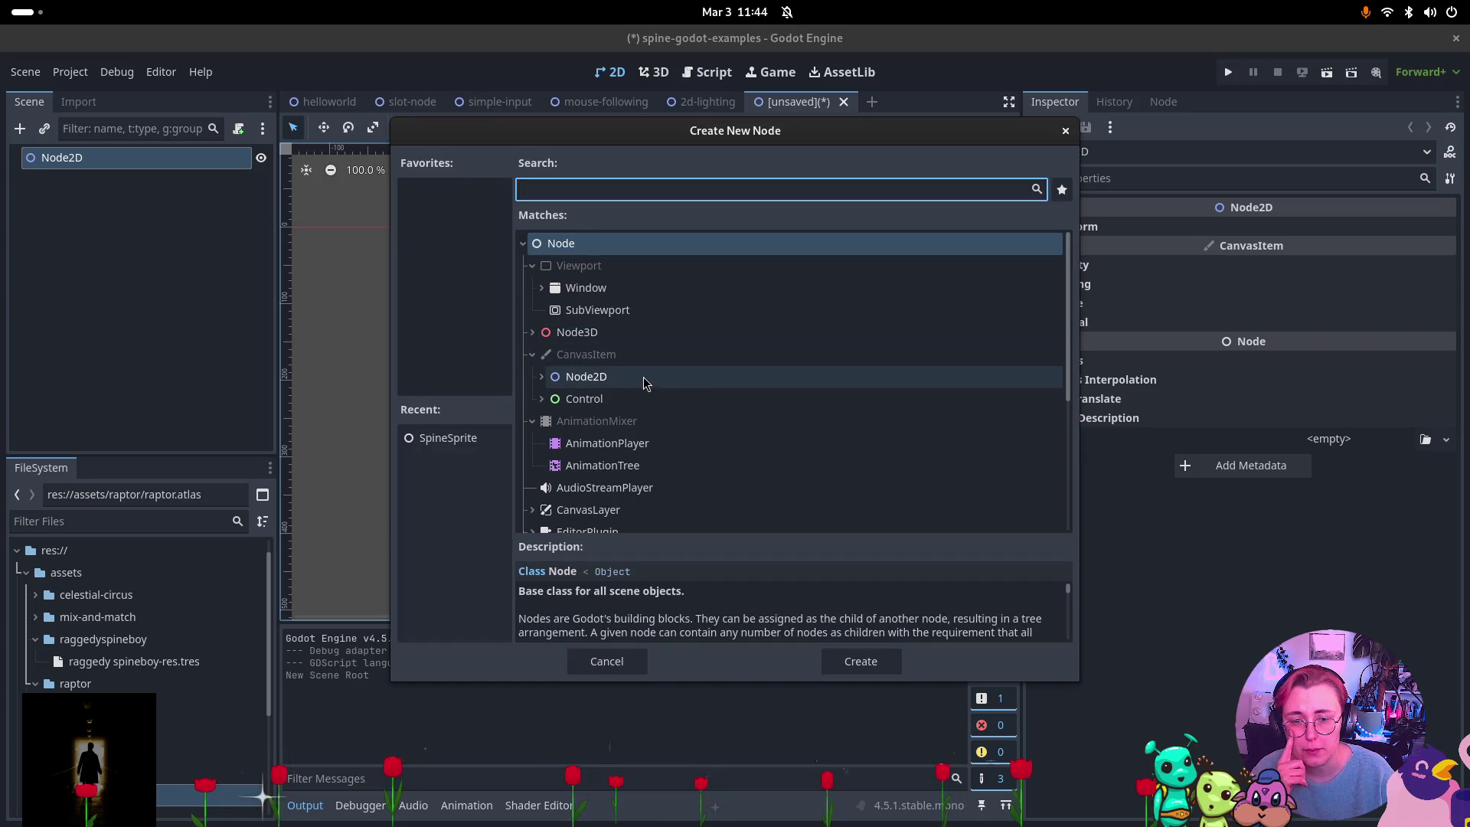
{"action": "scroll", "coordinate": [632, 344], "scroll_direction": "down", "scroll_amount": 3}
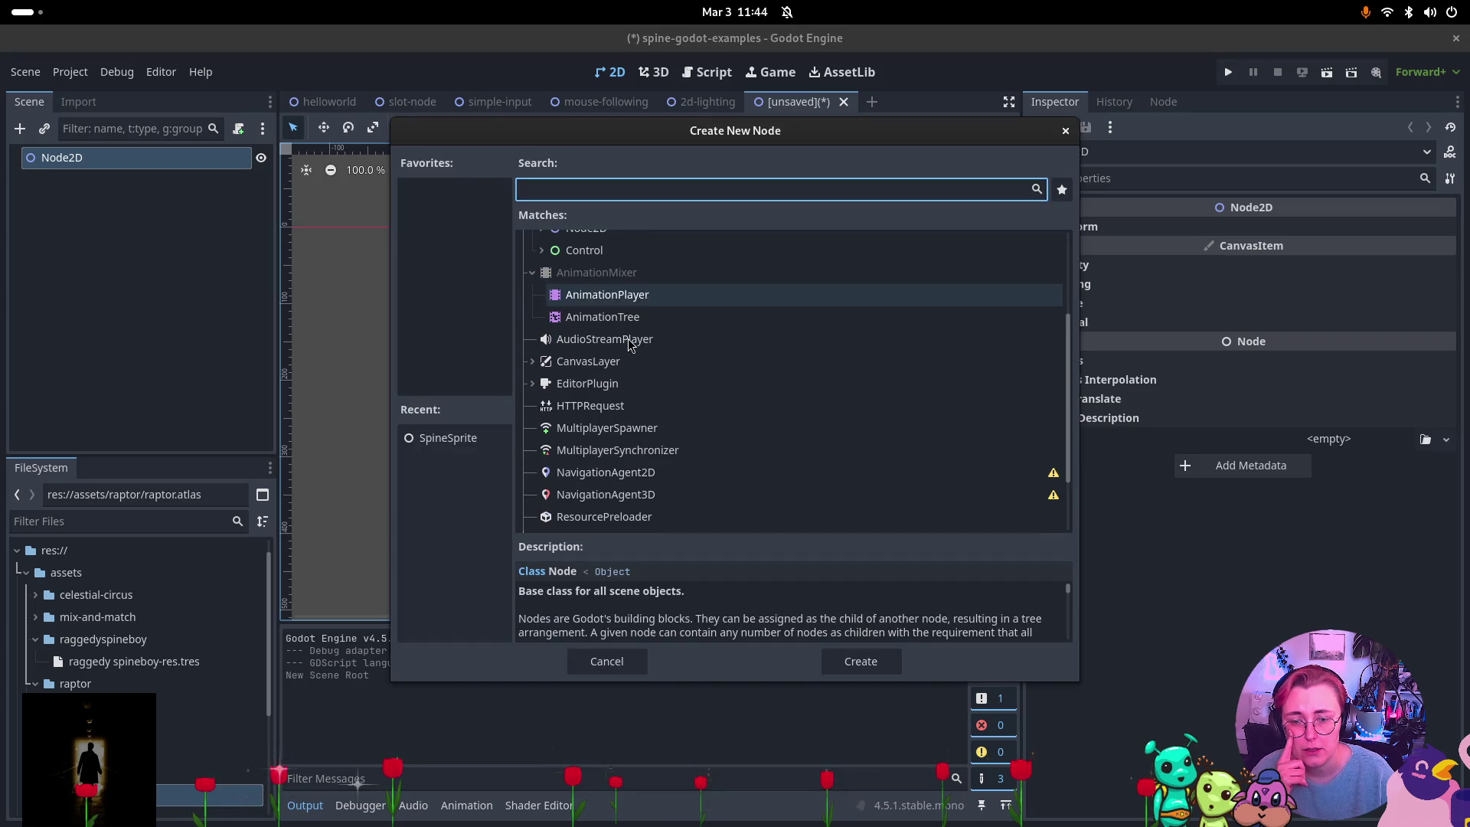
{"action": "scroll", "coordinate": [632, 345], "scroll_direction": "up", "scroll_amount": 3}
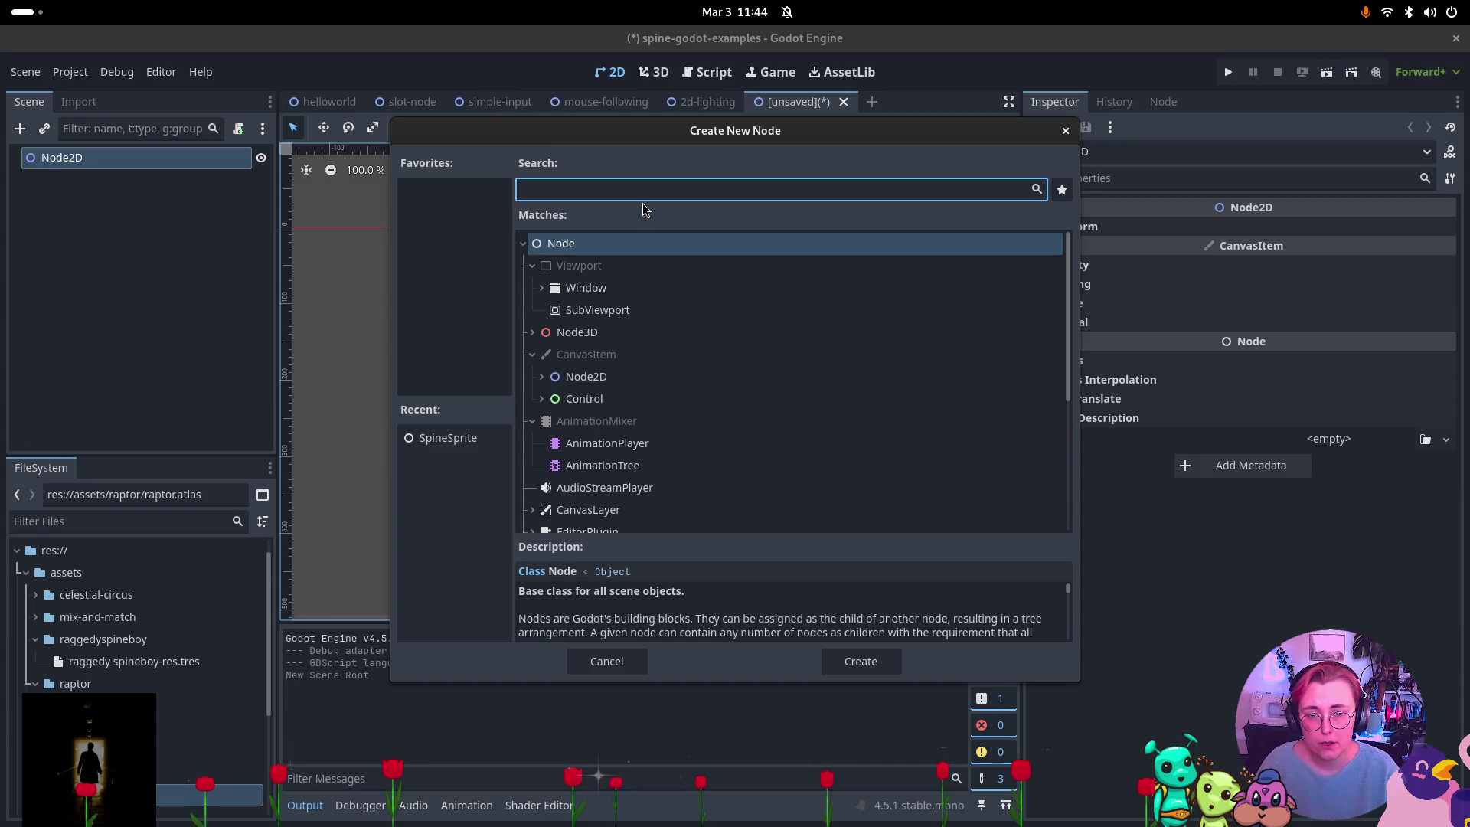
{"action": "type", "text": "spine"}
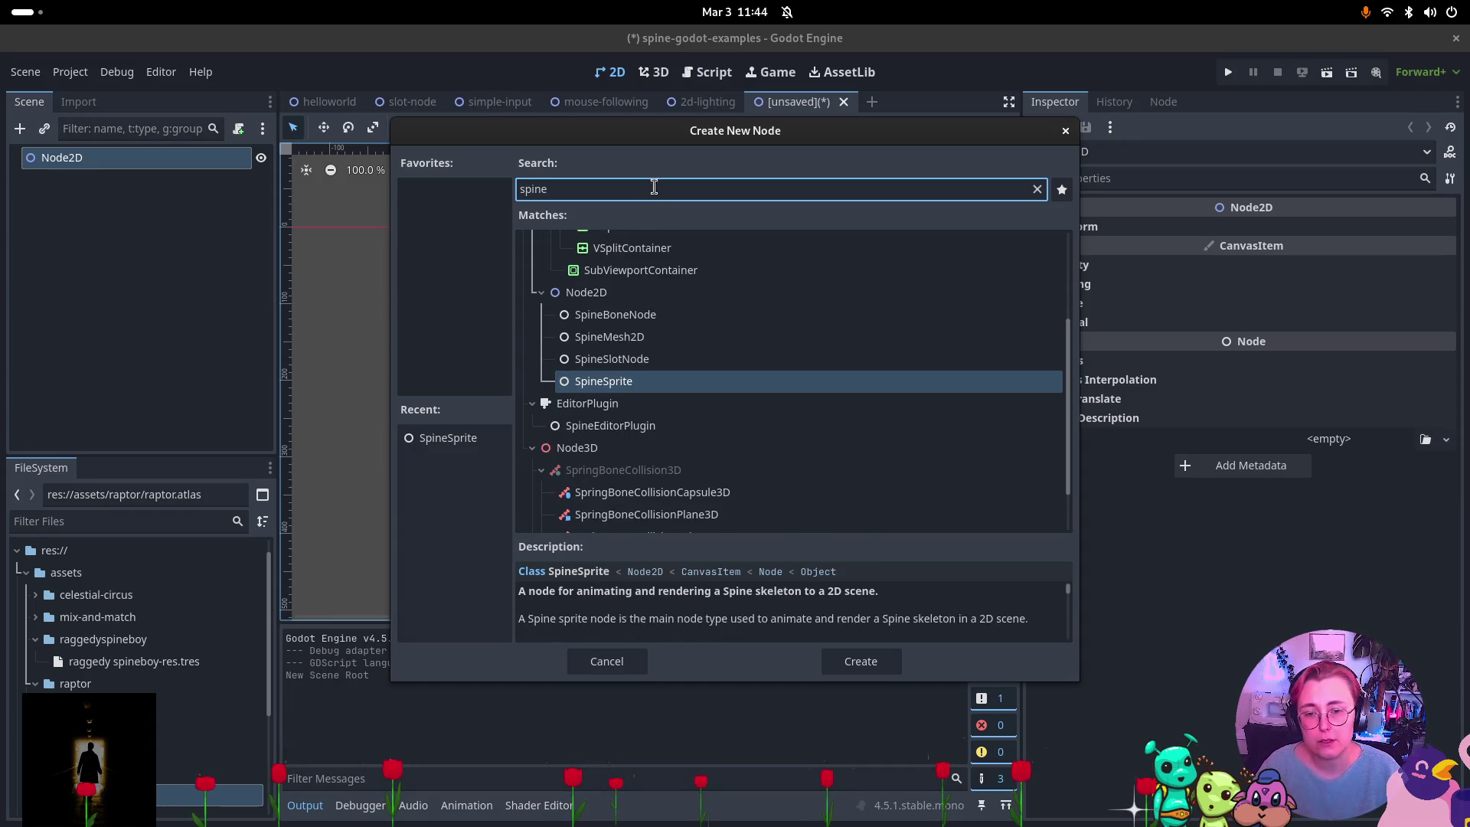
{"action": "double_click", "coordinate": [673, 381]}
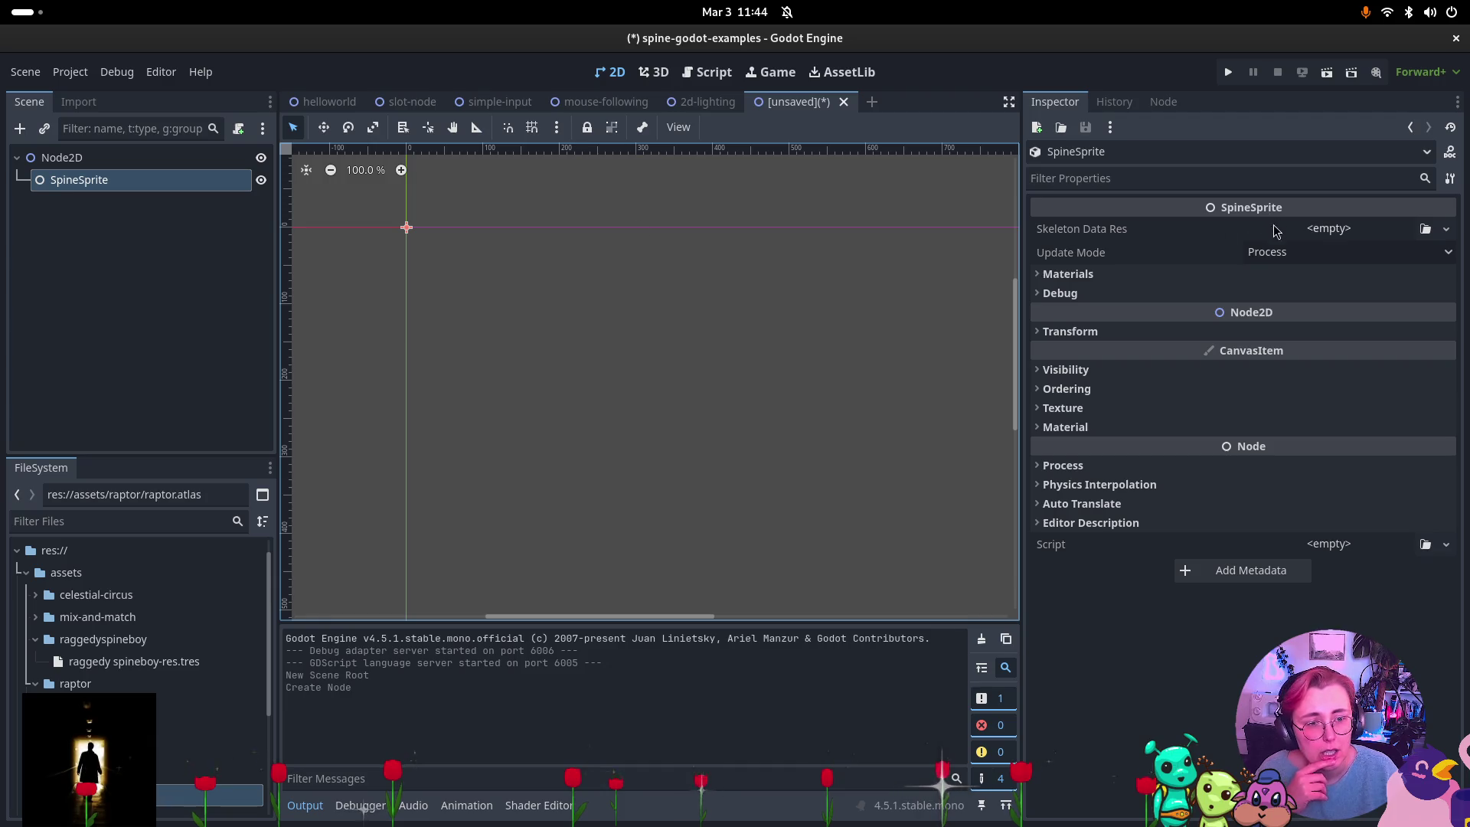
{"action": "left_click", "coordinate": [1334, 239]}
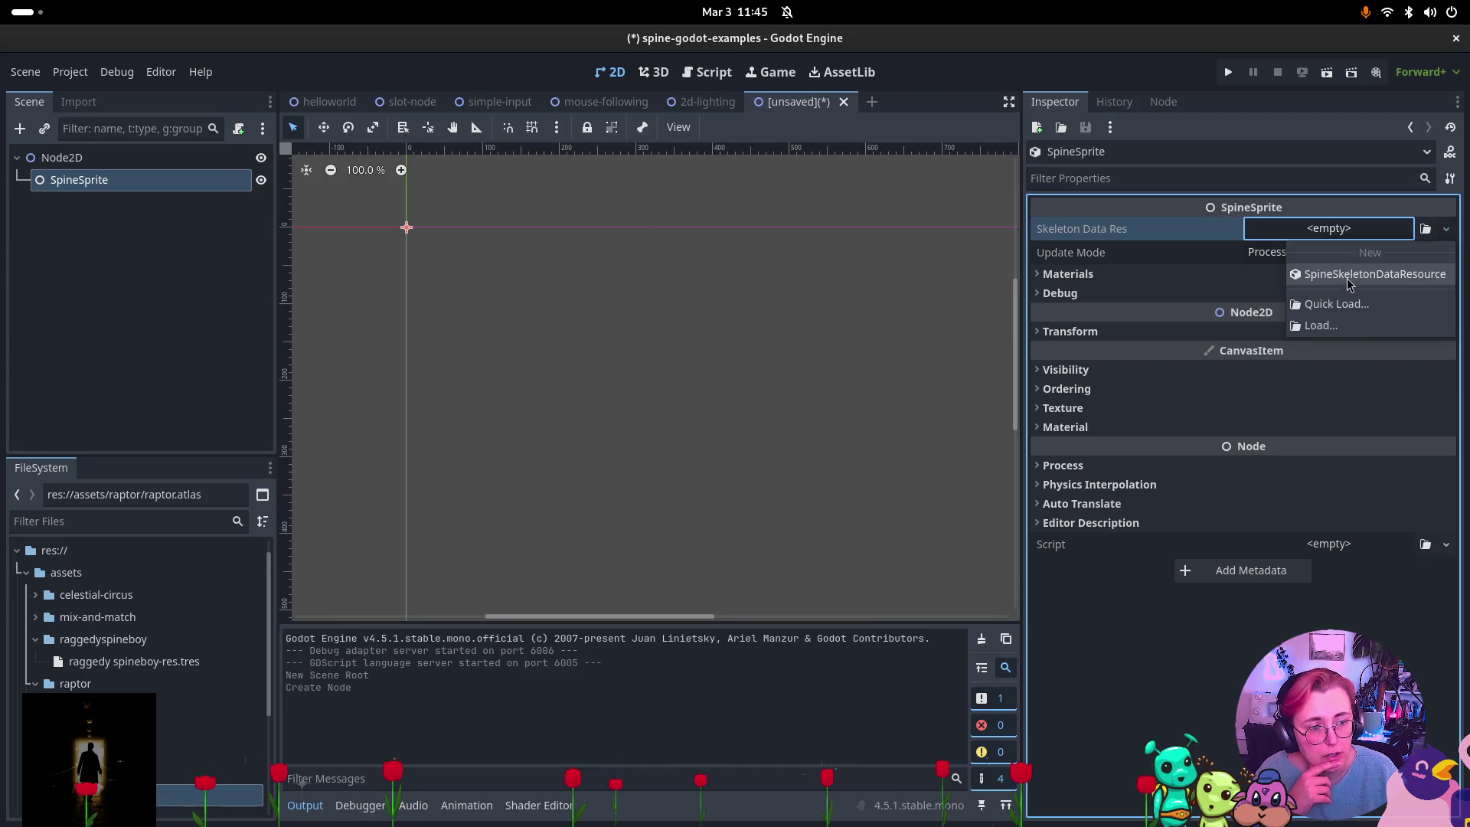
Give the SpineSprite a new SpineSkeletonDataResource with mix-and-match.atlas as its atlas.
{"action": "left_click", "coordinate": [1349, 277]}
{"action": "left_click", "coordinate": [1283, 229]}
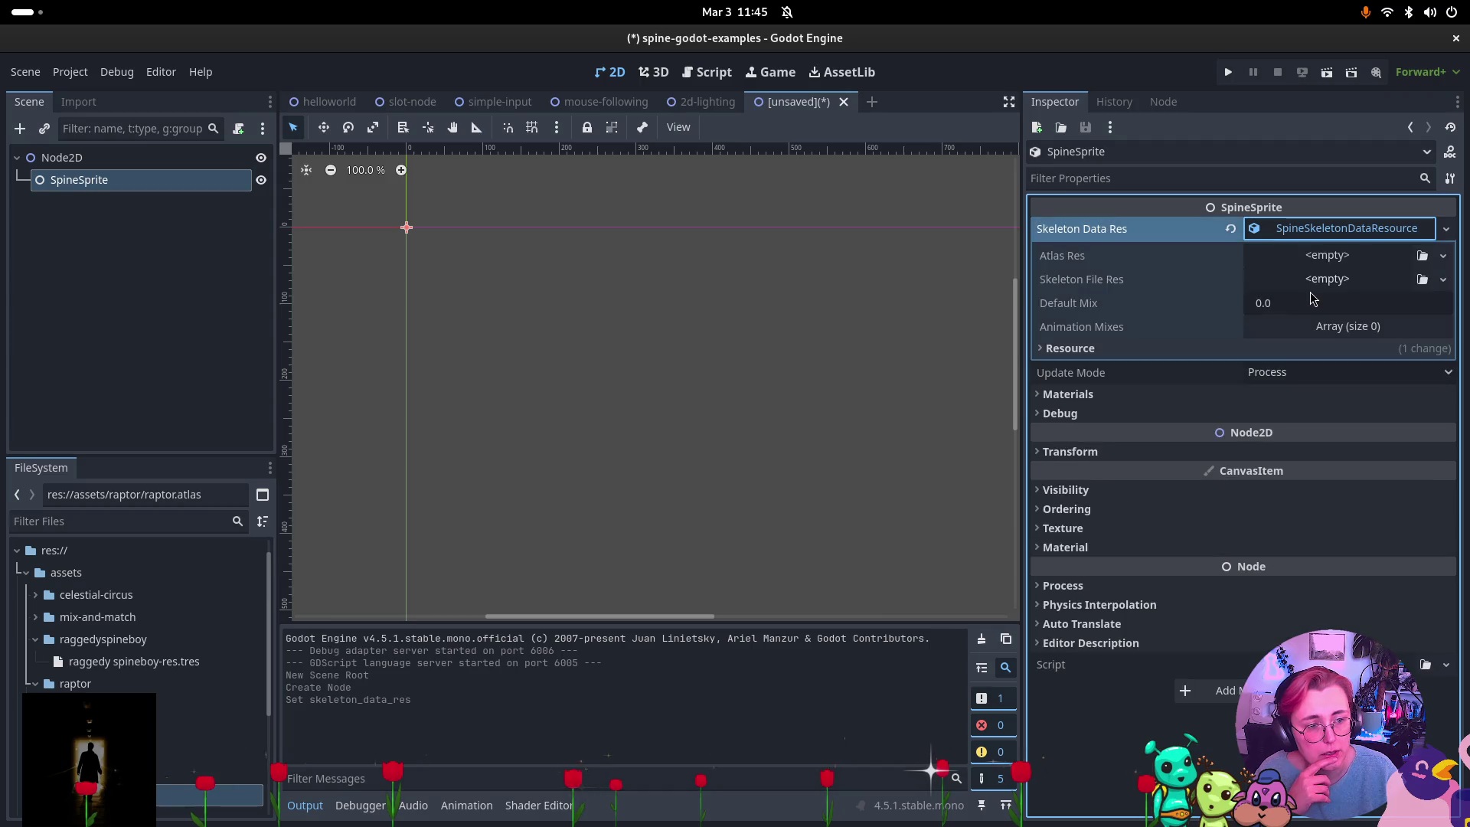
{"action": "left_click", "coordinate": [1333, 262]}
{"action": "key", "text": "Escape"}
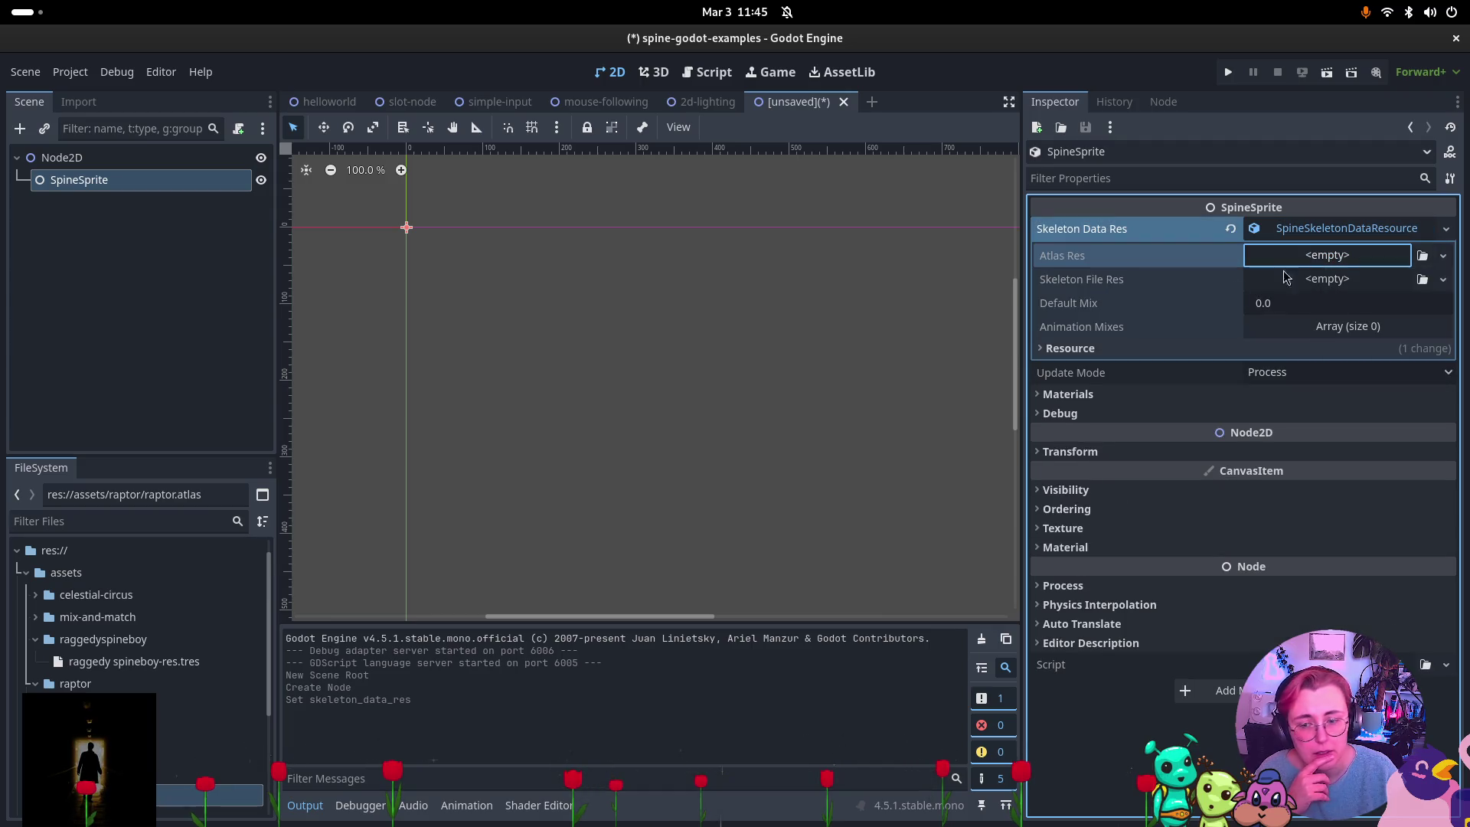
{"action": "left_click", "coordinate": [173, 527]}
{"action": "type", "text": "atlas"}
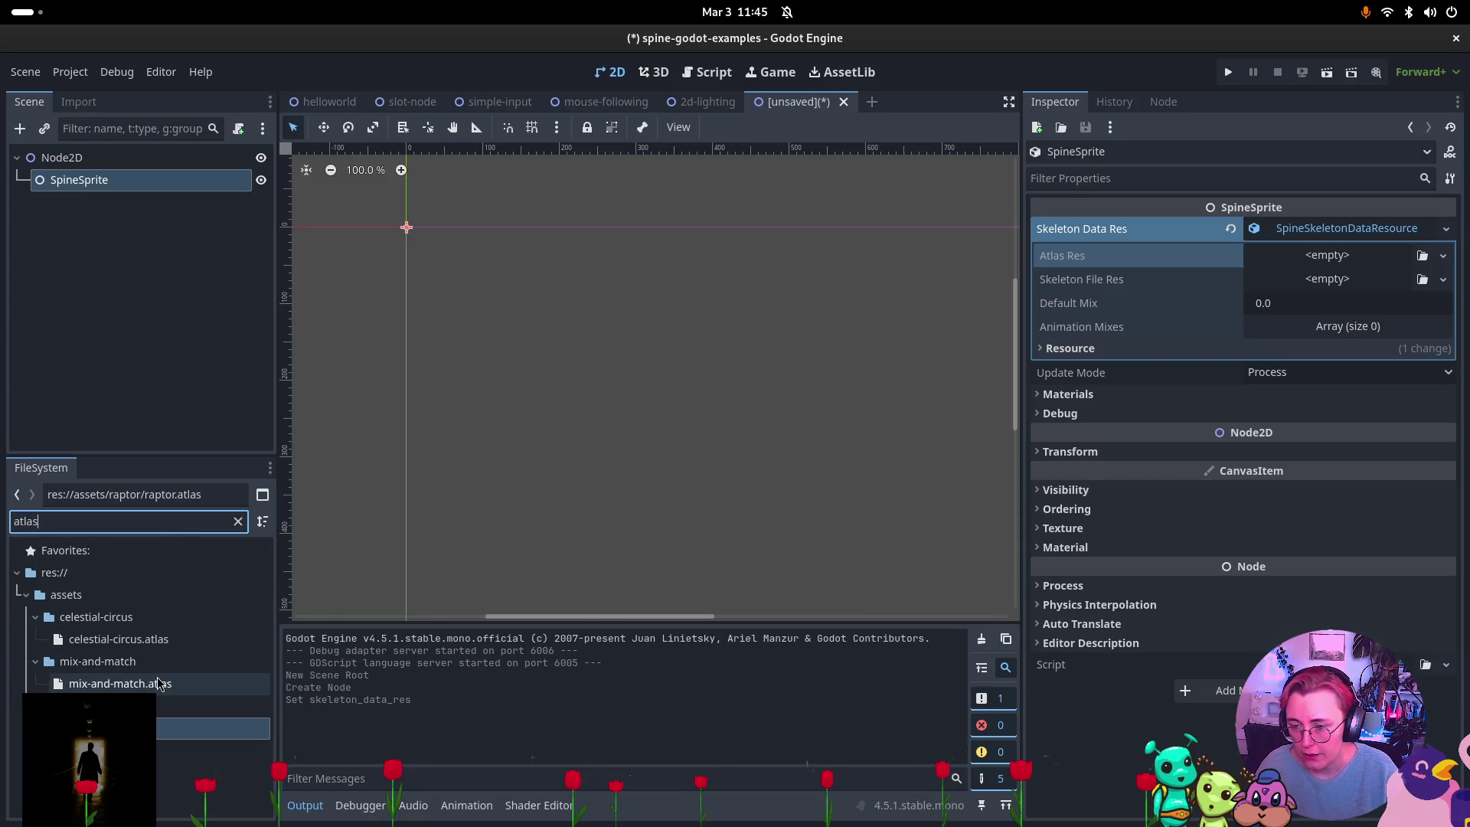
{"action": "mouse_move", "coordinate": [158, 683]}
{"action": "left_mouse_down"}
{"action": "mouse_move", "coordinate": [1082, 449]}
{"action": "mouse_move", "coordinate": [1328, 256]}
{"action": "left_mouse_up"}
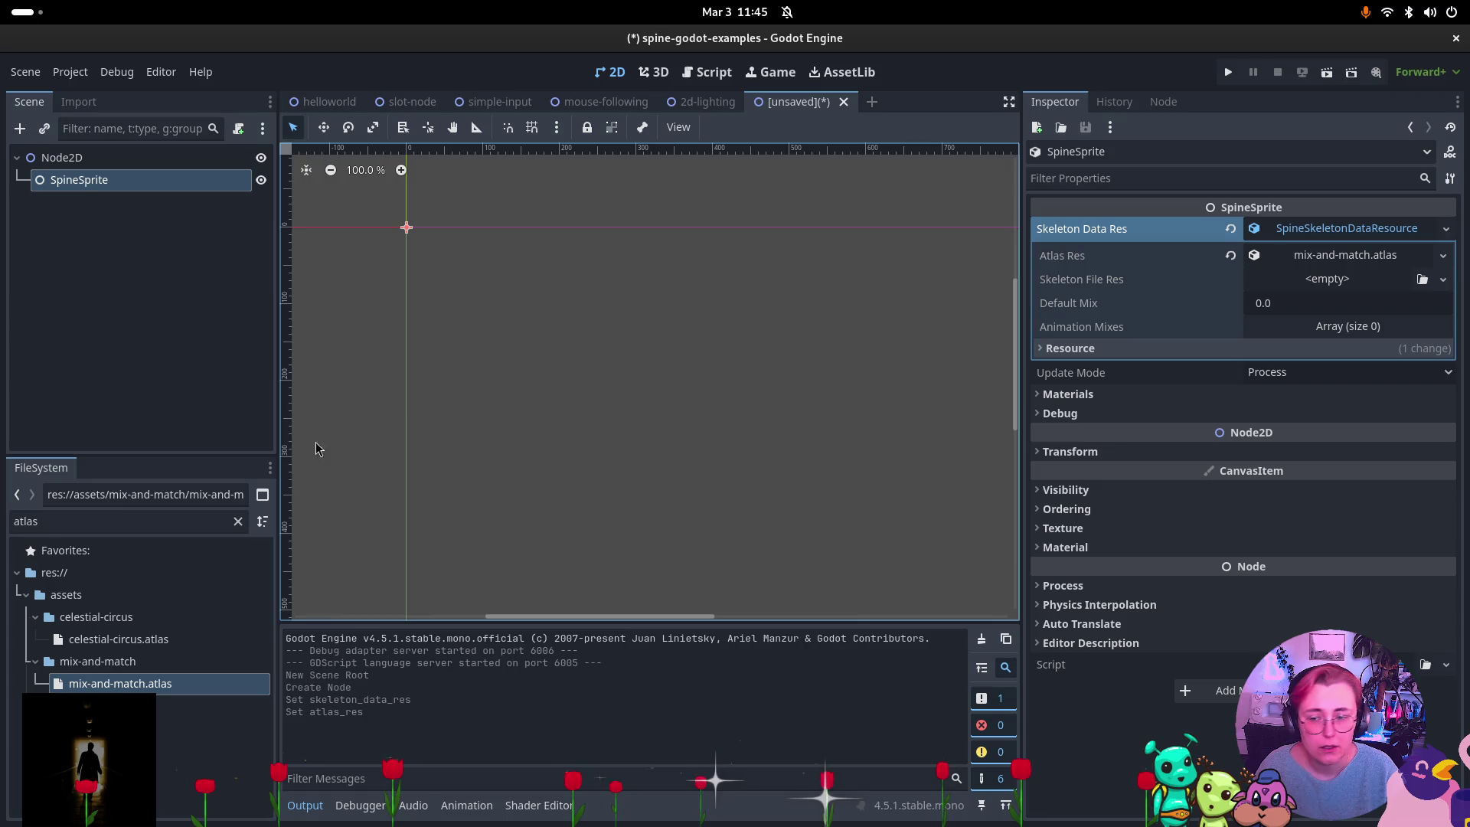
Assign mix-and-match-pro.spine-json as the skeleton file and add an Animation Mixes element, crashing Godot.
{"action": "double_click", "coordinate": [100, 529]}
{"action": "type", "text": "."}
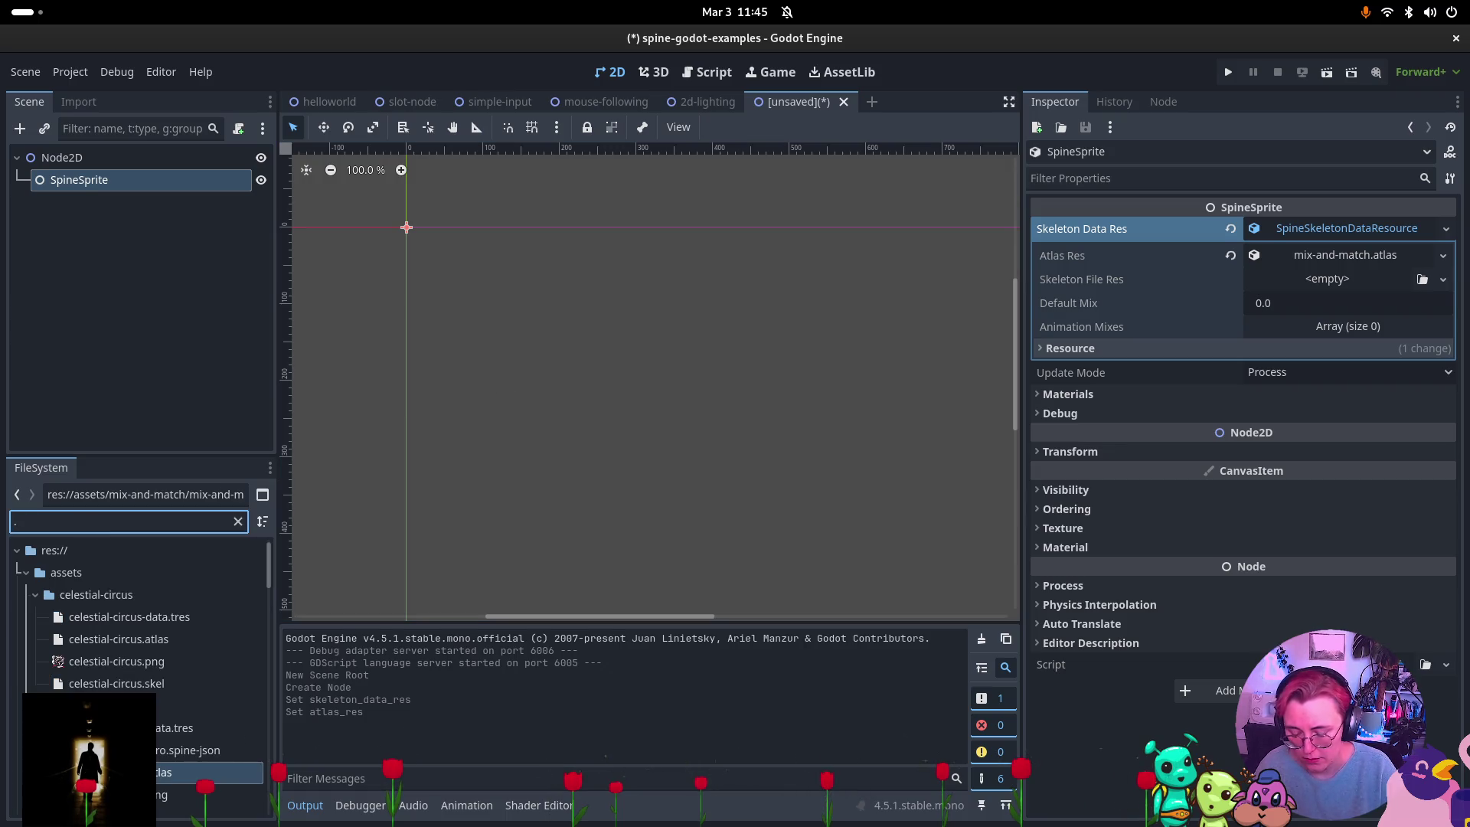
{"action": "type", "text": "skel"}
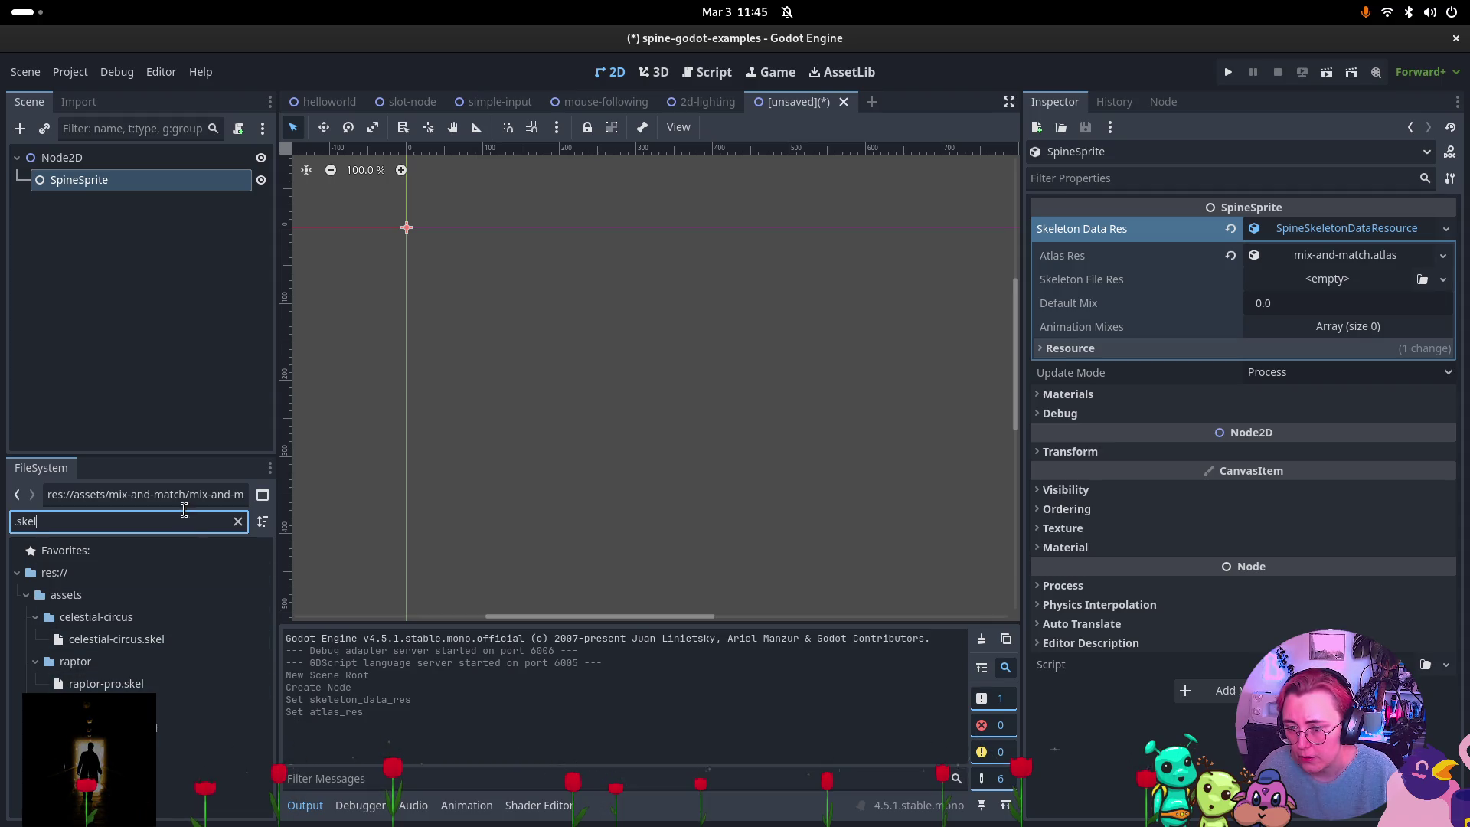
{"action": "key", "text": "ctrl+a"}
{"action": "type", "text": ".jso"}
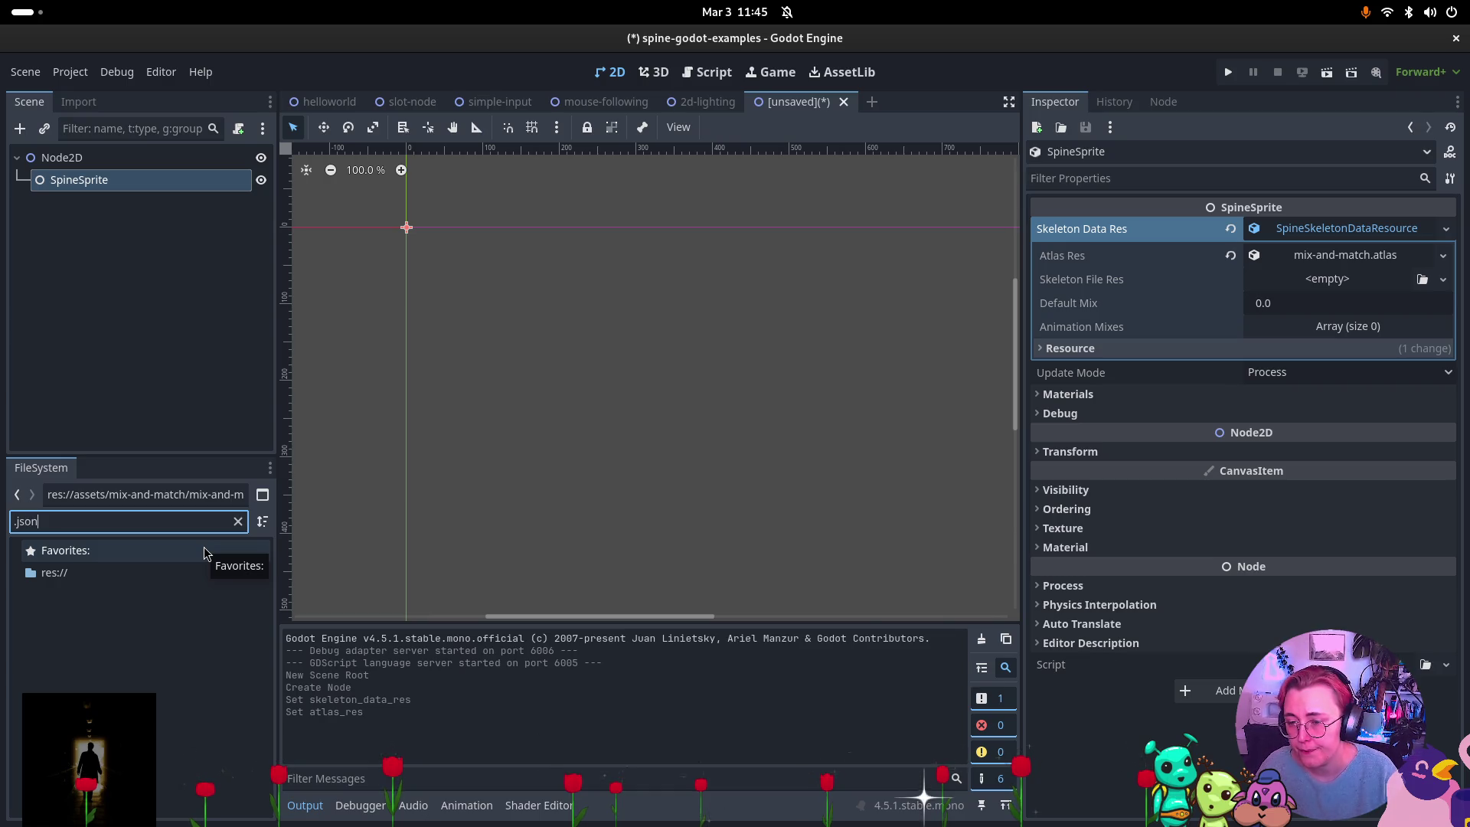
{"action": "key", "text": "BackSpace"}
{"action": "key", "text": "BackSpace"}
{"action": "type", "text": "json"}
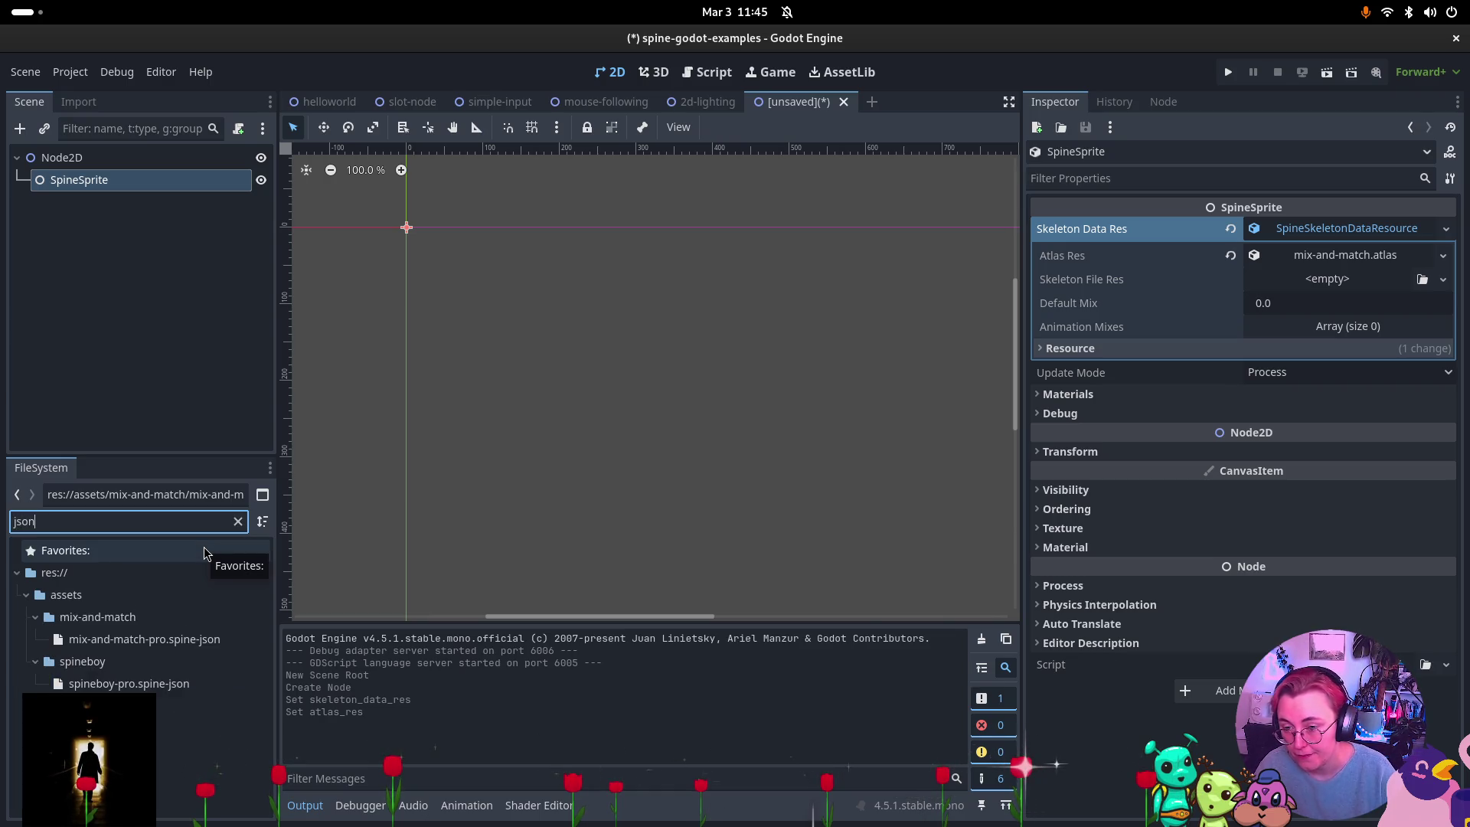
{"action": "left_click_drag", "start_coordinate": [176, 649], "coordinate": [1352, 280]}
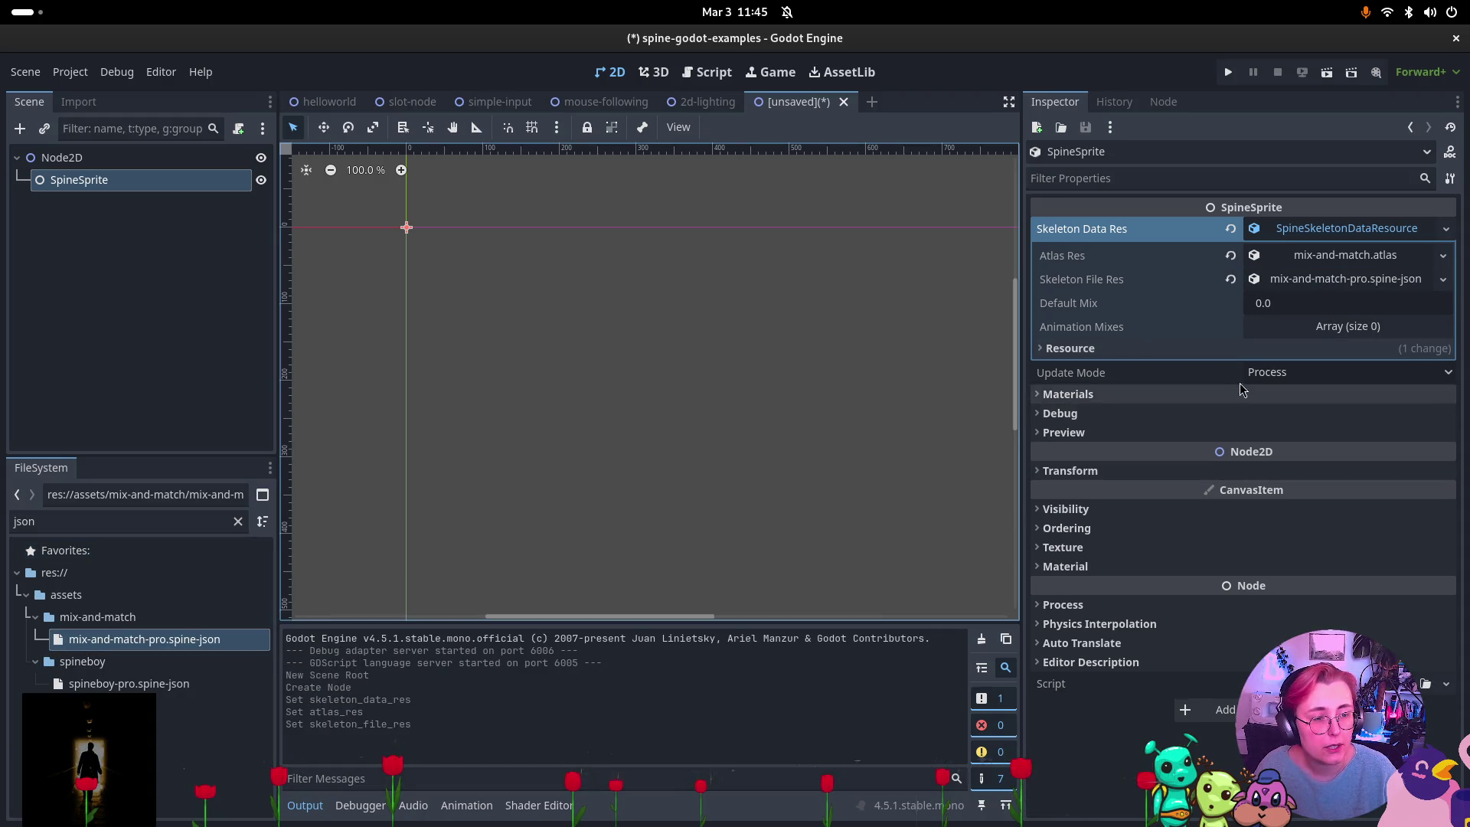
{"action": "left_click", "coordinate": [1342, 329]}
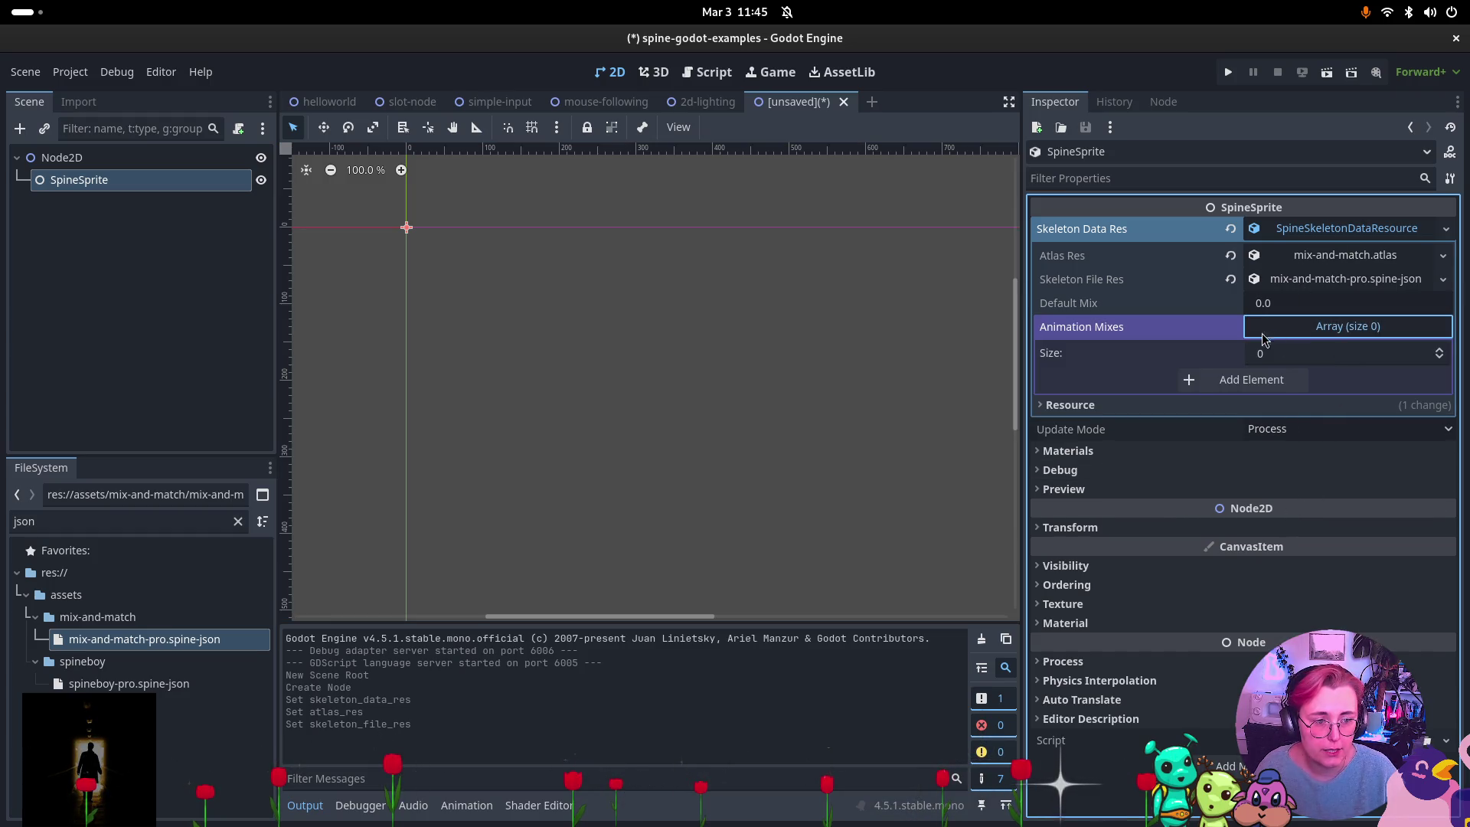
{"action": "left_click", "coordinate": [1223, 382]}
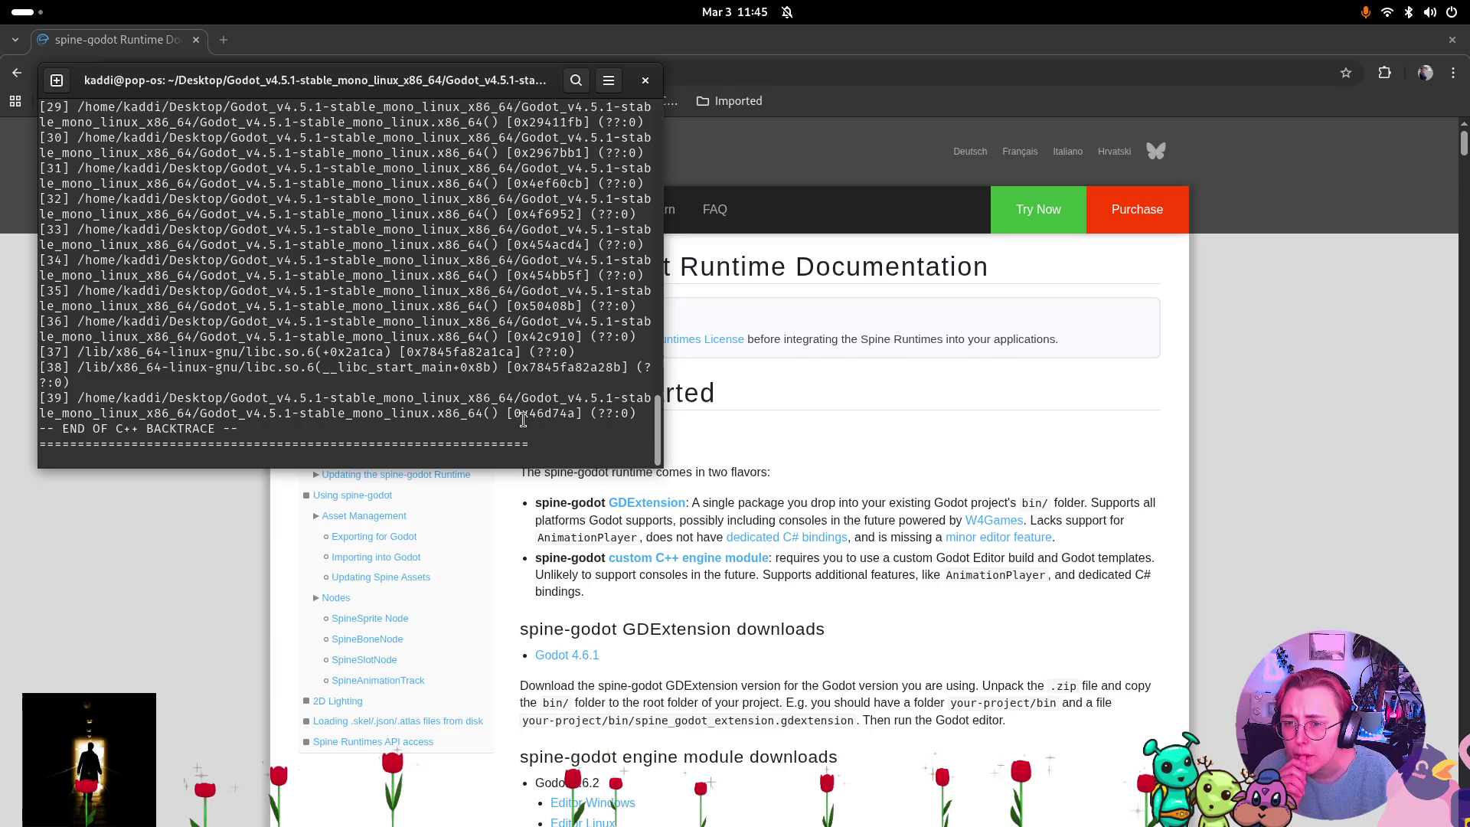
Enlarge the terminal, scroll back through the crash backtrace, then close the terminal.
{"action": "mouse_move", "coordinate": [662, 468]}
{"action": "left_mouse_down"}
{"action": "mouse_move", "coordinate": [1081, 648]}
{"action": "mouse_move", "coordinate": [1317, 720]}
{"action": "mouse_move", "coordinate": [1416, 792]}
{"action": "left_mouse_up"}
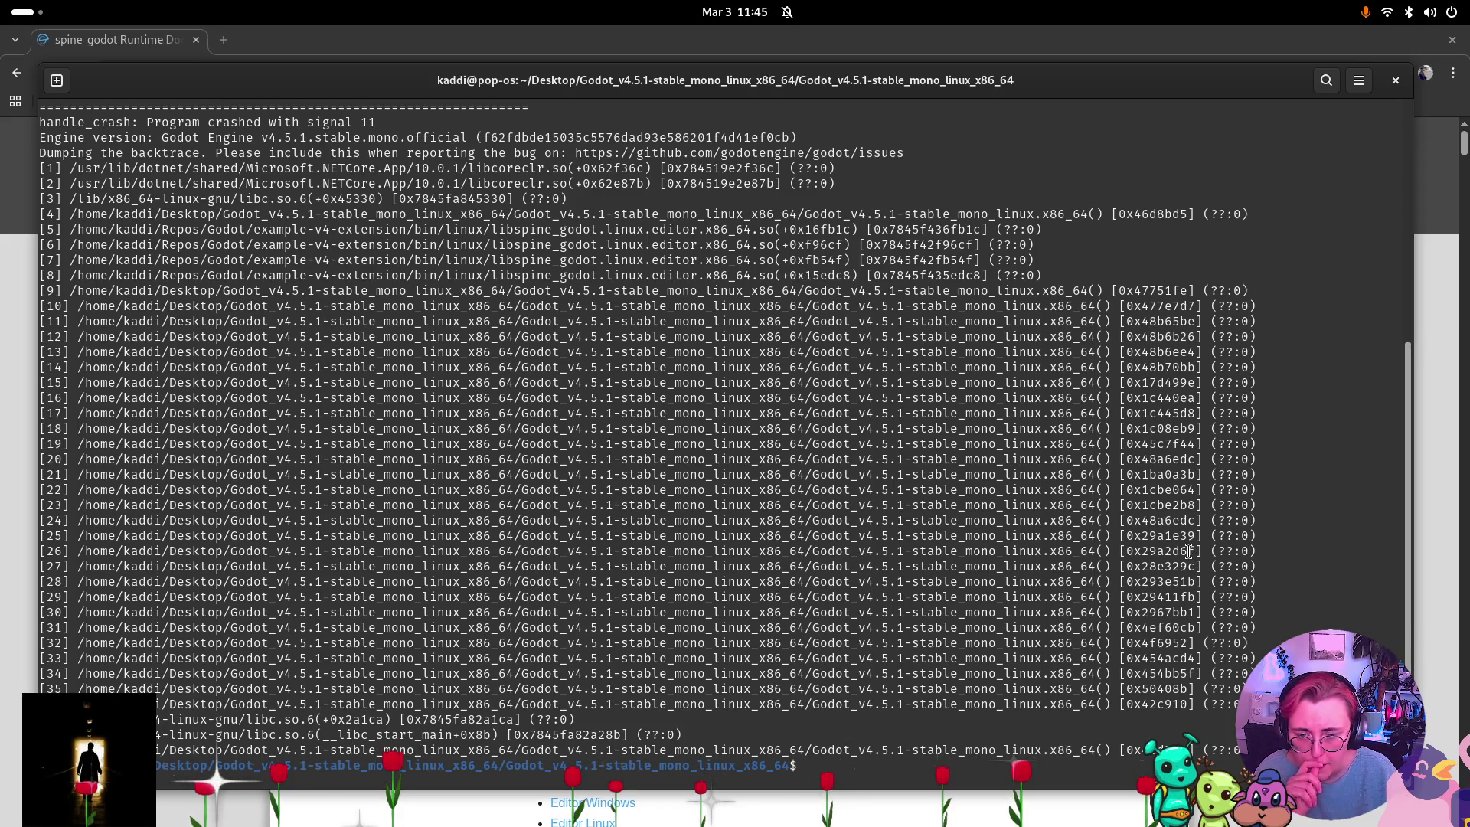
{"action": "scroll", "coordinate": [1187, 544], "scroll_direction": "up", "scroll_amount": 2}
{"action": "scroll", "coordinate": [1181, 530], "scroll_direction": "up", "scroll_amount": 2}
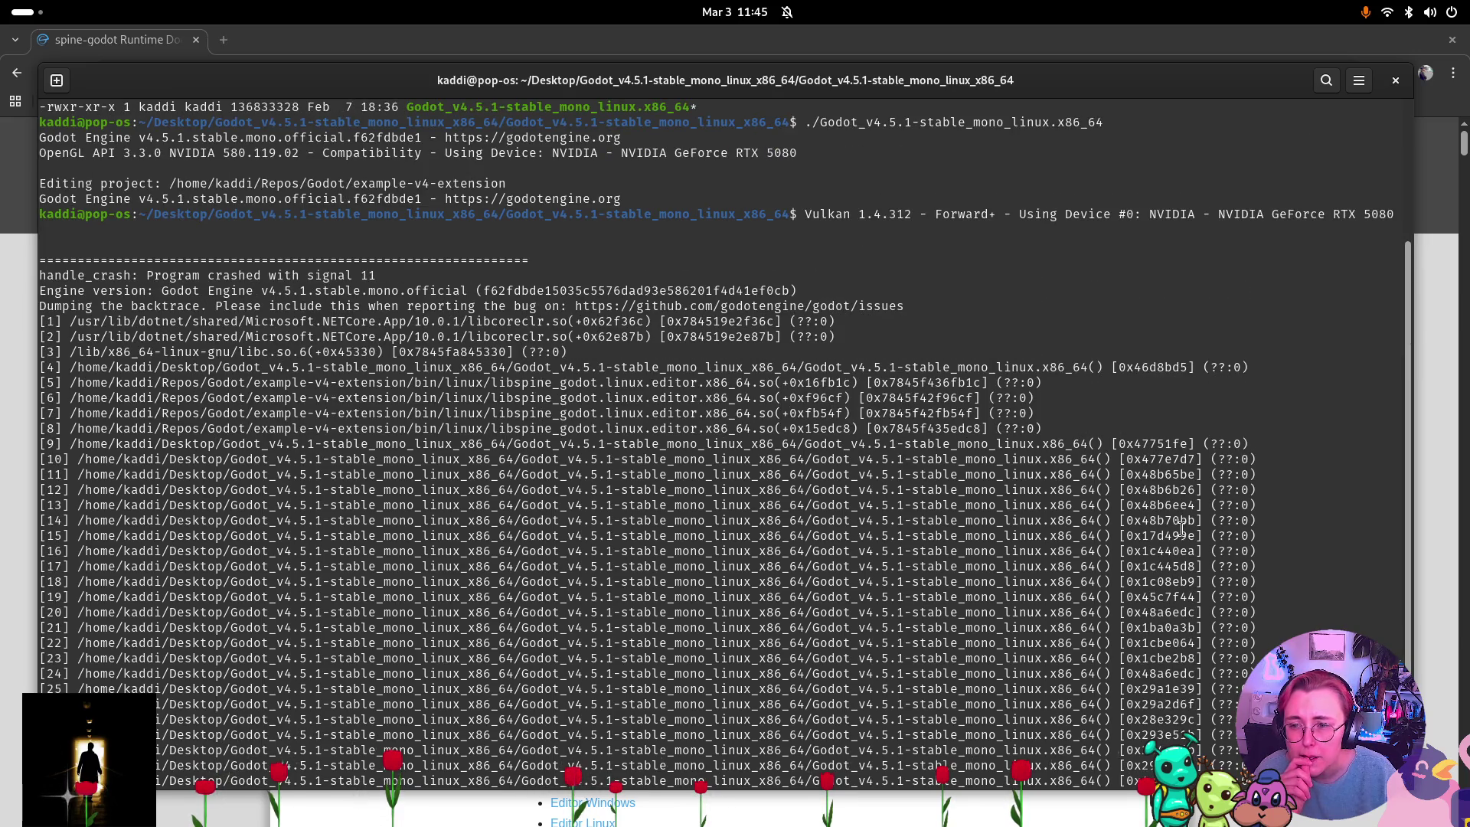
{"action": "scroll", "coordinate": [1181, 530], "scroll_direction": "up", "scroll_amount": 2}
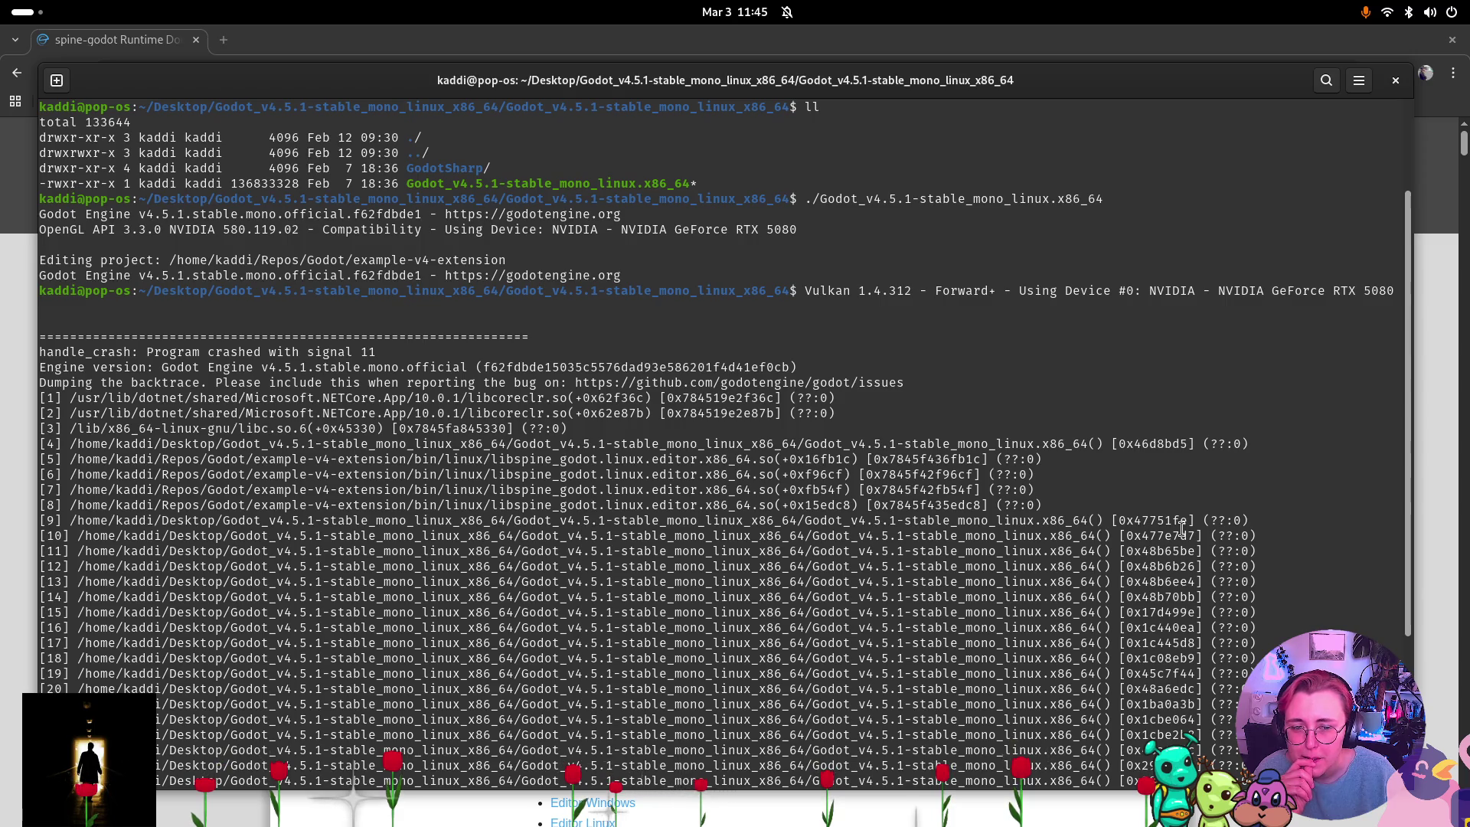
{"action": "scroll", "coordinate": [1182, 529], "scroll_direction": "up", "scroll_amount": 2}
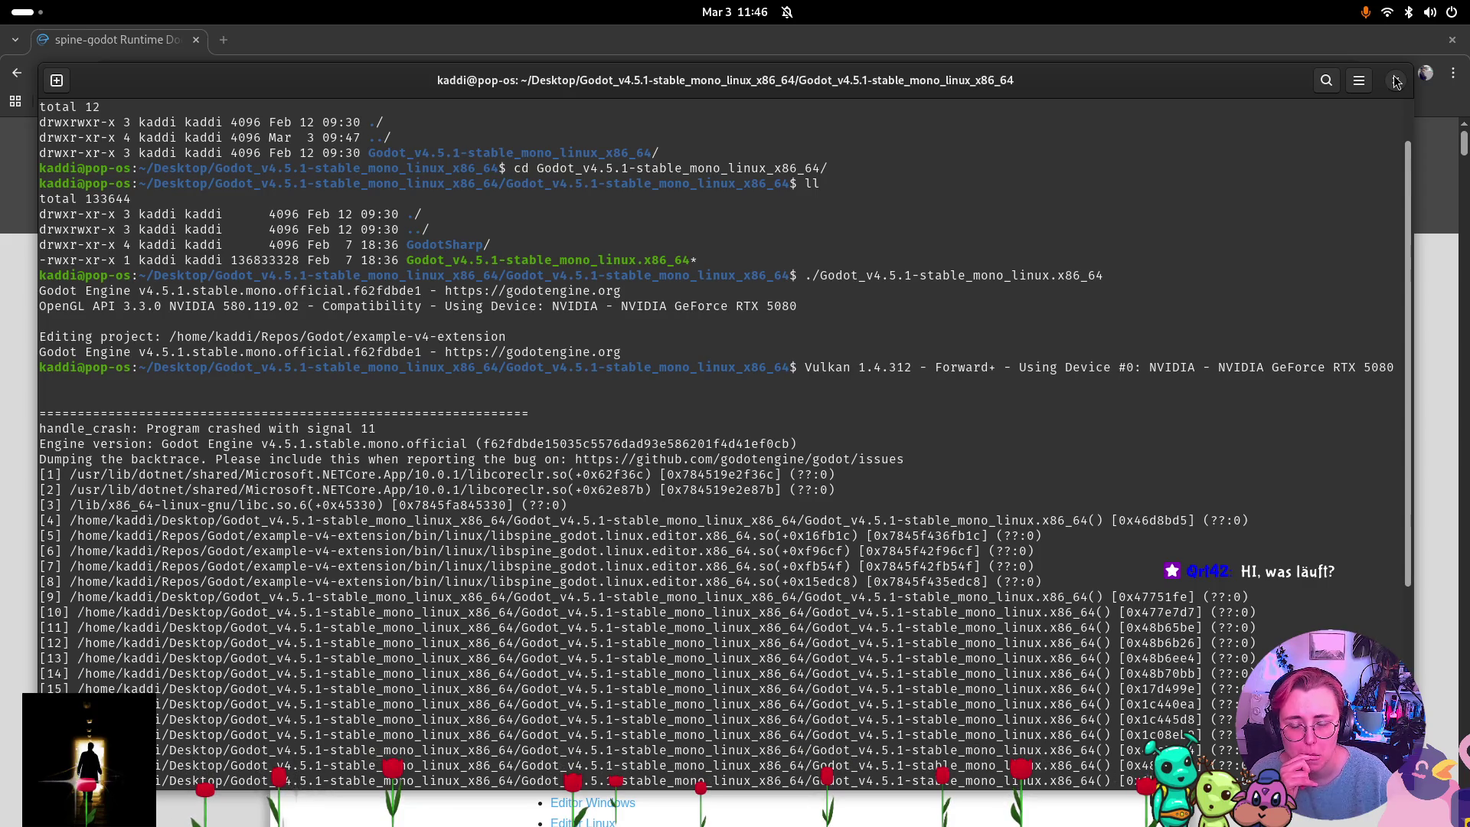
{"action": "left_click", "coordinate": [1395, 80]}
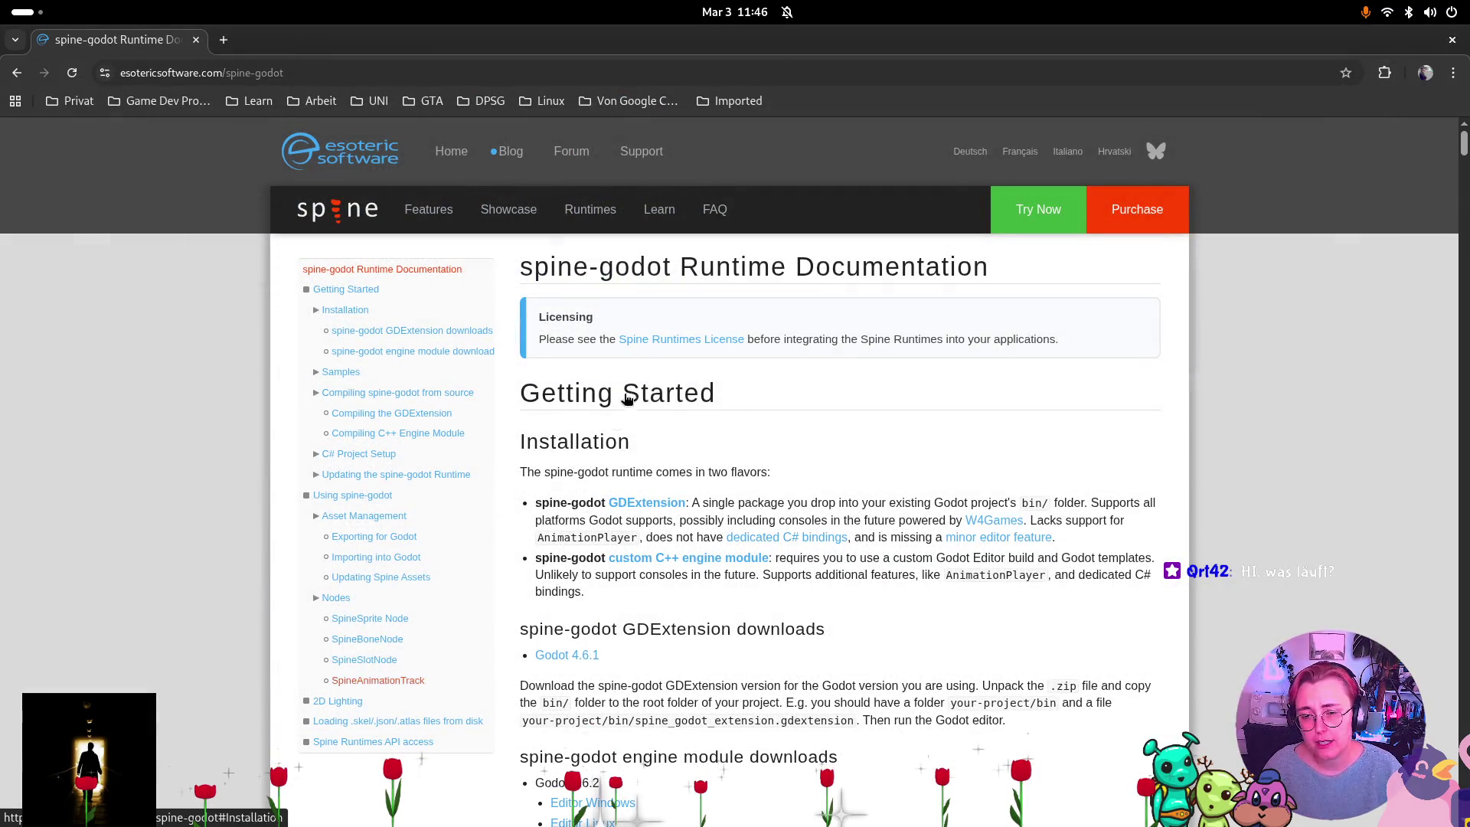
Switch to Files at the example-v4-extension (Copy) assets folder, then launch a new Terminal.
{"action": "key", "text": "super"}
{"action": "left_click", "coordinate": [392, 387]}
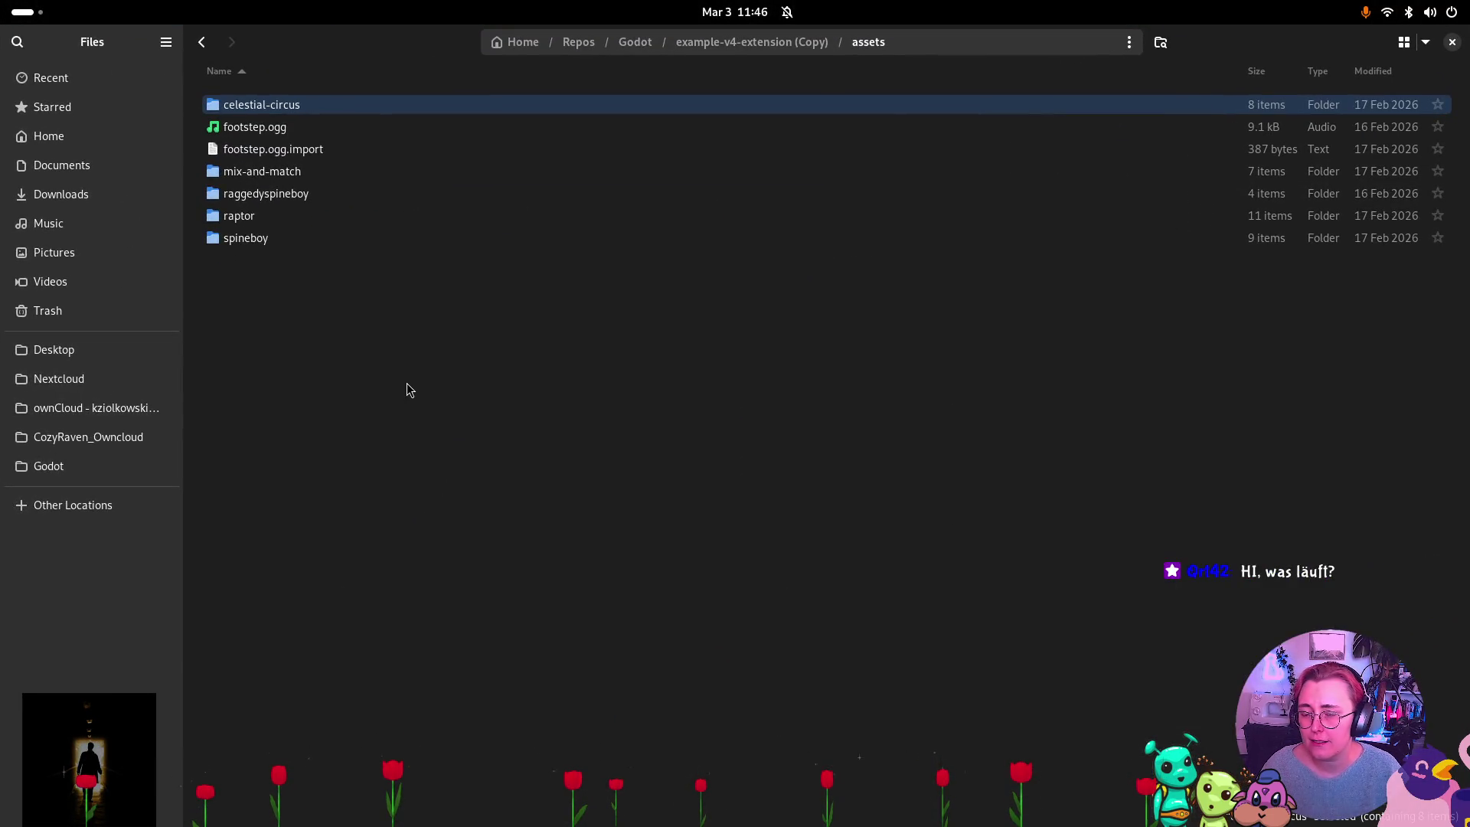
{"action": "key", "text": "super"}
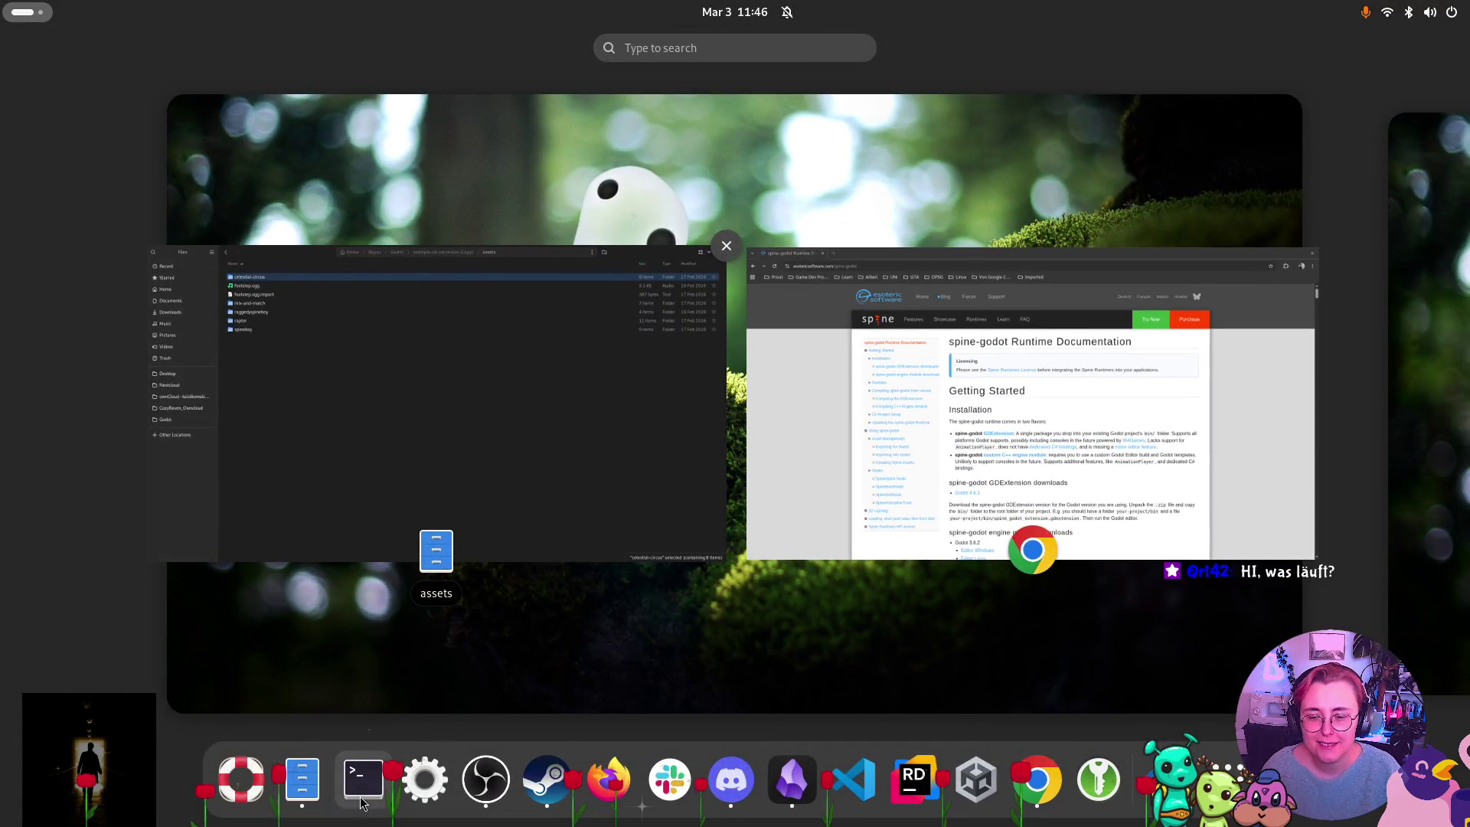
{"action": "left_click", "coordinate": [363, 779]}
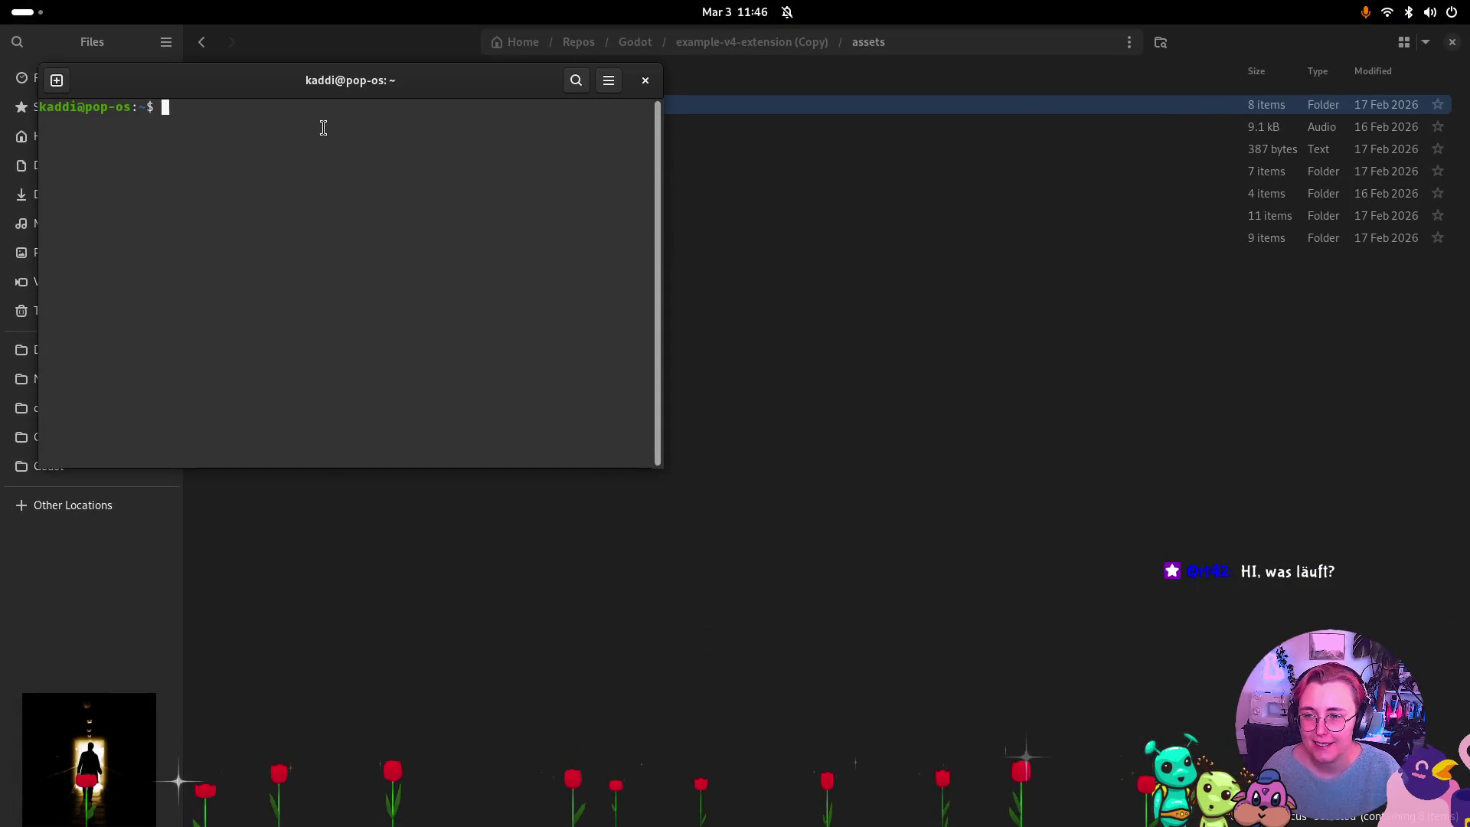
Undo a wrong executable completion and move into the Desktop Godot folder using command history.
{"action": "type", "text": "c"}
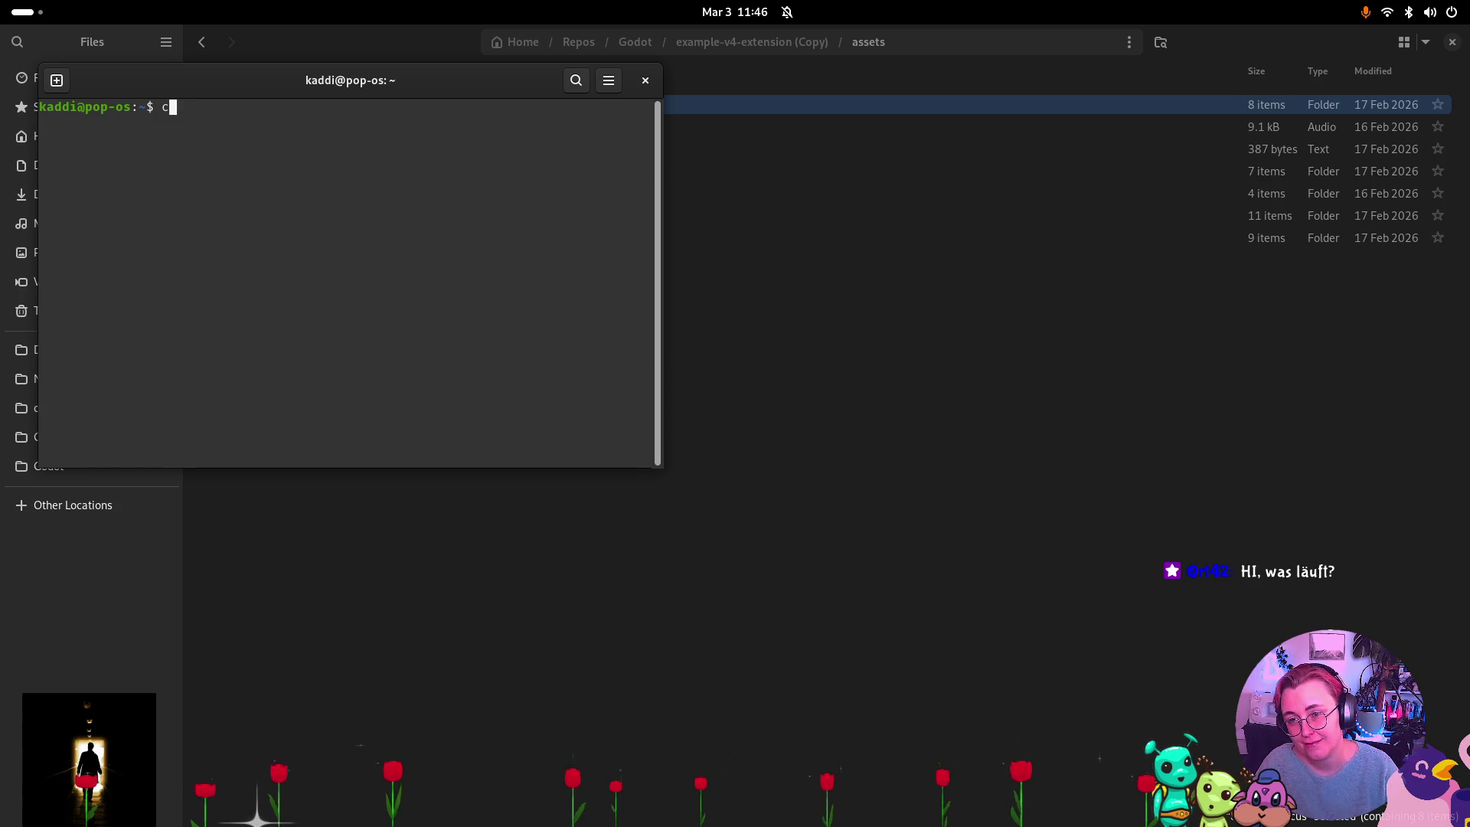
{"action": "key", "text": "BackSpace"}
{"action": "type", "text": "./G"}
{"action": "key", "text": "Tab"}
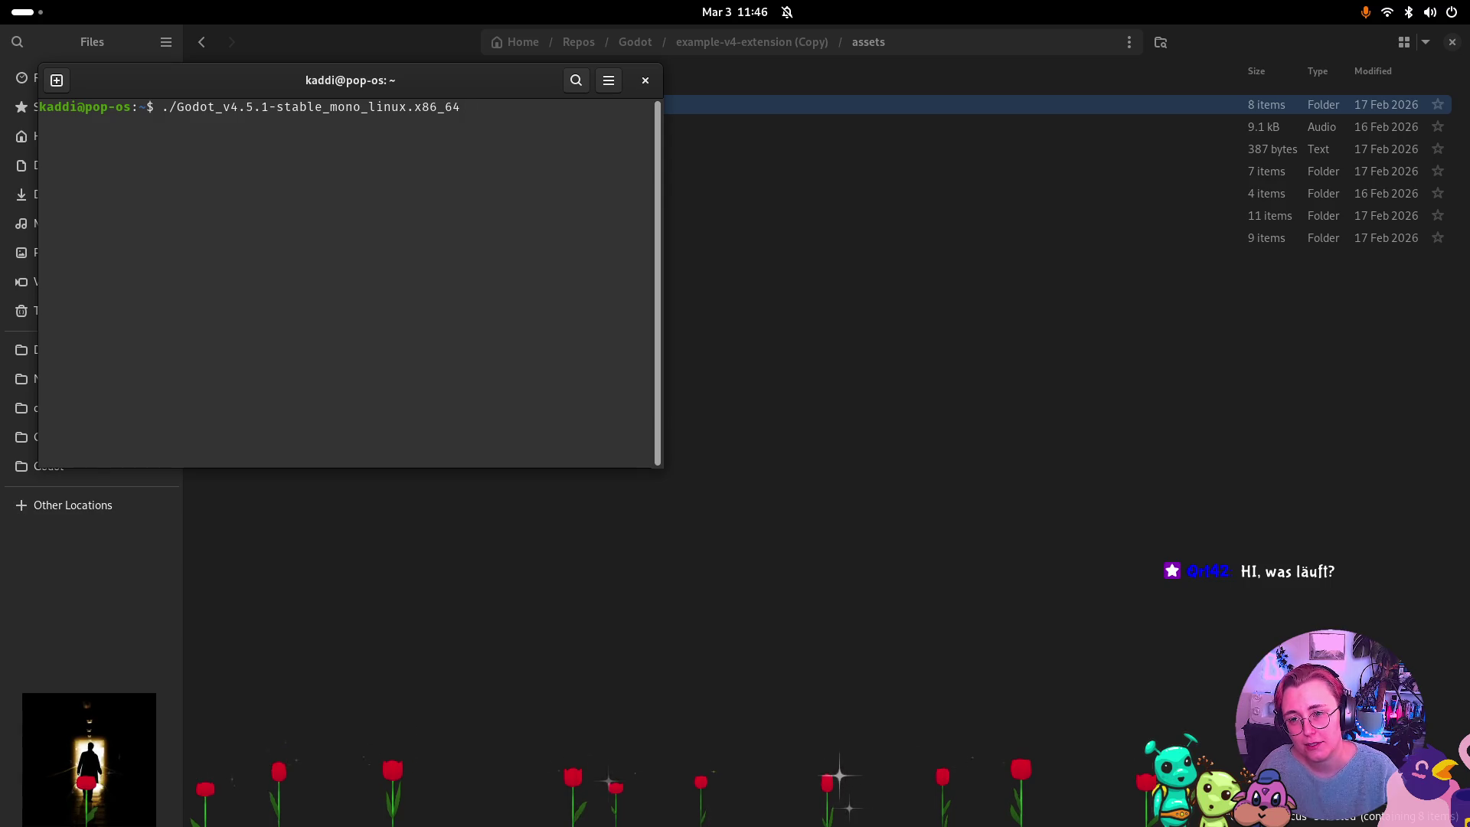
{"action": "key", "text": "ctrl+w"}
{"action": "type", "text": "./G"}
{"action": "key", "text": "Tab"}
{"action": "key", "text": "Up"}
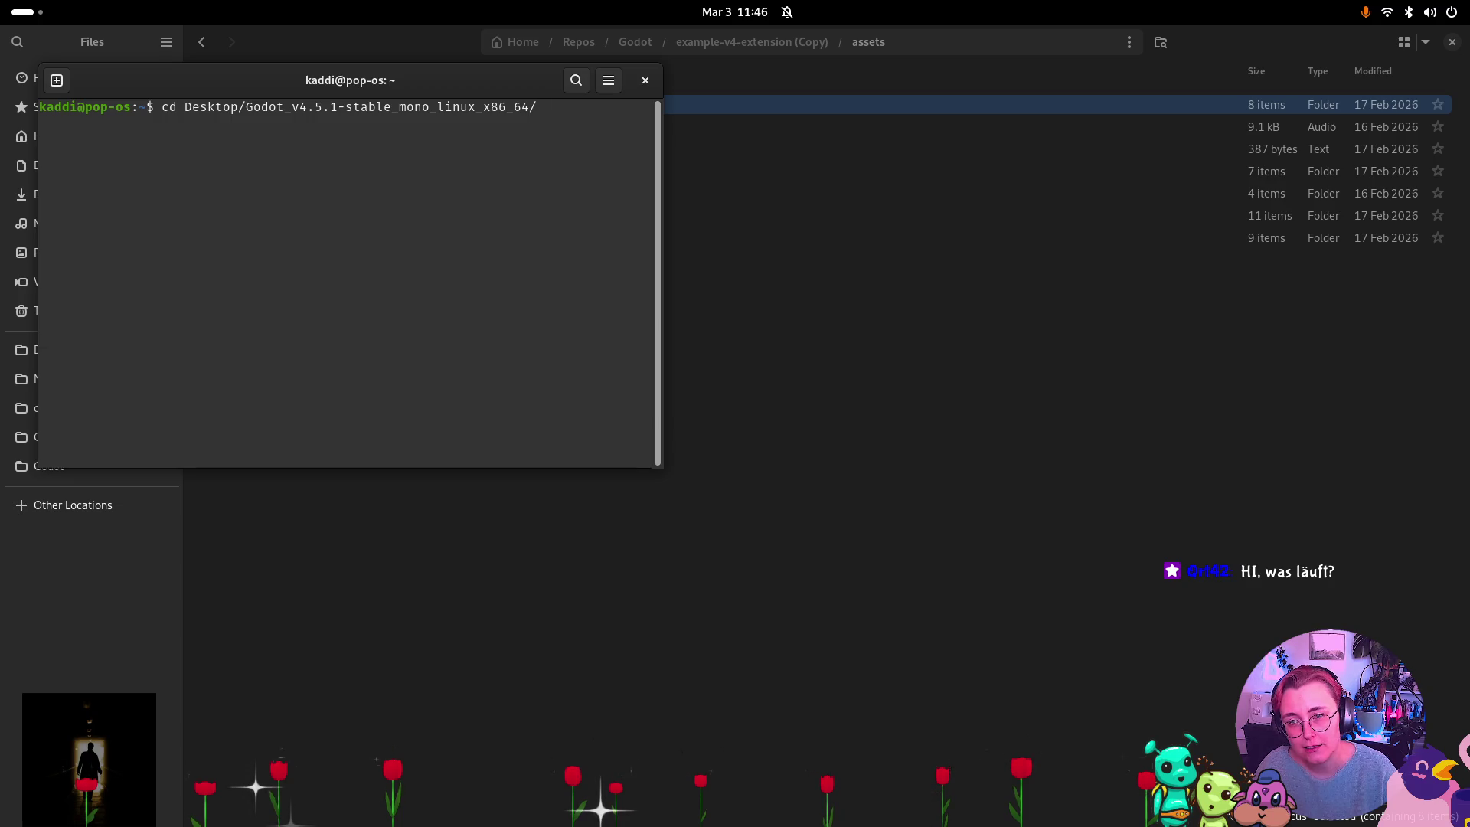
{"action": "key", "text": "Return"}
Enter the nested Godot_v4.5.1-stable_mono_linux_x86_64 folder and launch the Godot 4.5.1 editor.
{"action": "key", "text": "Up"}
{"action": "key", "text": "ctrl+w"}
{"action": "type", "text": "cd G"}
{"action": "key", "text": "Tab"}
{"action": "key", "text": "Return"}
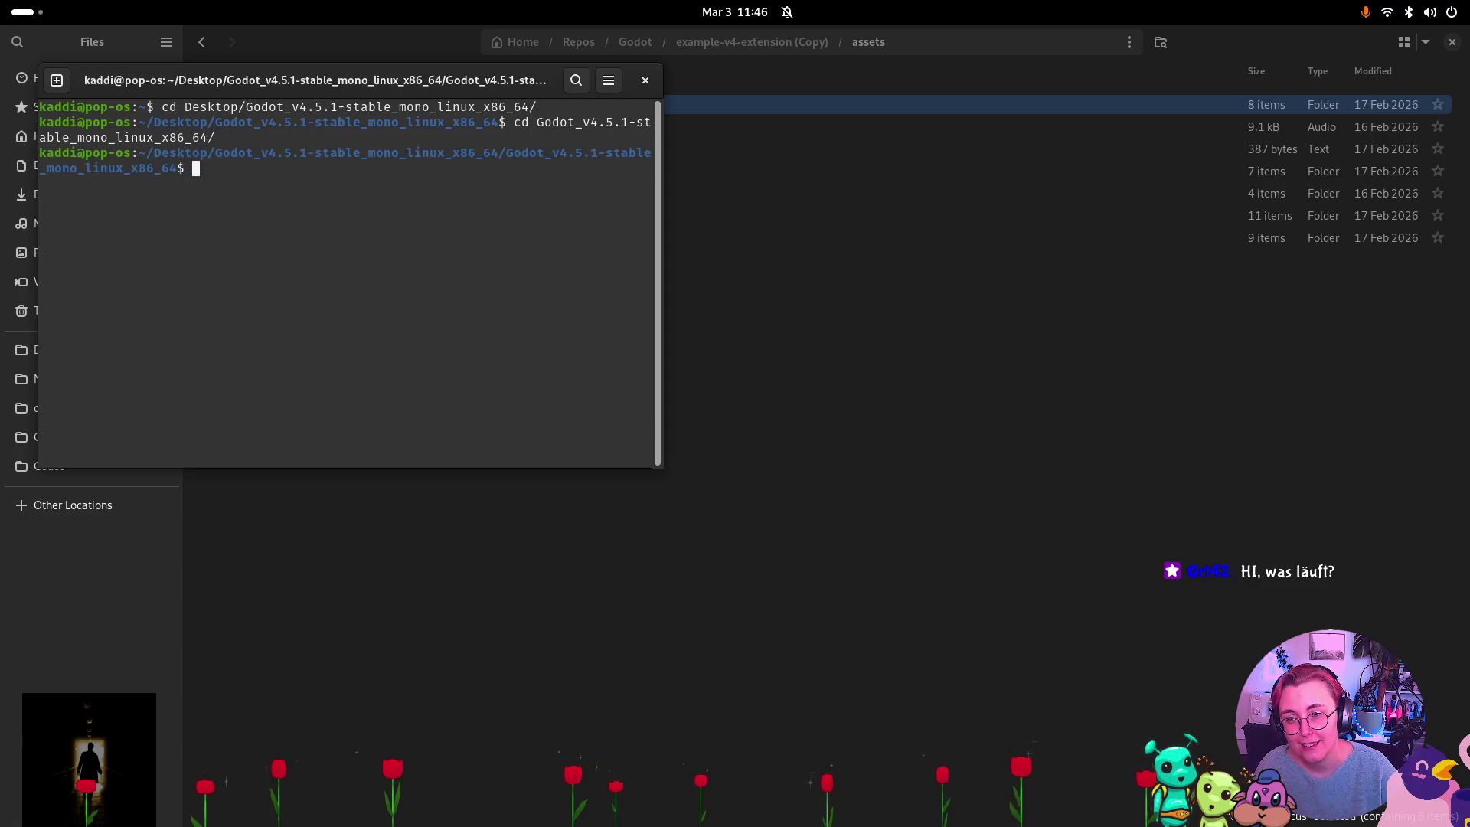
{"action": "key", "text": "Up"}
{"action": "key", "text": "Return"}
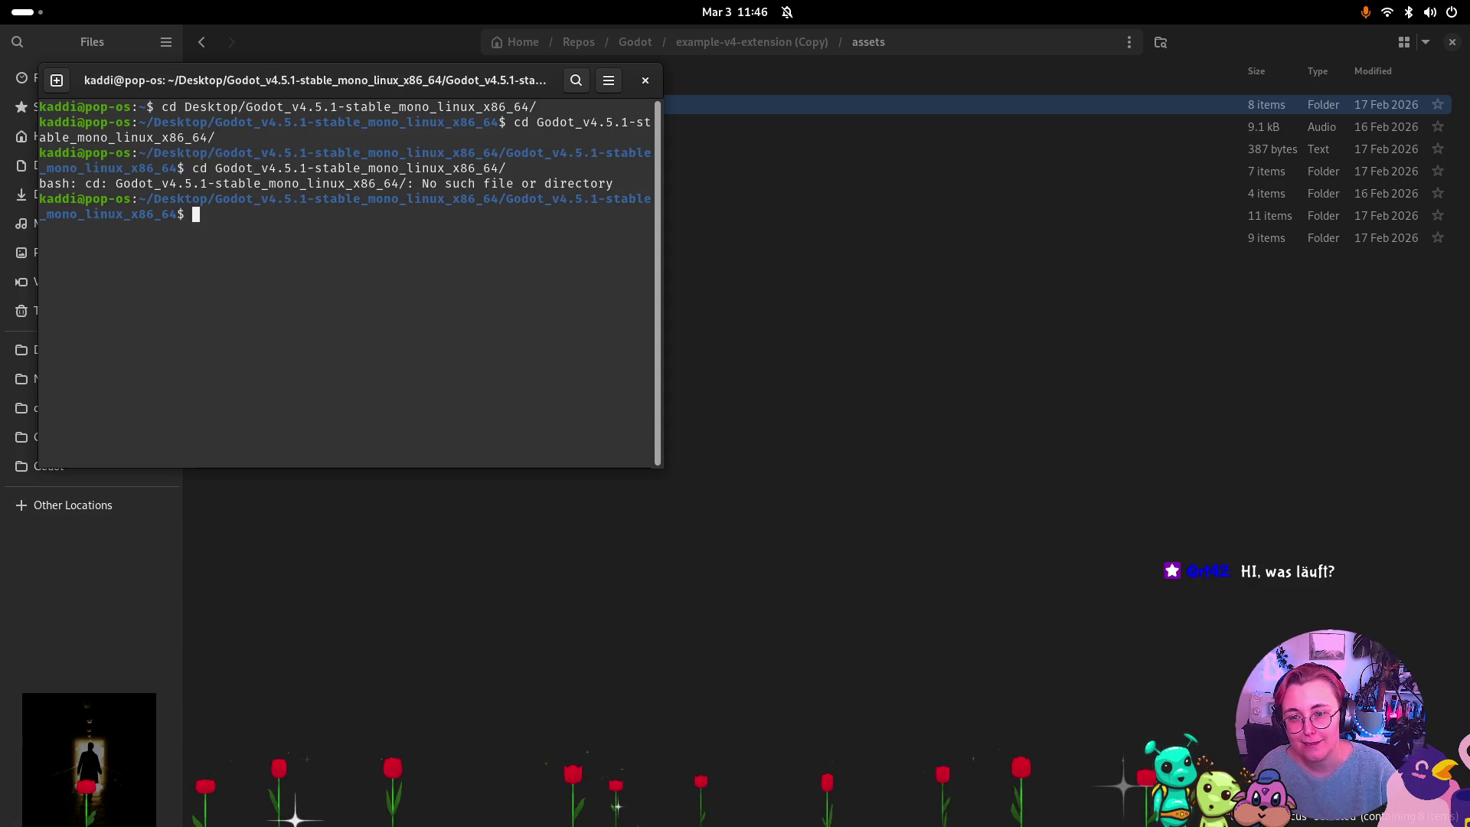
{"action": "key", "text": "Up"}
{"action": "key", "text": "Up"}
{"action": "key", "text": "Up"}
{"action": "key", "text": "Up"}
{"action": "key", "text": "Down"}
{"action": "key", "text": "Return"}
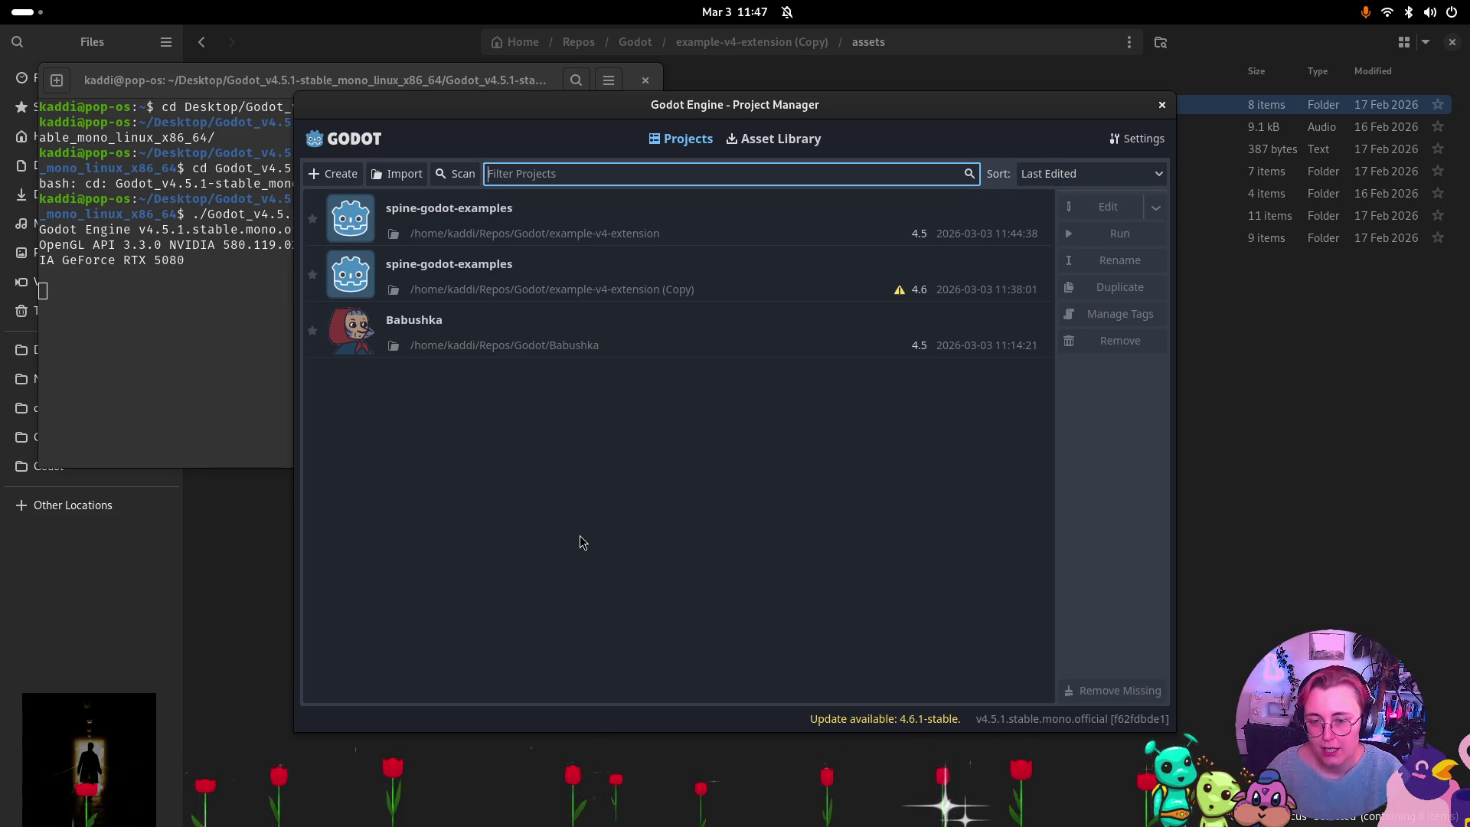
Switch from the Project Manager to the Chrome window showing the spine-godot Runtime Documentation.
{"action": "key", "text": "super"}
{"action": "left_click", "coordinate": [755, 614]}
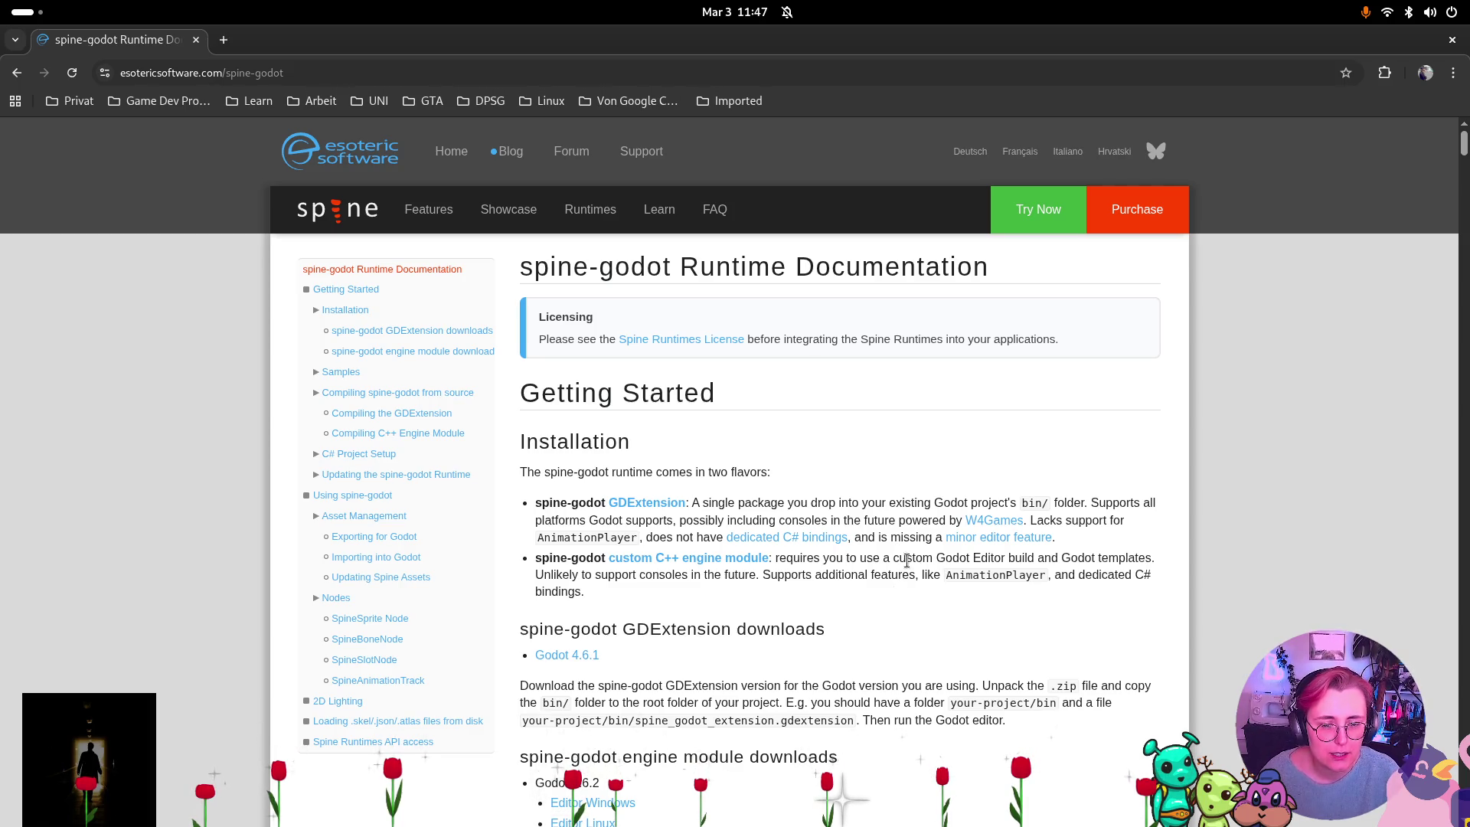
Highlight the GDExtension installation bullet, deselect it, and show the Activities overview of all windows.
{"action": "mouse_move", "coordinate": [1103, 544]}
{"action": "left_mouse_down"}
{"action": "mouse_move", "coordinate": [337, 496]}
{"action": "mouse_move", "coordinate": [539, 511]}
{"action": "left_mouse_up"}
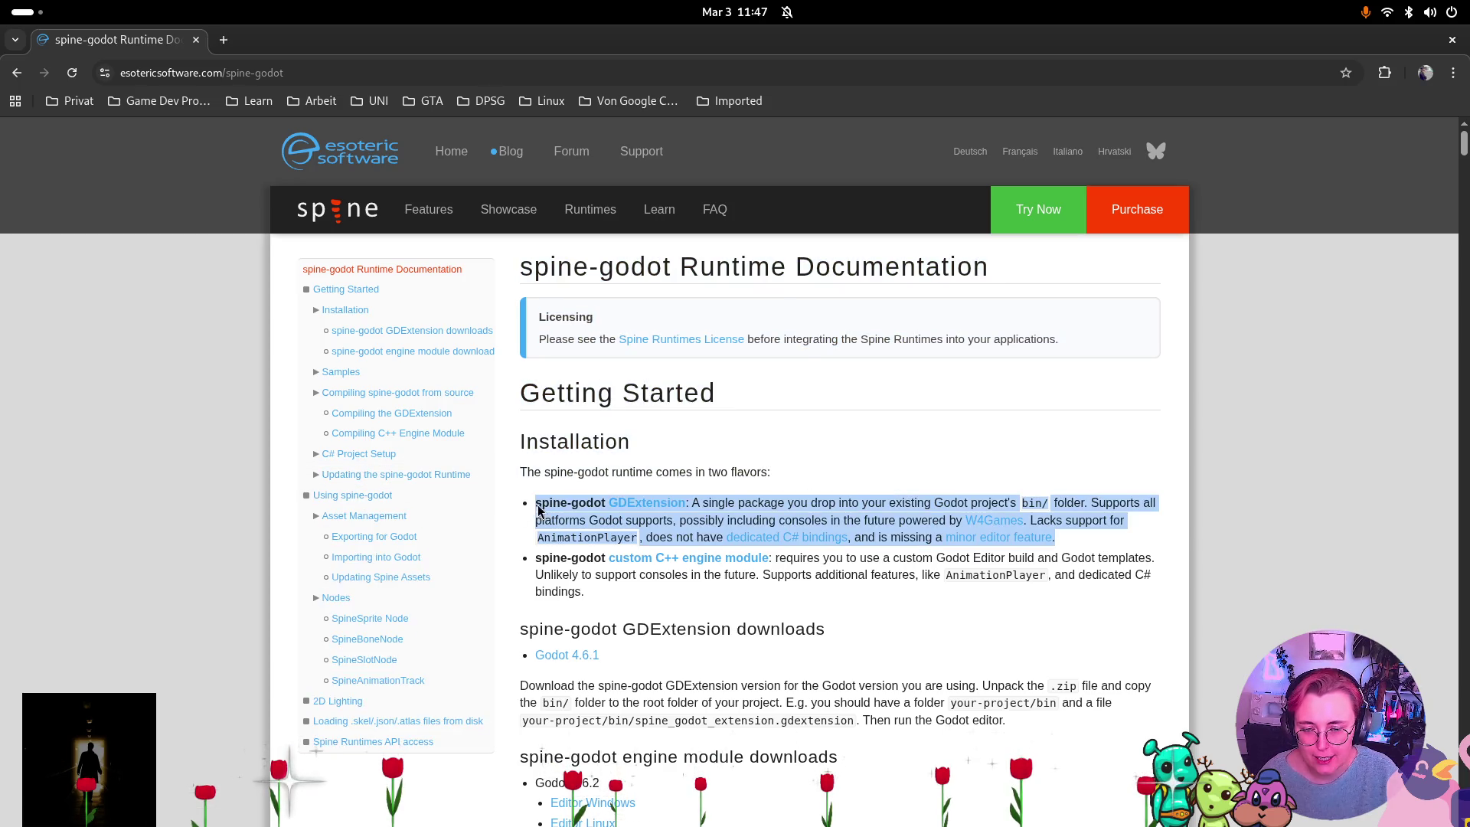
{"action": "left_click", "coordinate": [962, 606]}
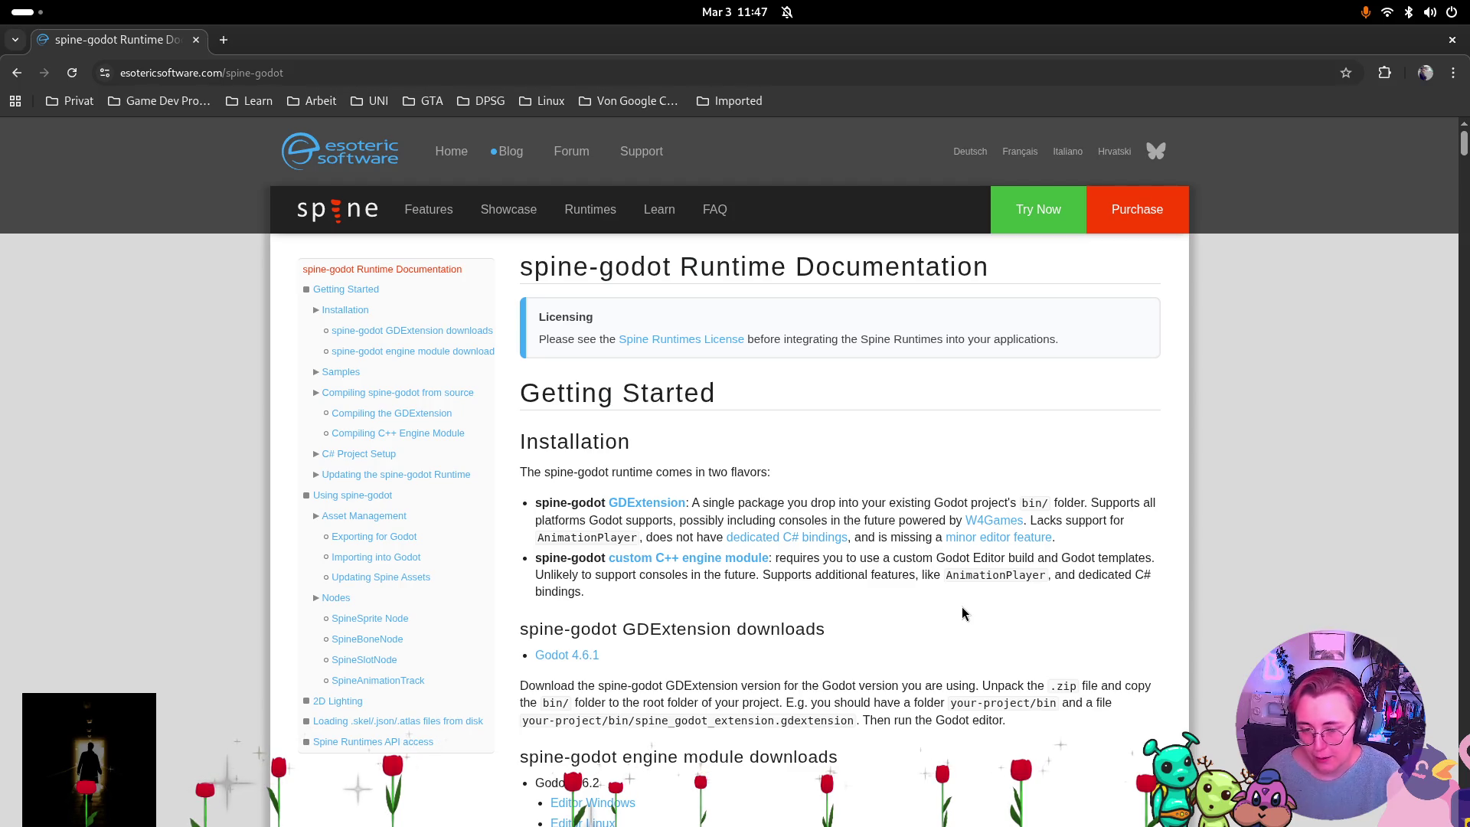
{"action": "key", "text": "super"}
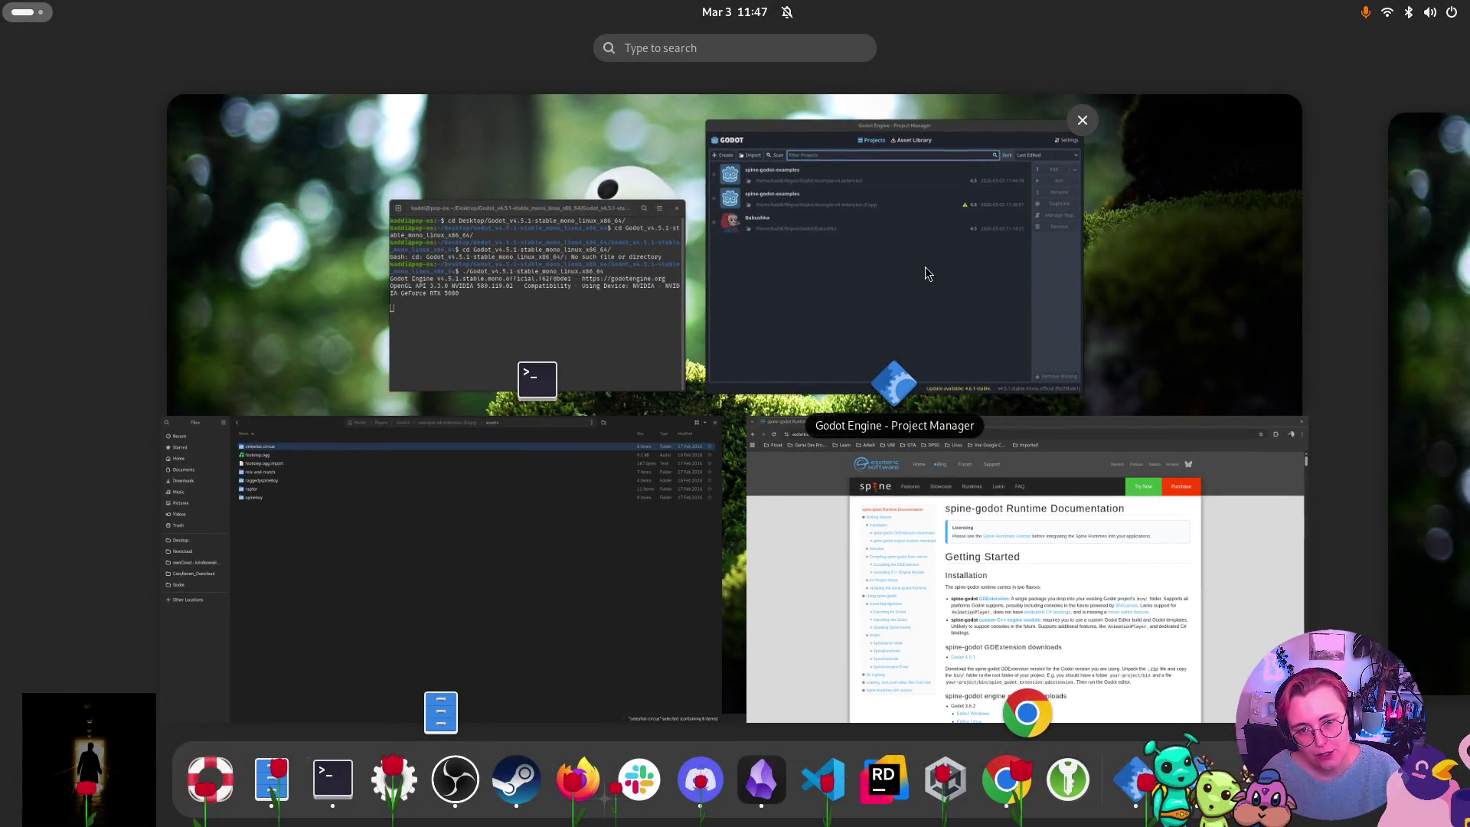
Open the first spine-godot-examples project (example-v4-extension) from the Godot Project Manager.
{"action": "left_click", "coordinate": [804, 330]}
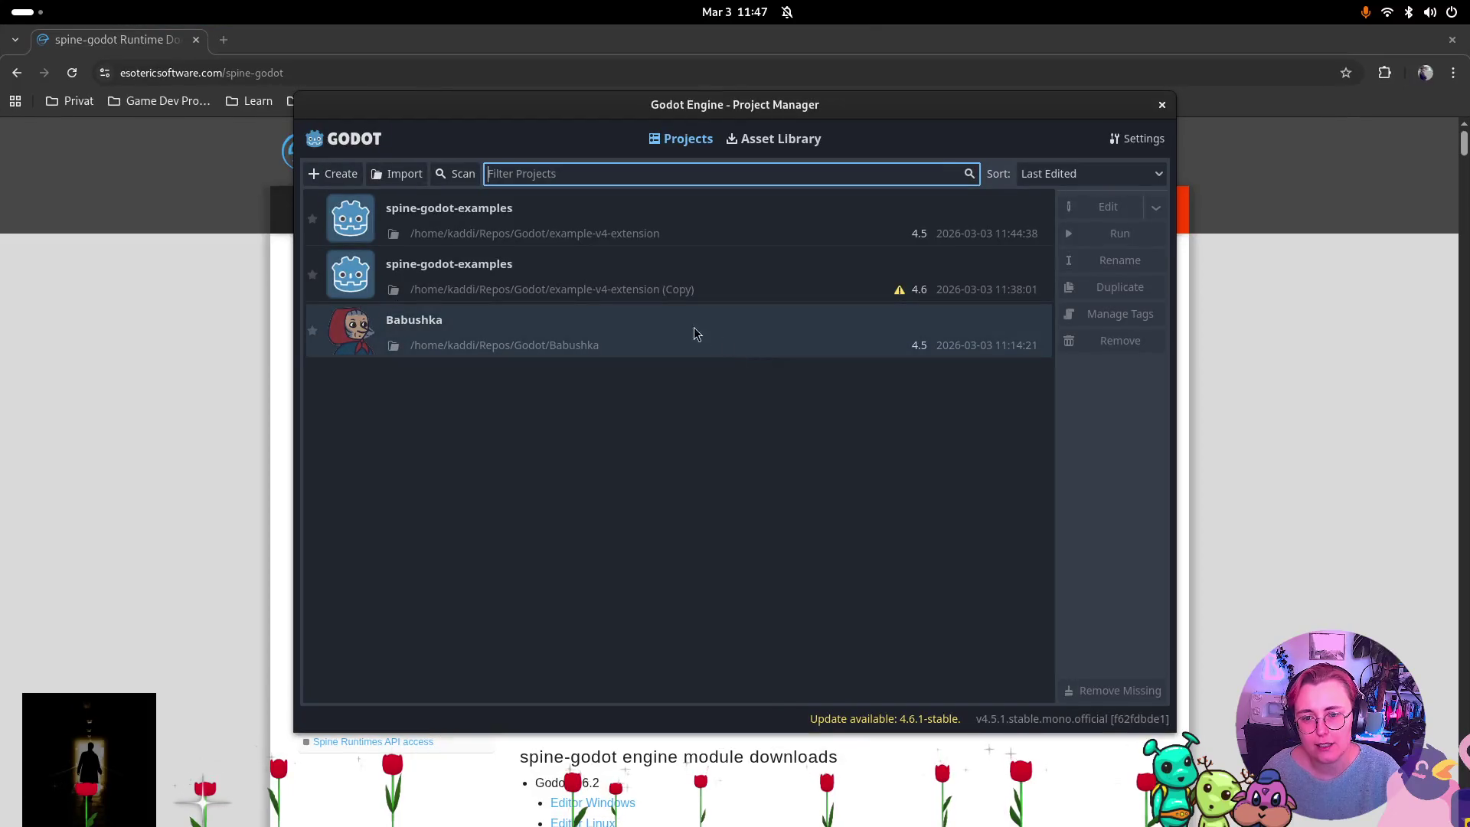
{"action": "double_click", "coordinate": [701, 234]}
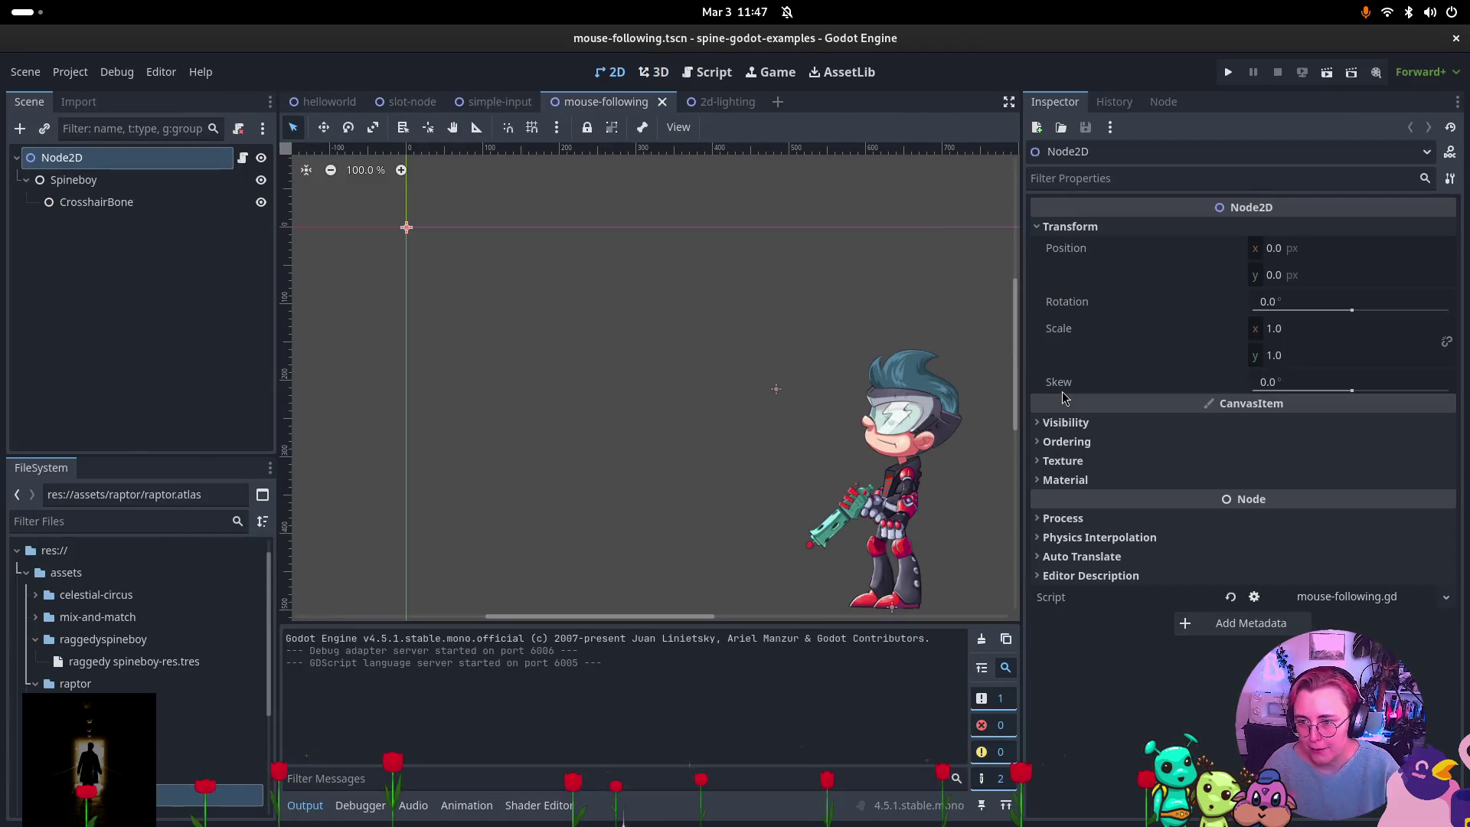
Inspect Spineboy's Skeleton Data Res Animation Mixes: 0.1 default mix and two SpineAnimationMix entries.
{"action": "left_click", "coordinate": [144, 184]}
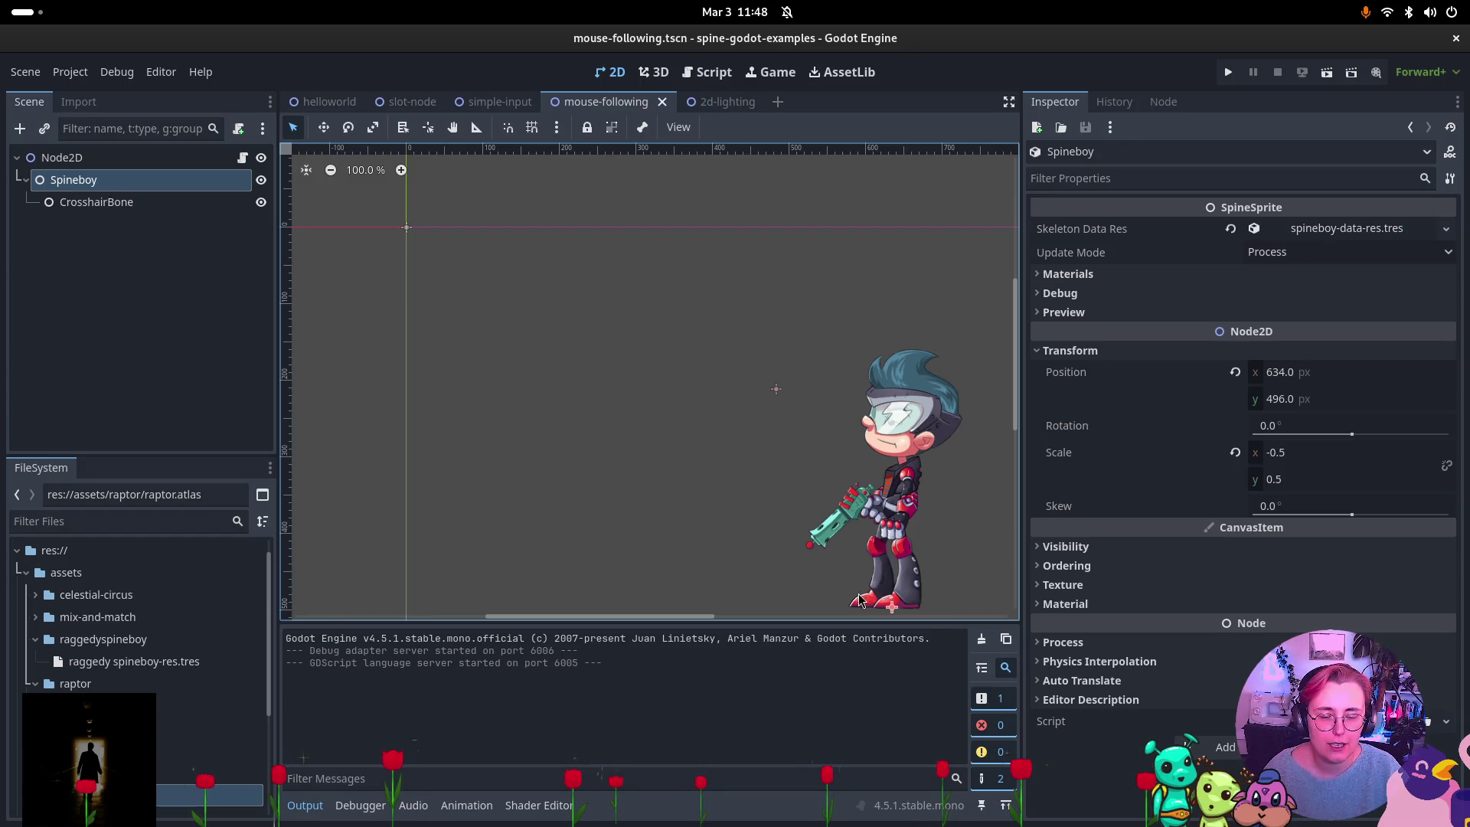
{"action": "left_click", "coordinate": [1371, 228]}
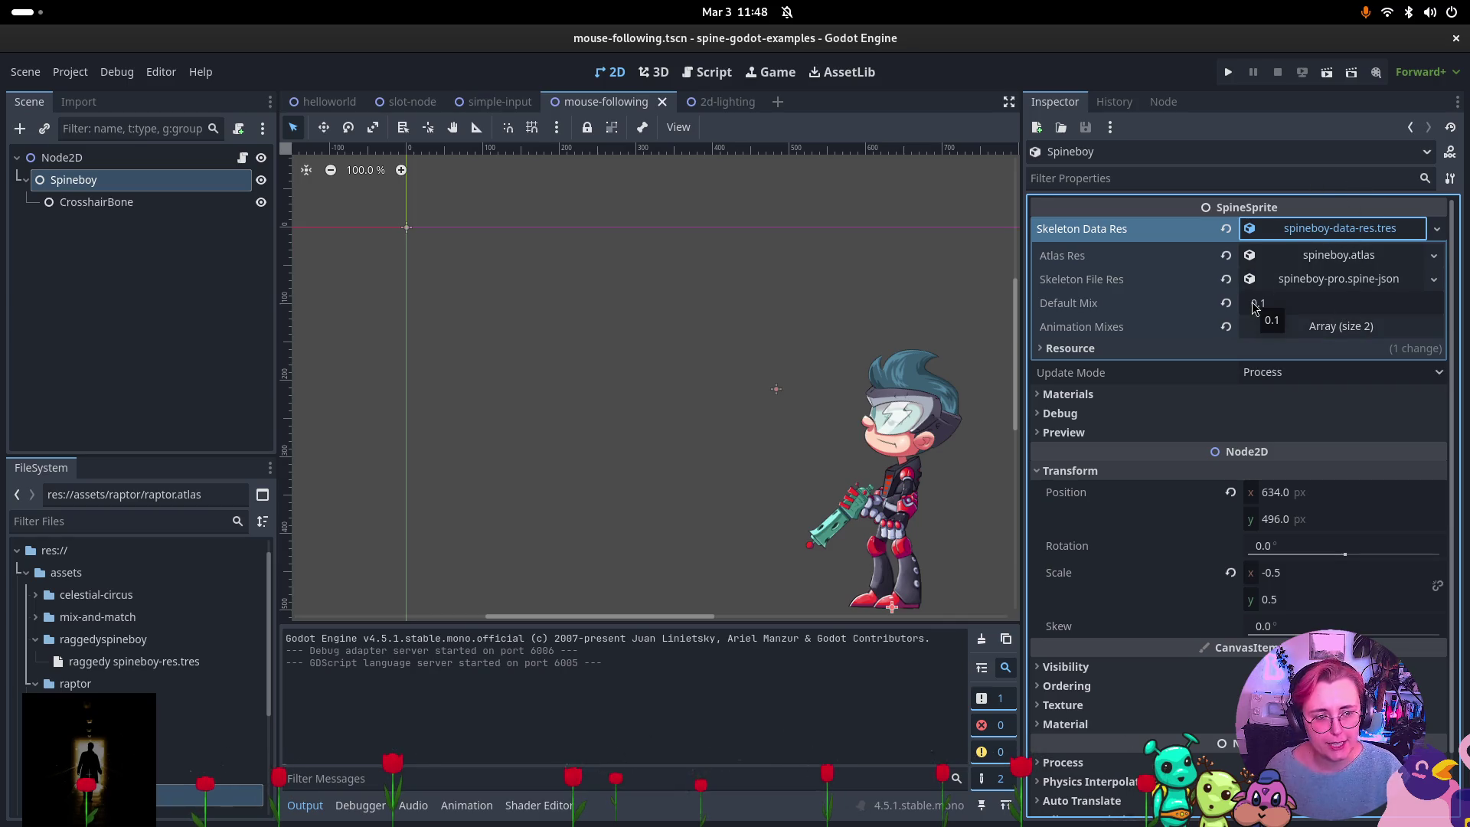
{"action": "left_click", "coordinate": [1313, 326]}
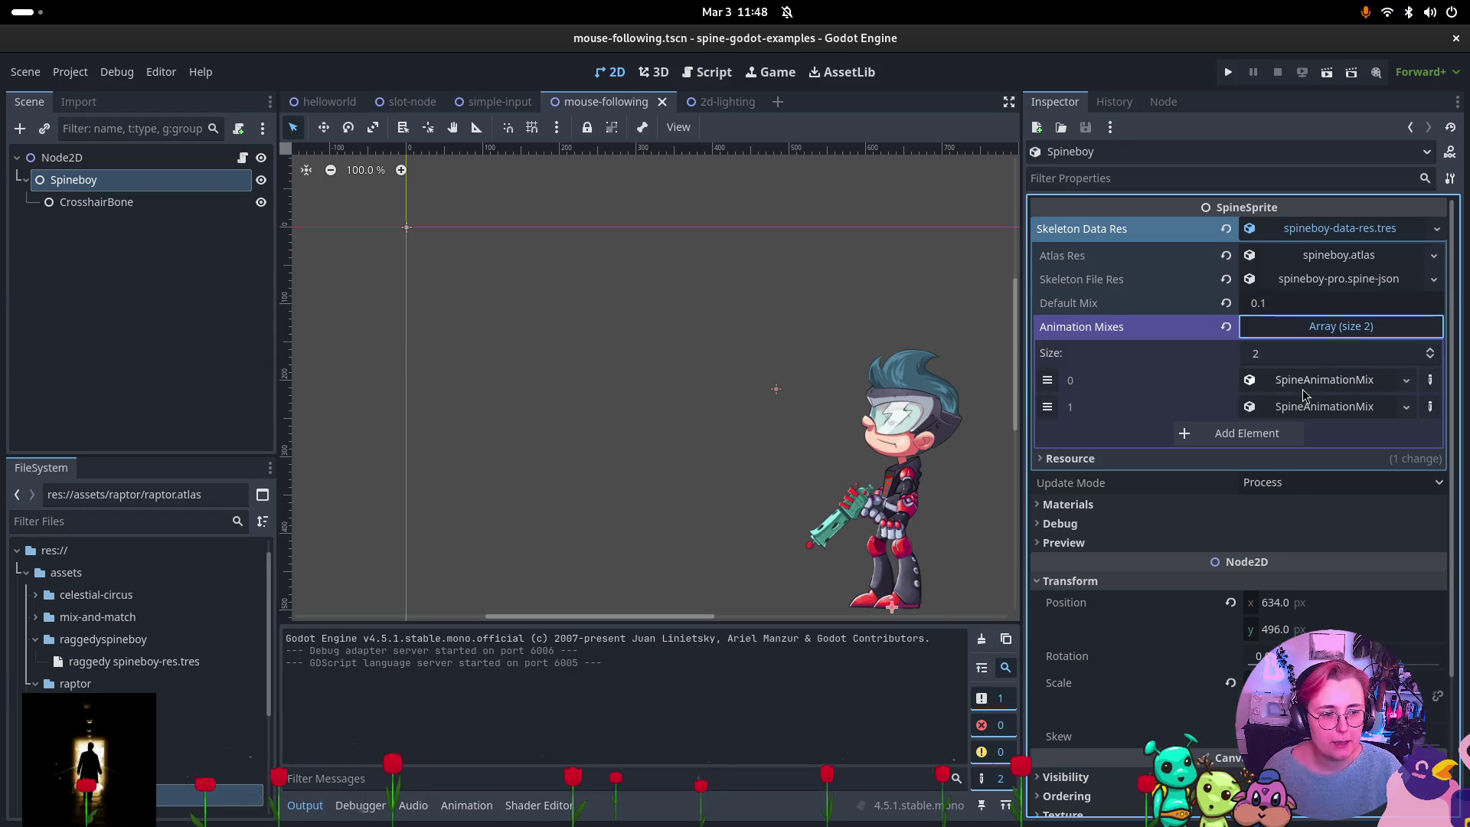
{"action": "left_click", "coordinate": [1238, 444]}
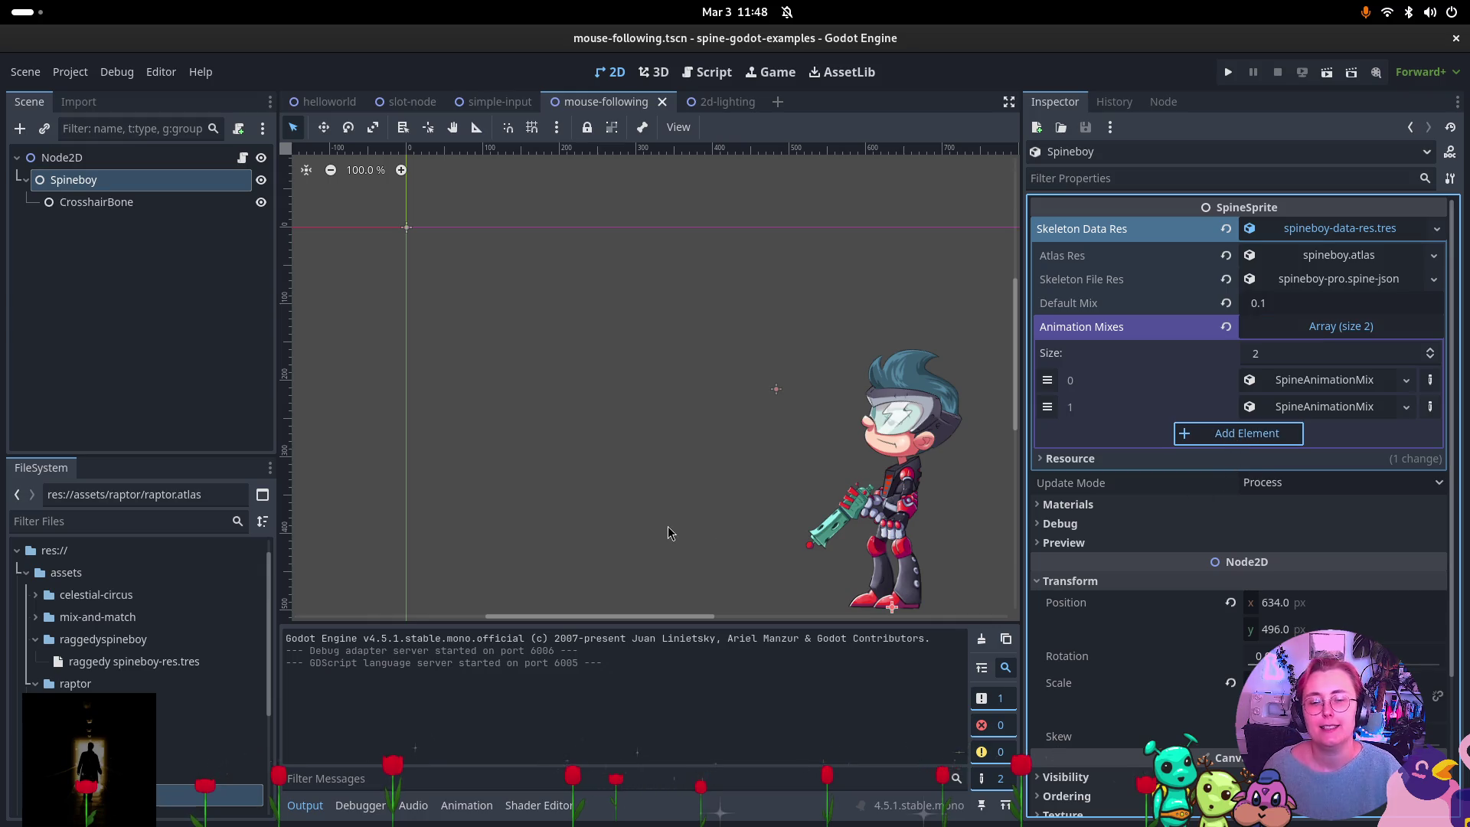
Return to the terminal and rerun the recalled ./Godot_v4.5.1-stable_mono_linux.x86_64 command.
{"action": "key", "text": "alt+Tab"}
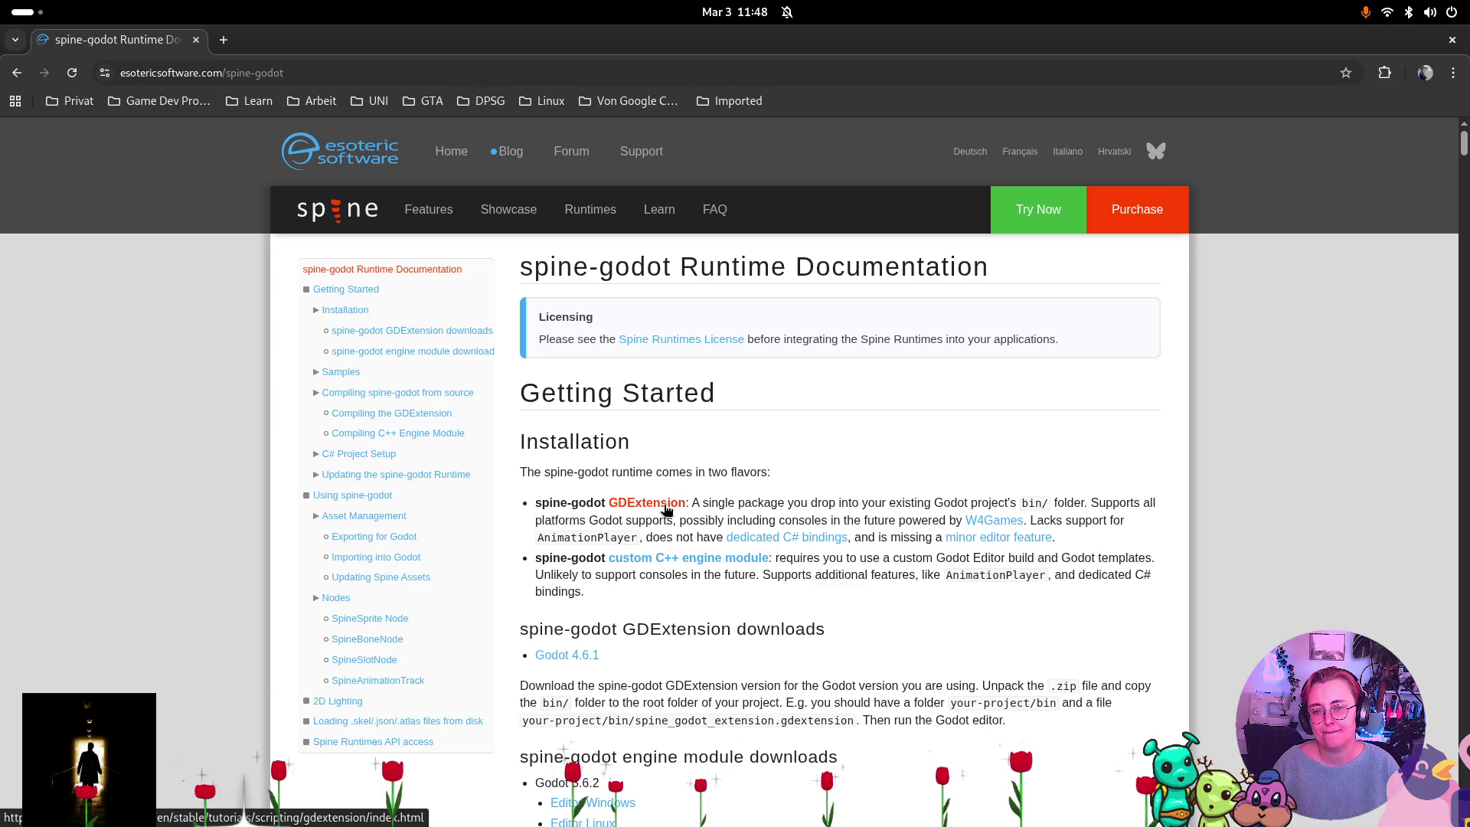
{"action": "key", "text": "super"}
{"action": "left_click", "coordinate": [549, 369]}
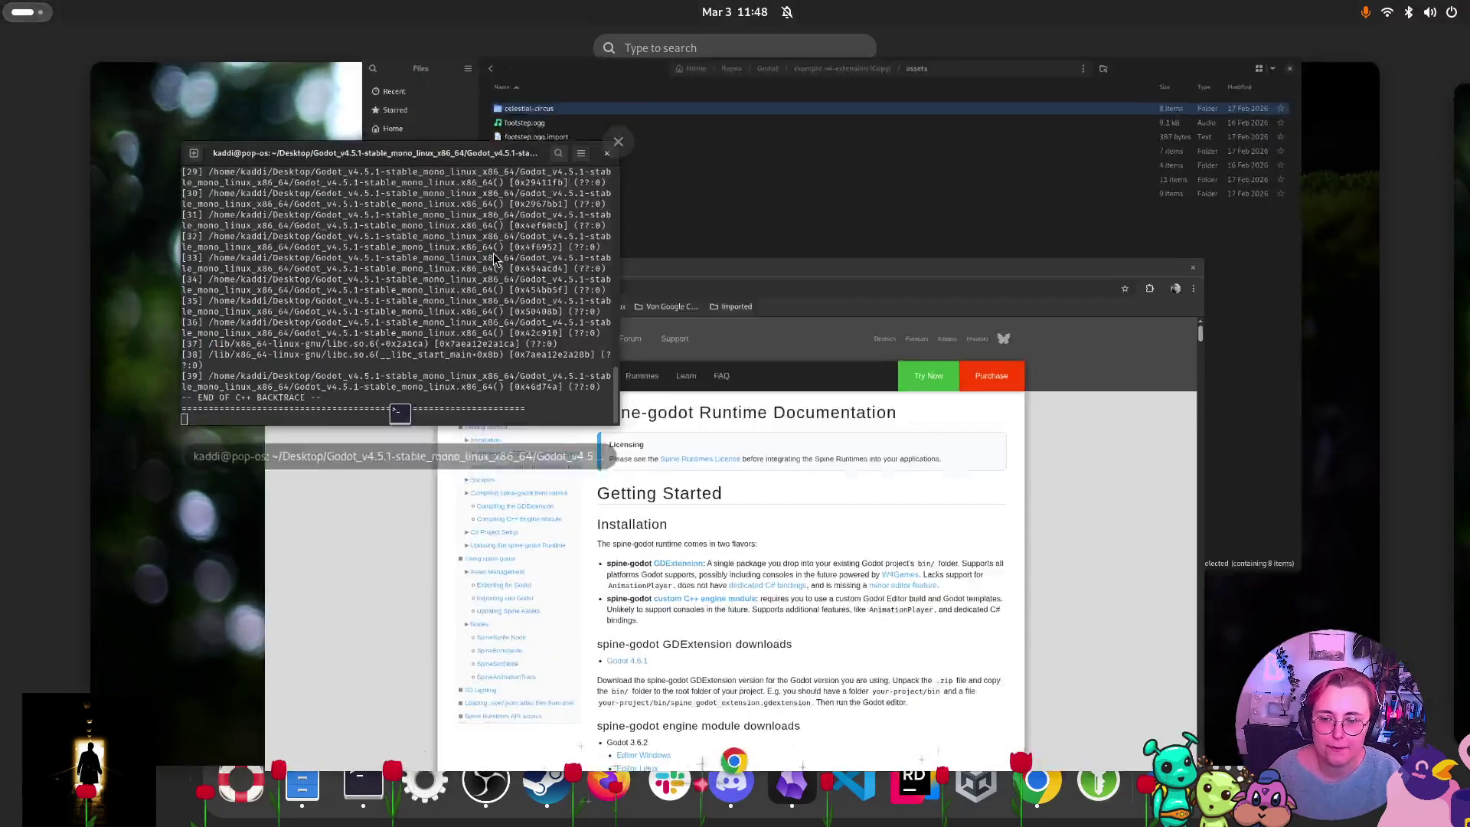
{"action": "key", "text": "Up"}
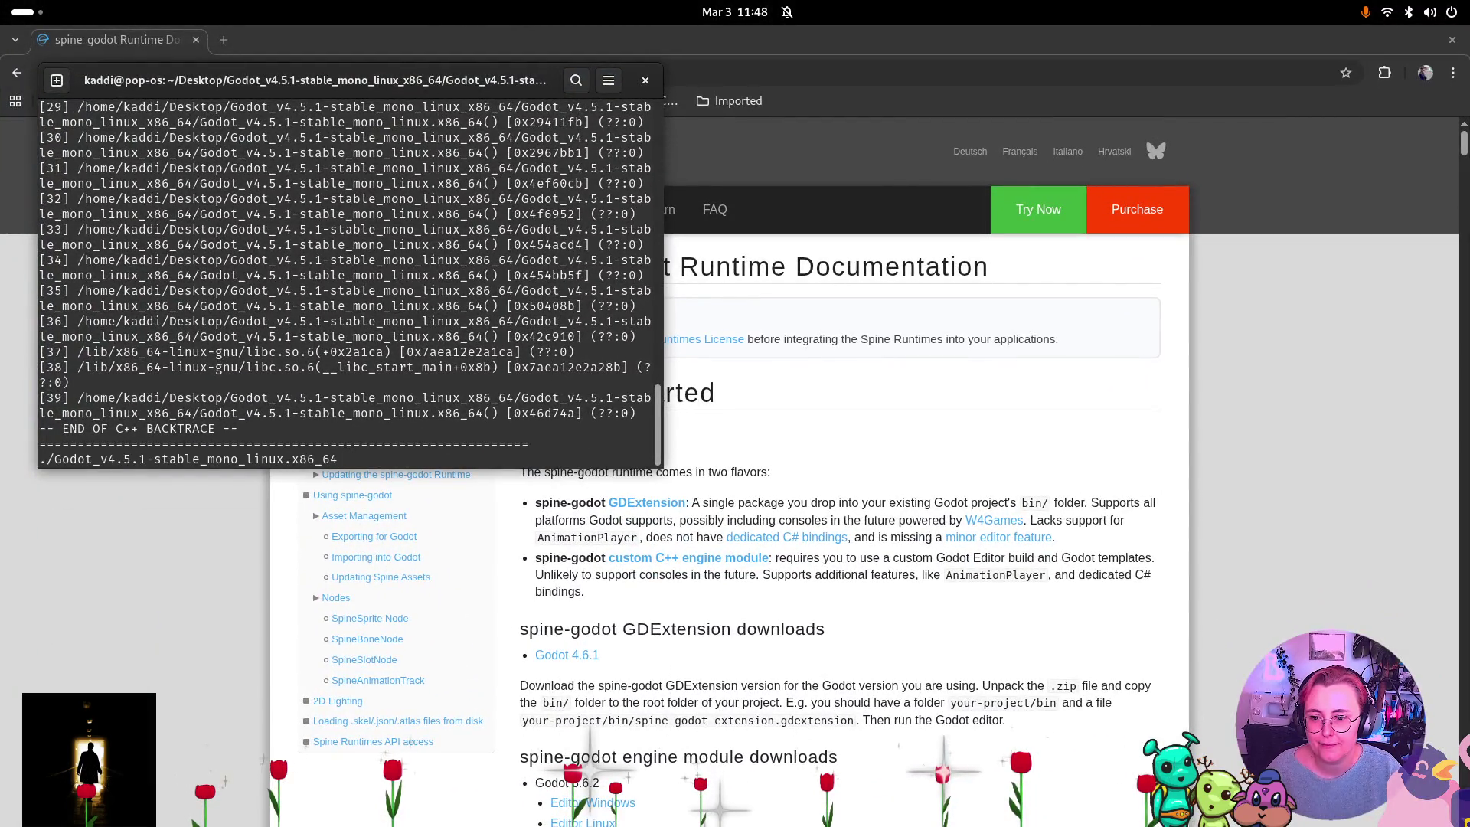
{"action": "key", "text": "Return"}
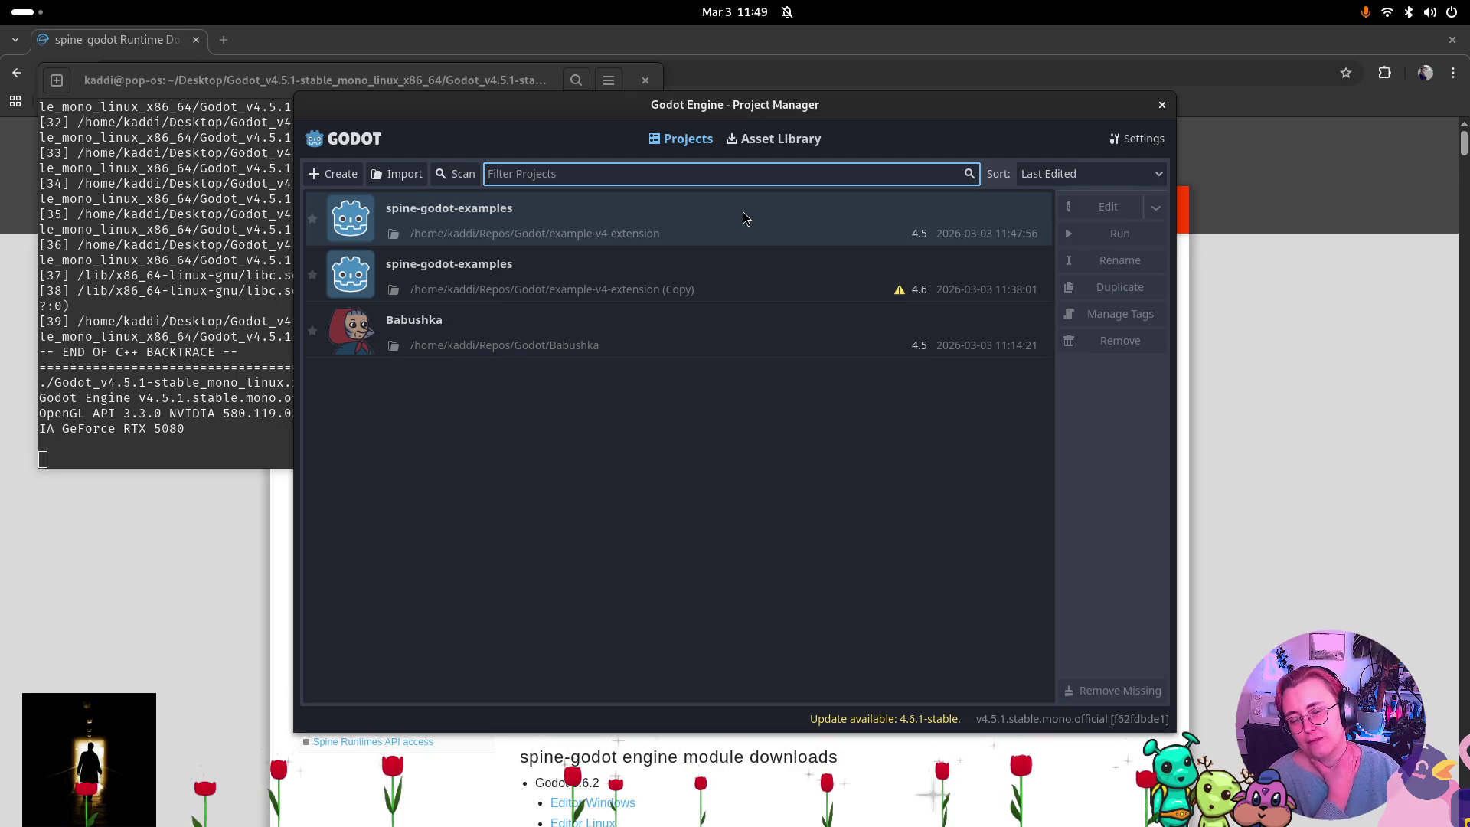
Open the first spine-godot-examples project entry in the editor from the Project Manager.
{"action": "left_click", "coordinate": [743, 215]}
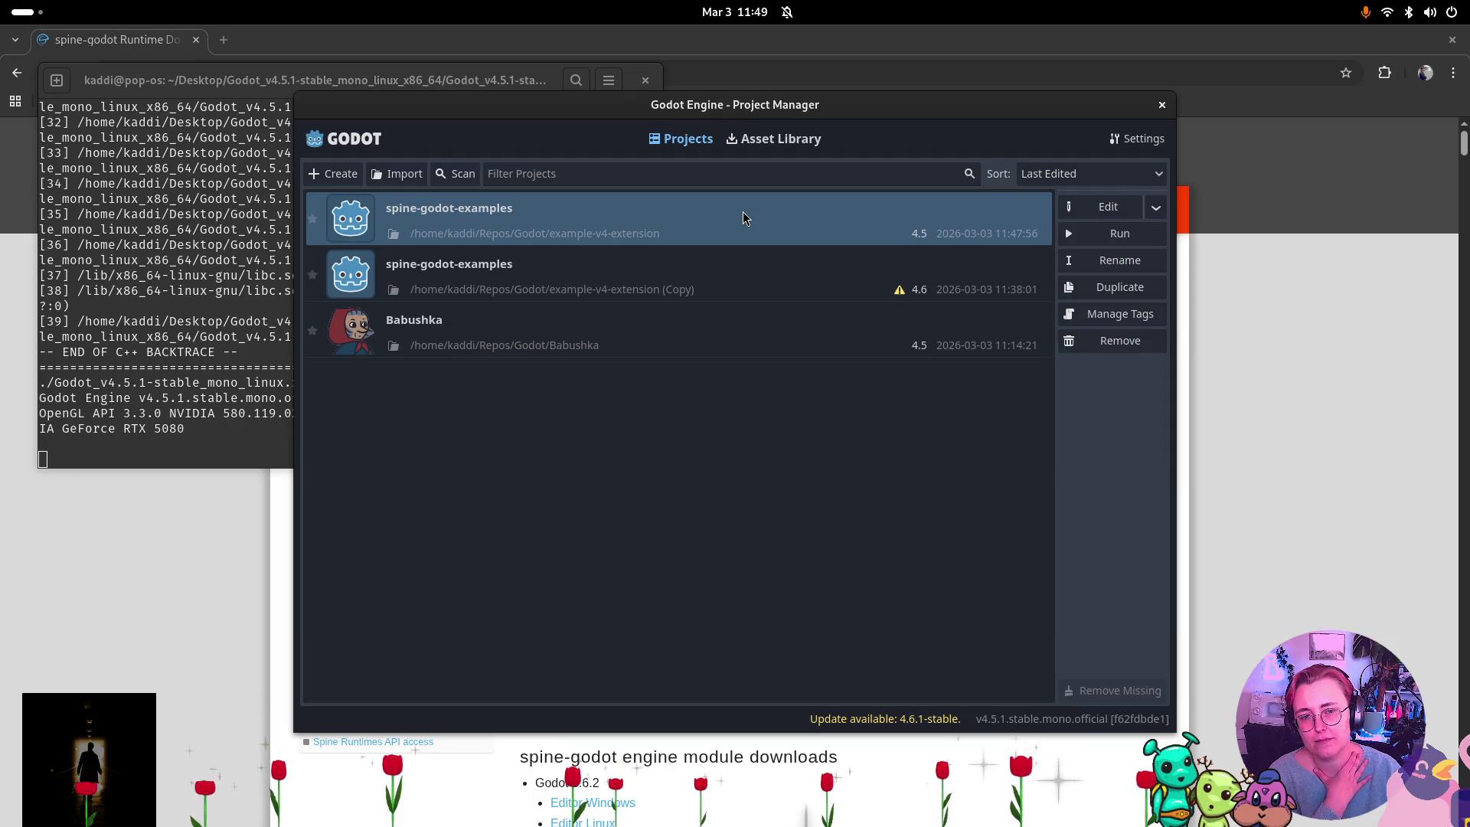
{"action": "double_click", "coordinate": [743, 215]}
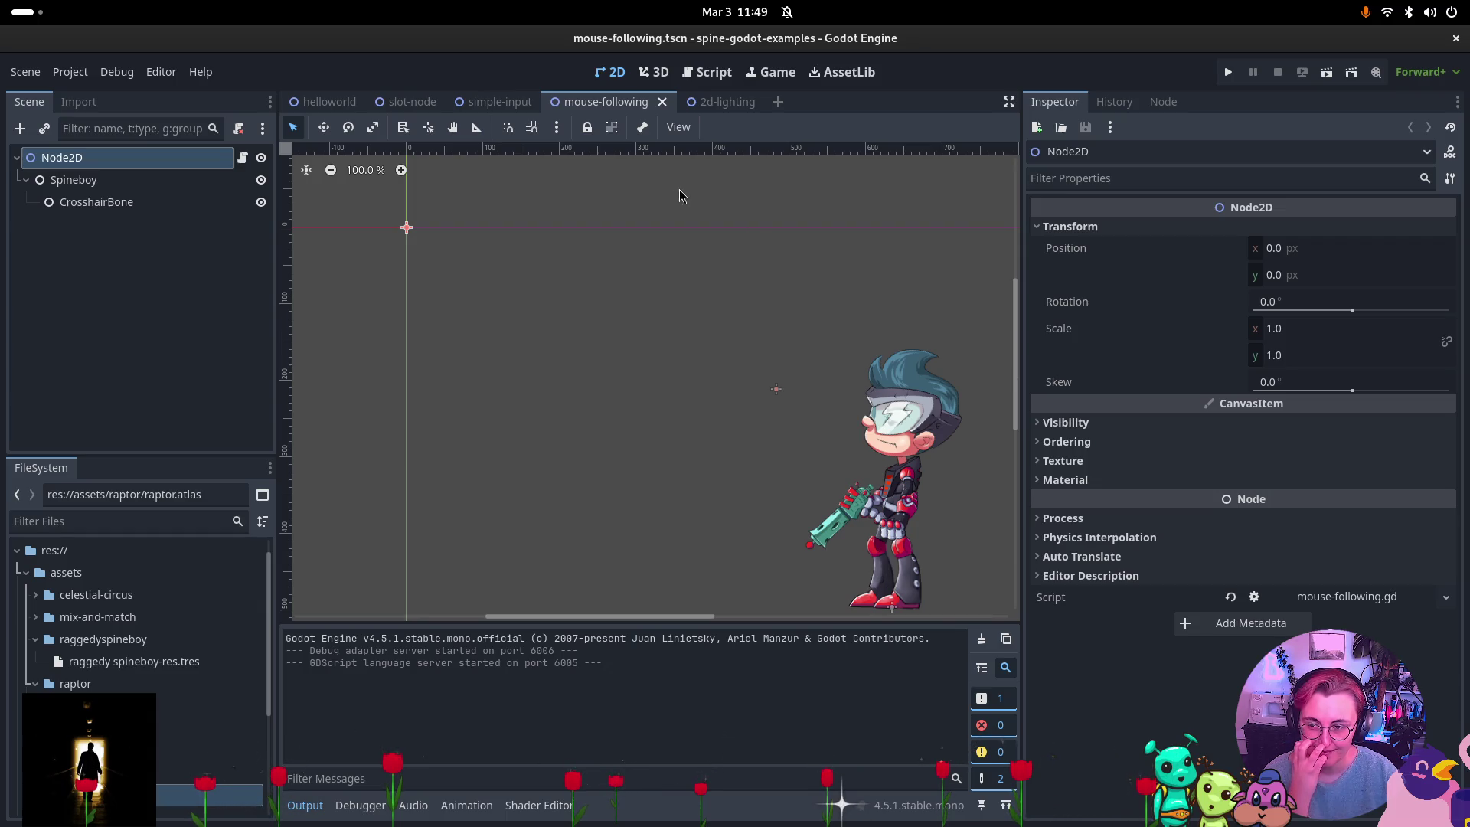
Set the Animation Mixes array size in Spineboy's Skeleton Data Res to 3.
{"action": "left_click", "coordinate": [175, 192]}
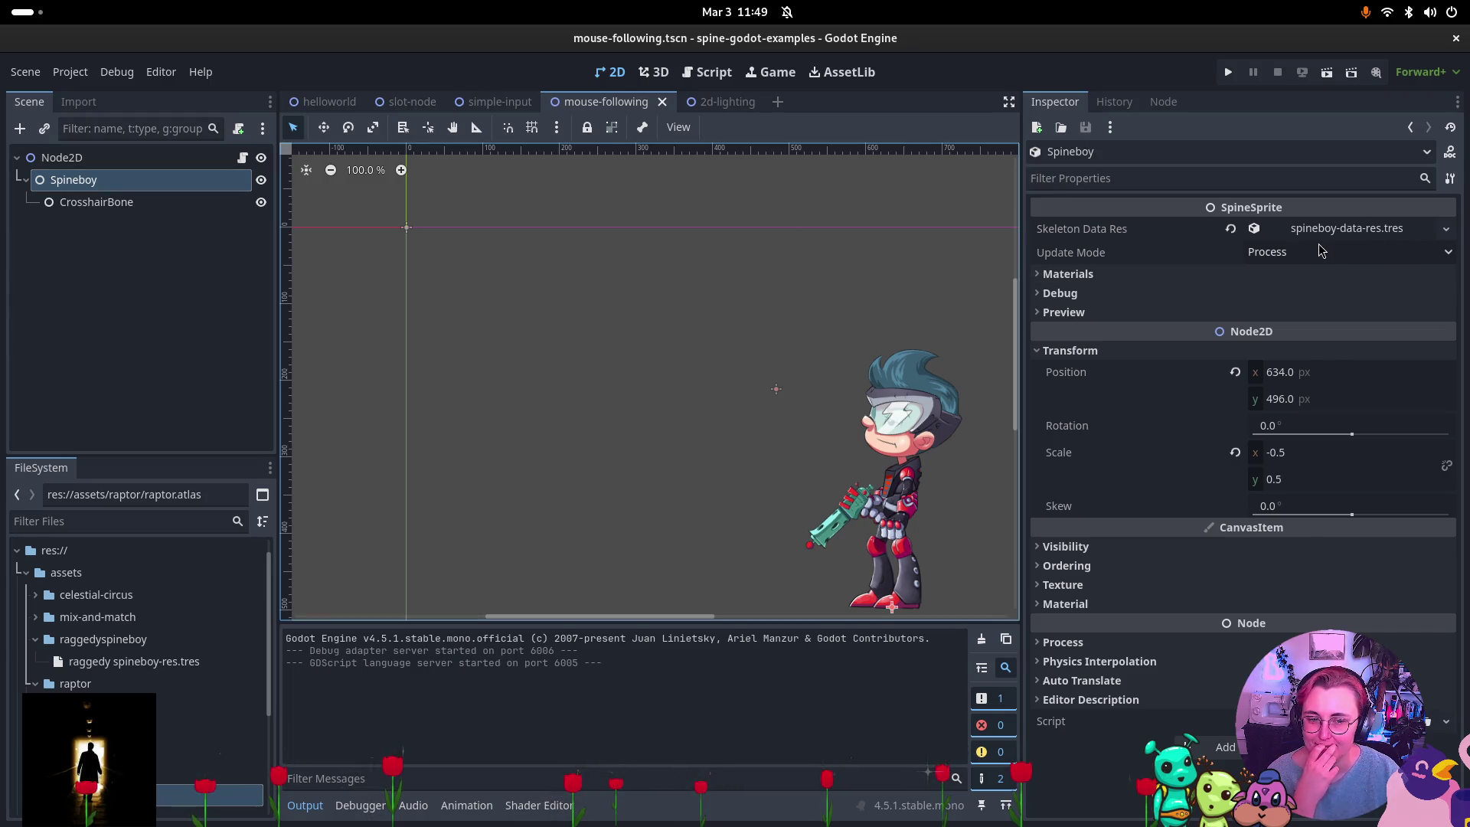
{"action": "left_click", "coordinate": [1346, 229]}
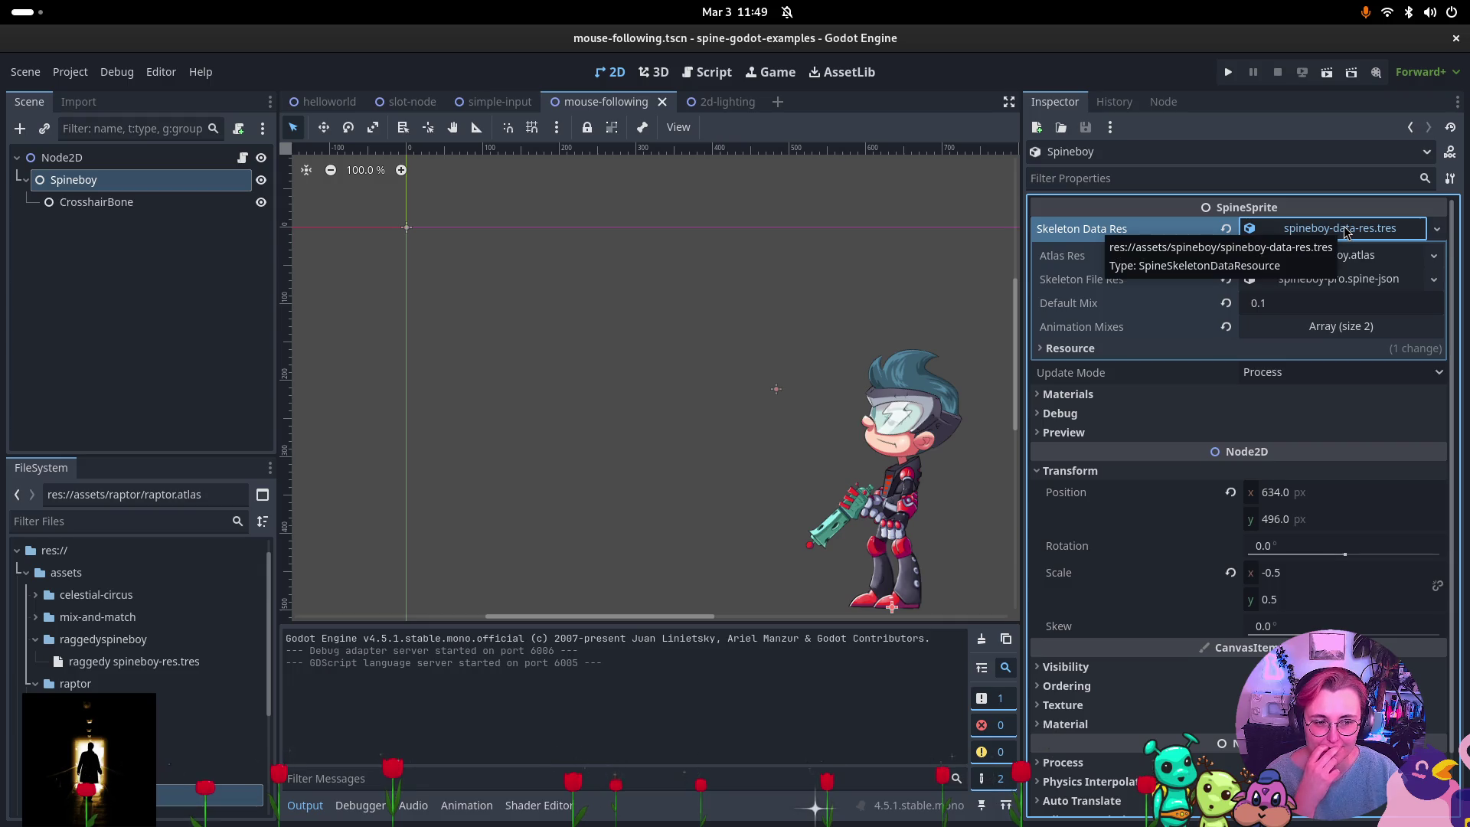
{"action": "left_click", "coordinate": [1341, 326]}
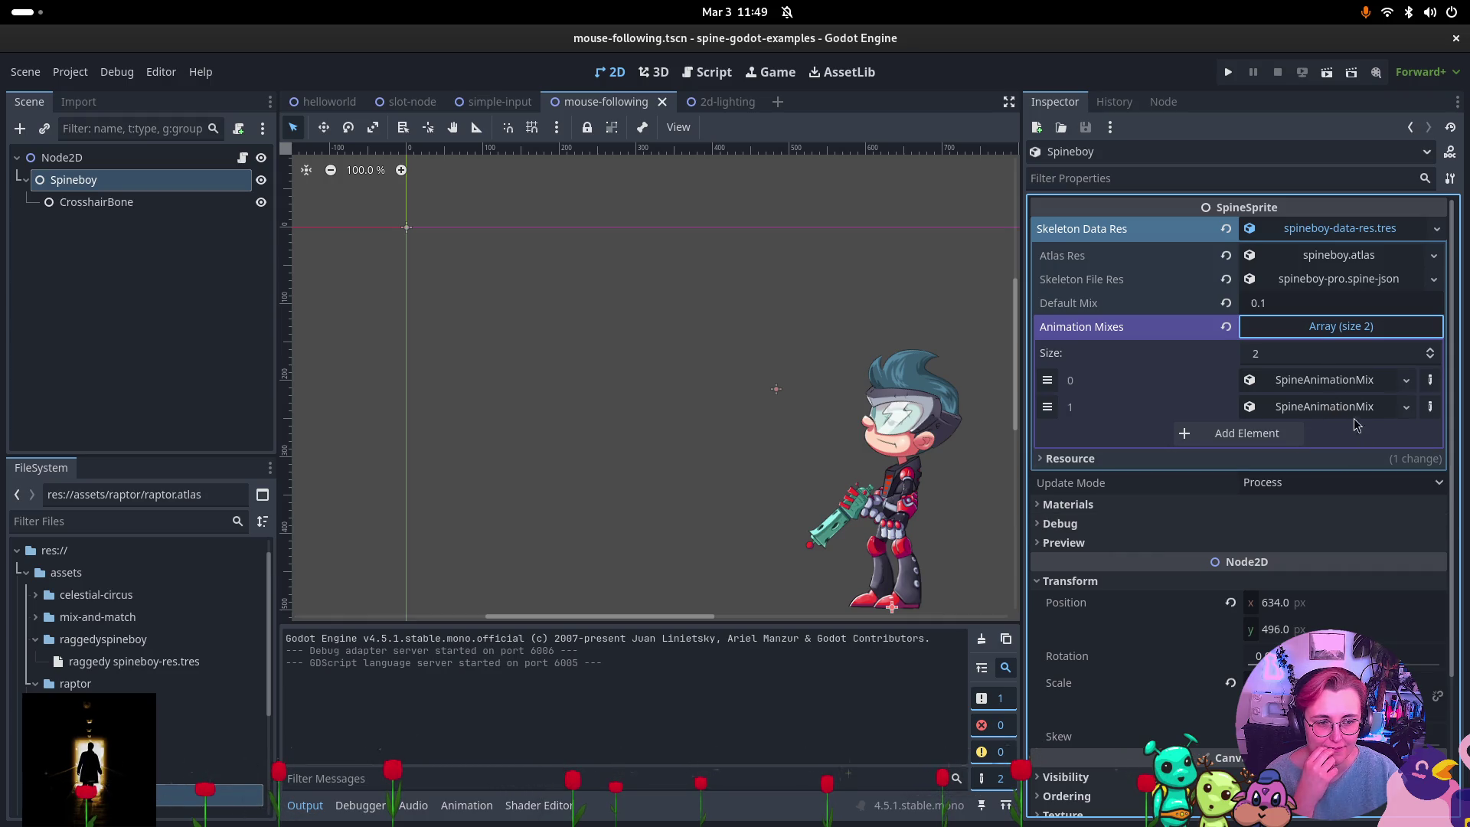
{"action": "left_click", "coordinate": [1333, 352]}
{"action": "type", "text": "3"}
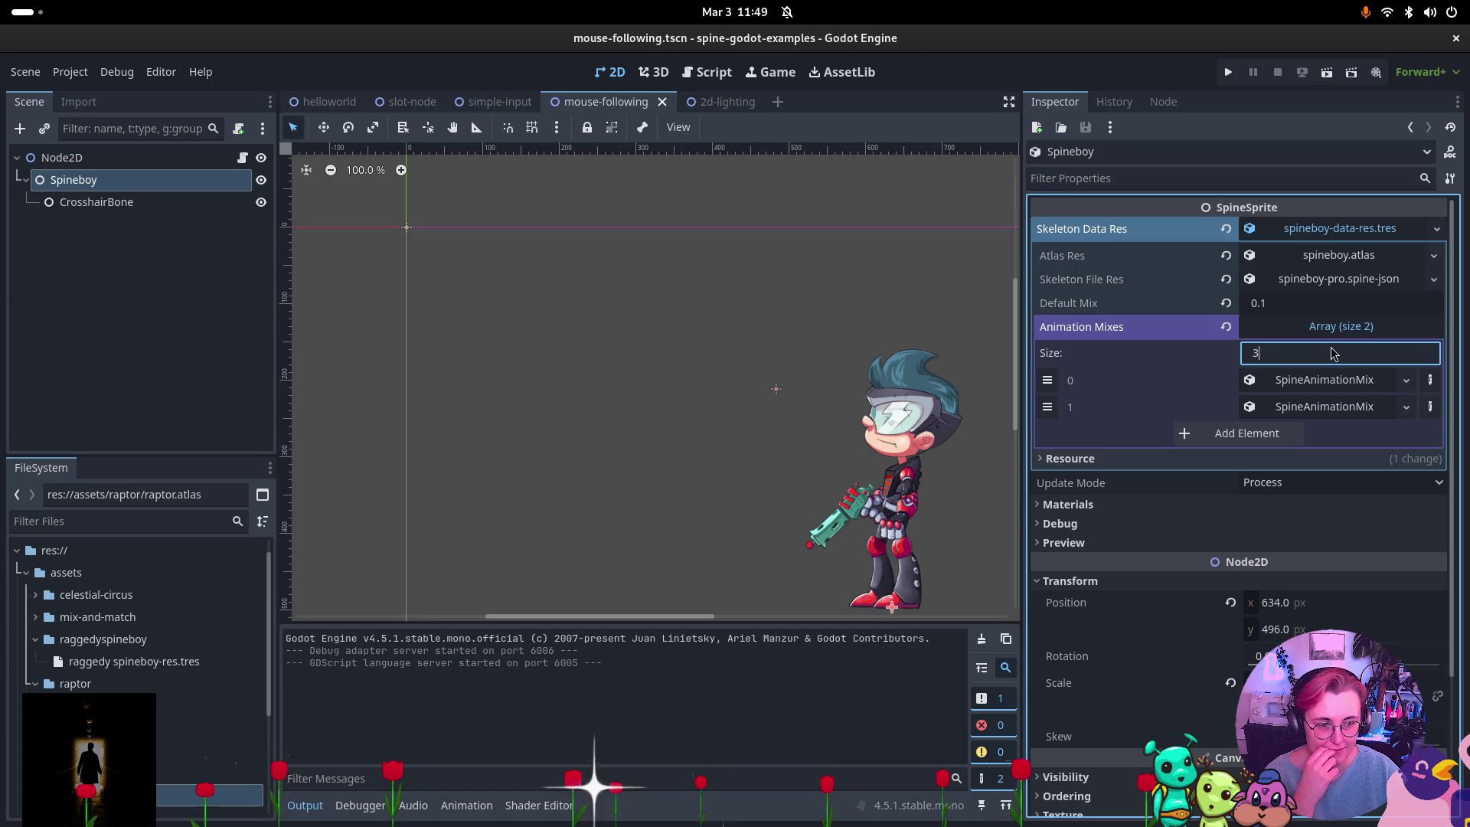
{"action": "key", "text": "Return"}
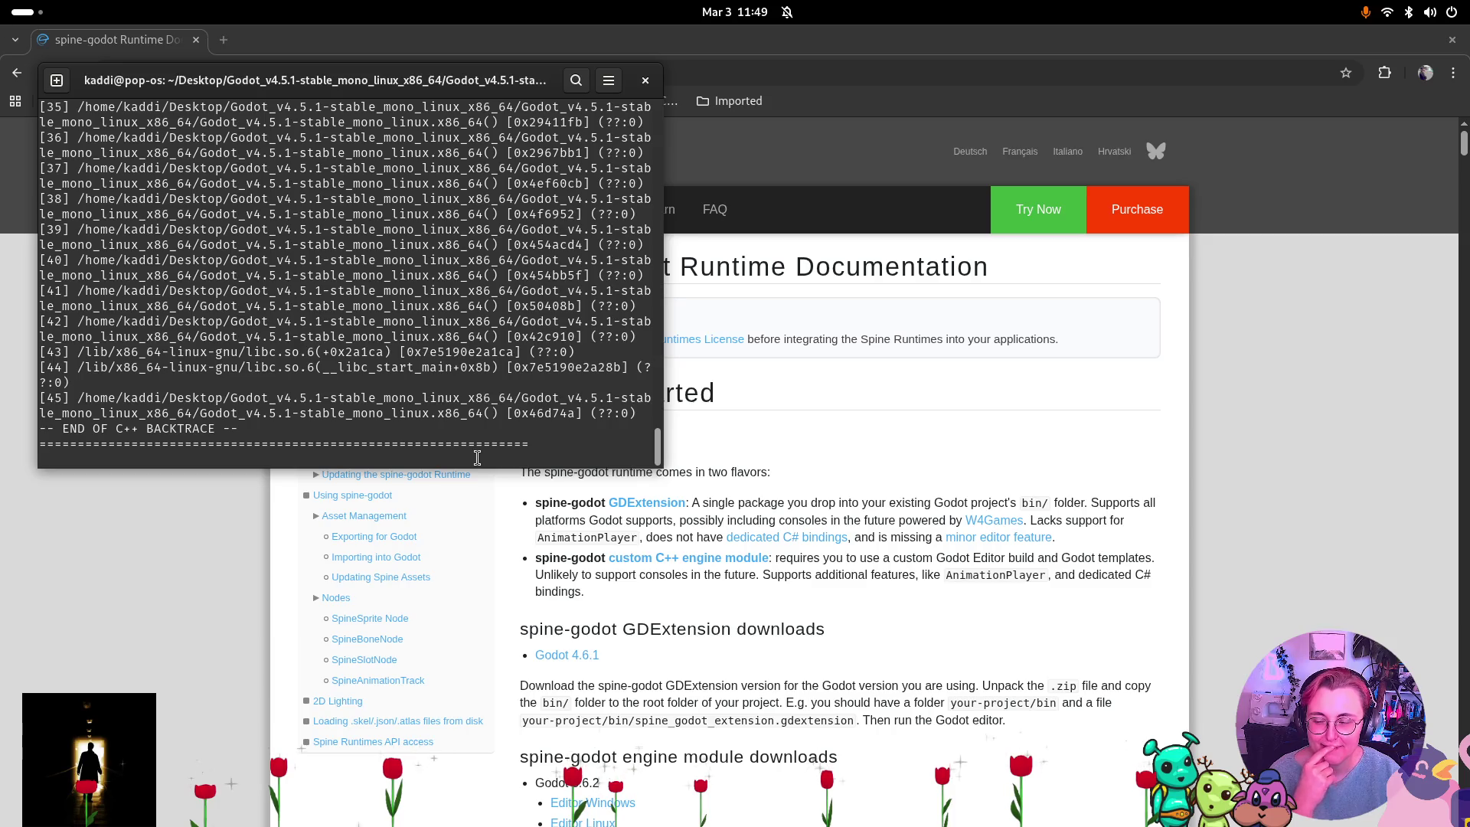
Enlarge the terminal window and scroll through the libspine_godot crash backtrace.
{"action": "scroll", "coordinate": [477, 457], "scroll_direction": "up", "scroll_amount": 10}
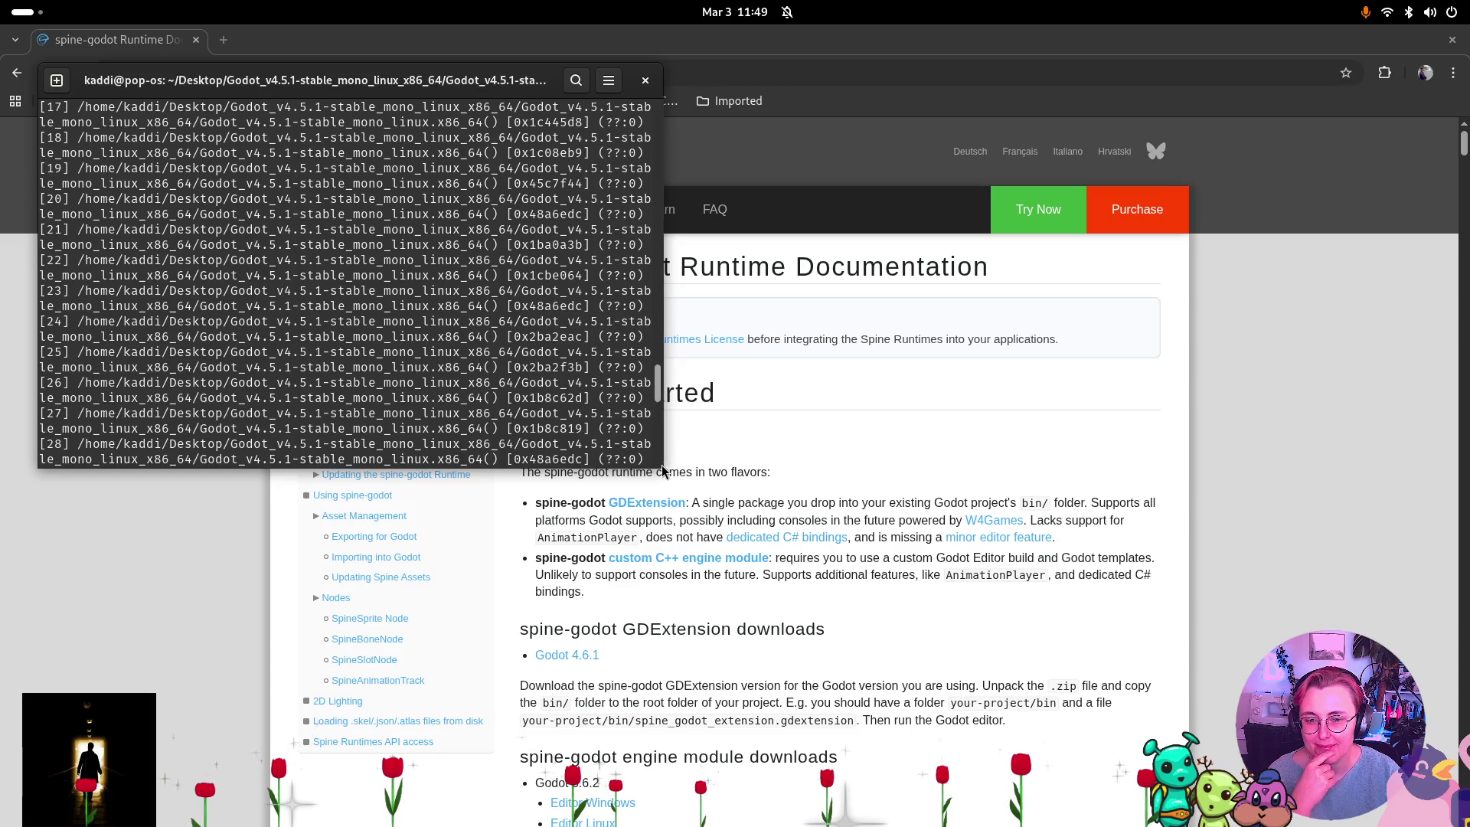
{"action": "mouse_move", "coordinate": [944, 552]}
{"action": "left_mouse_down"}
{"action": "mouse_move", "coordinate": [1328, 689]}
{"action": "mouse_move", "coordinate": [1329, 757]}
{"action": "left_mouse_up"}
{"action": "scroll", "coordinate": [1021, 534], "scroll_direction": "up", "scroll_amount": 2}
{"action": "scroll", "coordinate": [1022, 534], "scroll_direction": "down", "scroll_amount": 3}
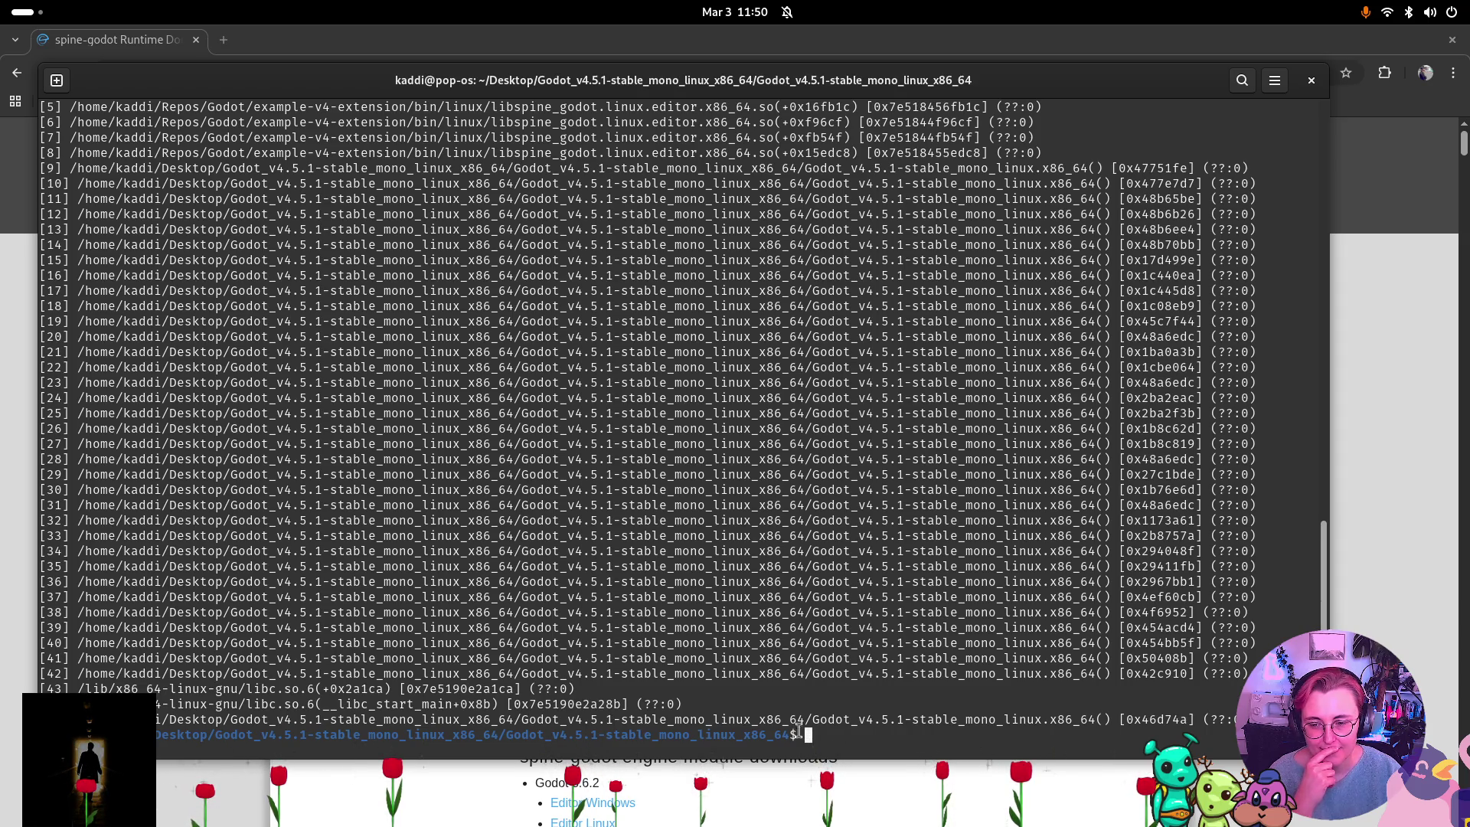
Bring Chrome forward and scroll the spine-godot docs down to the Samples section.
{"action": "left_click", "coordinate": [194, 791]}
{"action": "scroll", "coordinate": [773, 532], "scroll_direction": "down", "scroll_amount": 3}
{"action": "scroll", "coordinate": [839, 501], "scroll_direction": "down", "scroll_amount": 12}
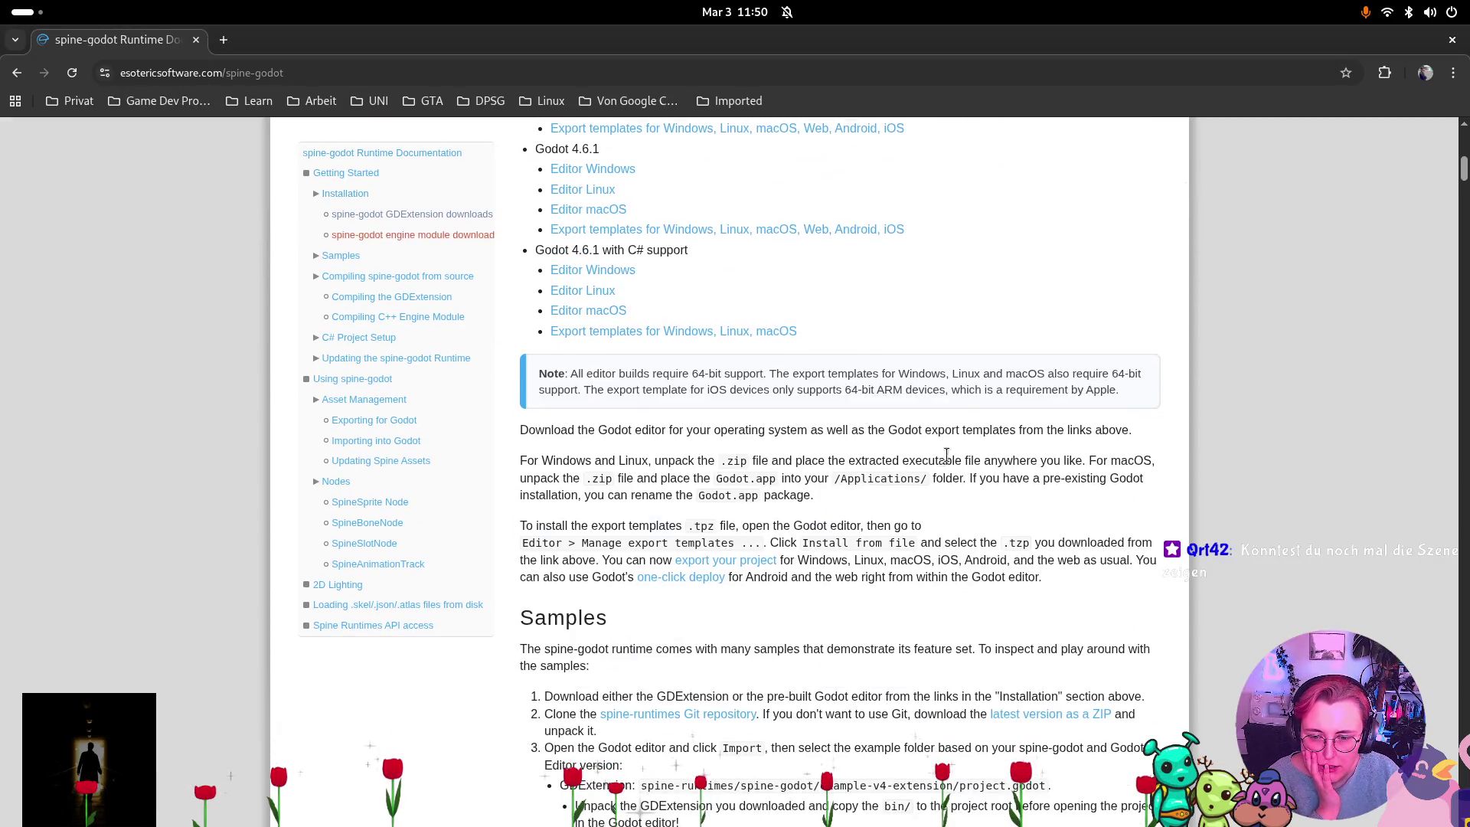
{"action": "scroll", "coordinate": [1160, 441], "scroll_direction": "down", "scroll_amount": 3}
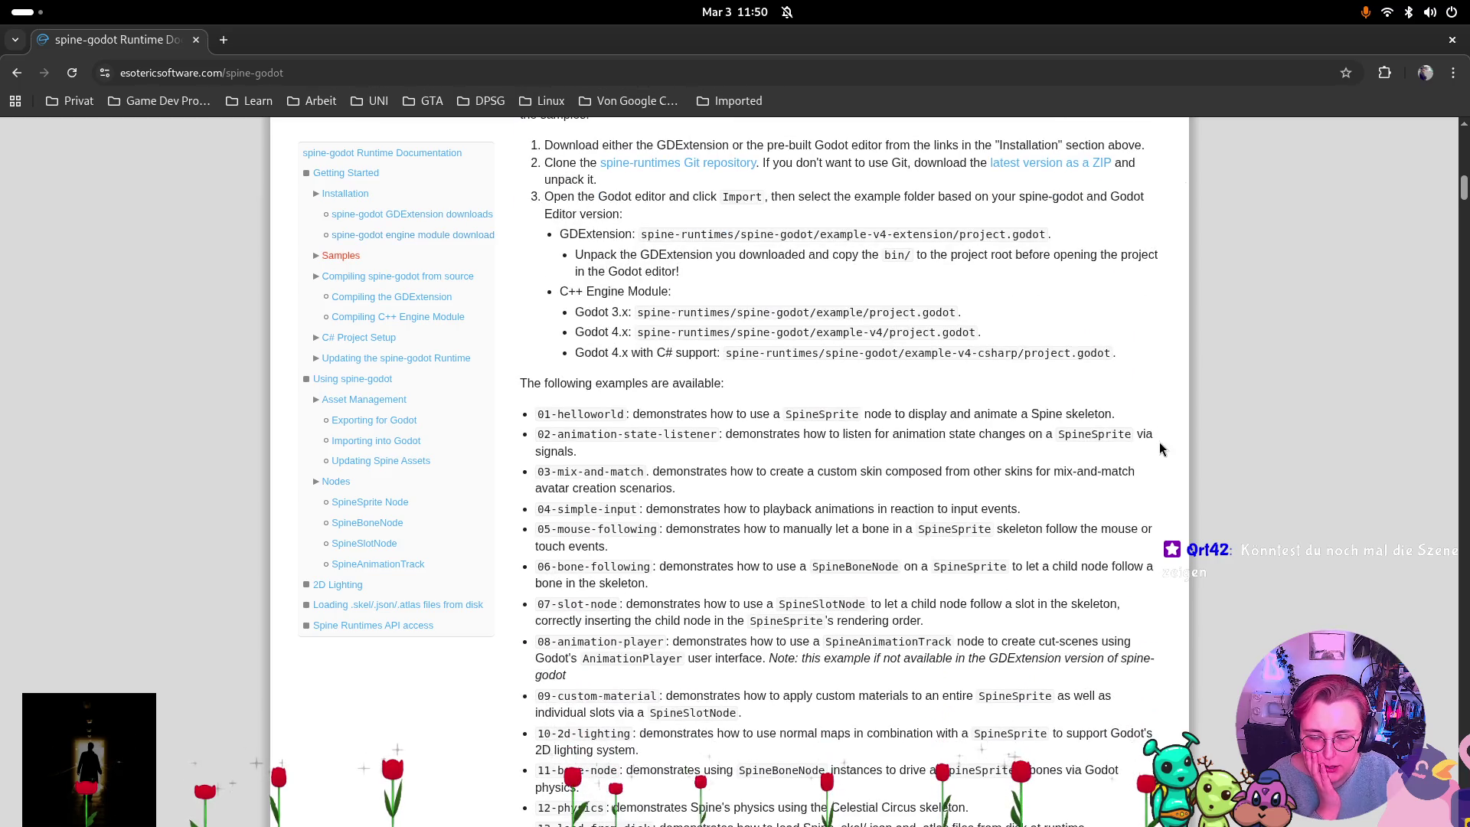
{"action": "scroll", "coordinate": [1161, 438], "scroll_direction": "down", "scroll_amount": 3}
{"action": "scroll", "coordinate": [1164, 433], "scroll_direction": "up", "scroll_amount": 3}
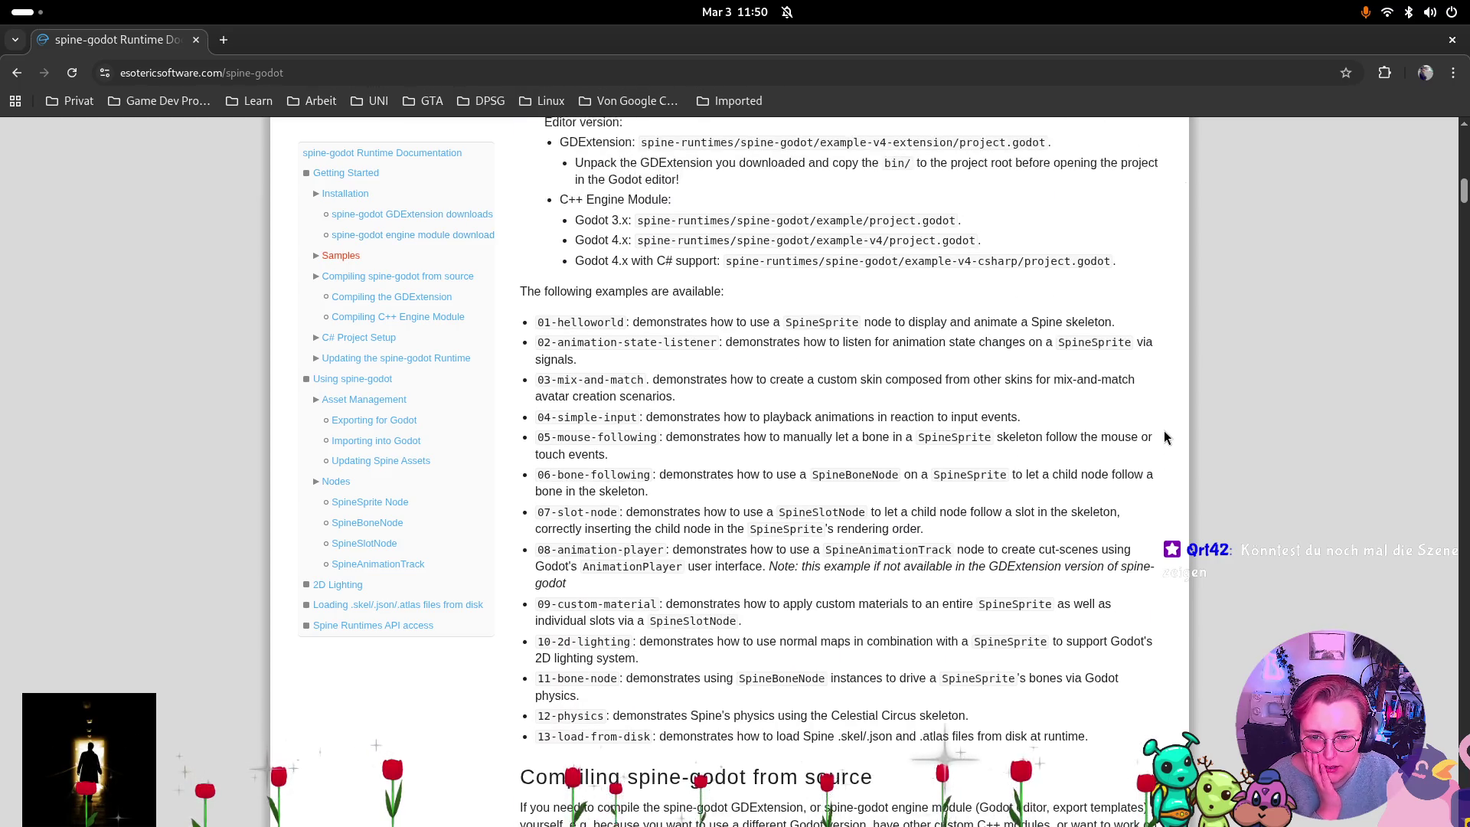
{"action": "scroll", "coordinate": [1190, 432], "scroll_direction": "down", "scroll_amount": 1}
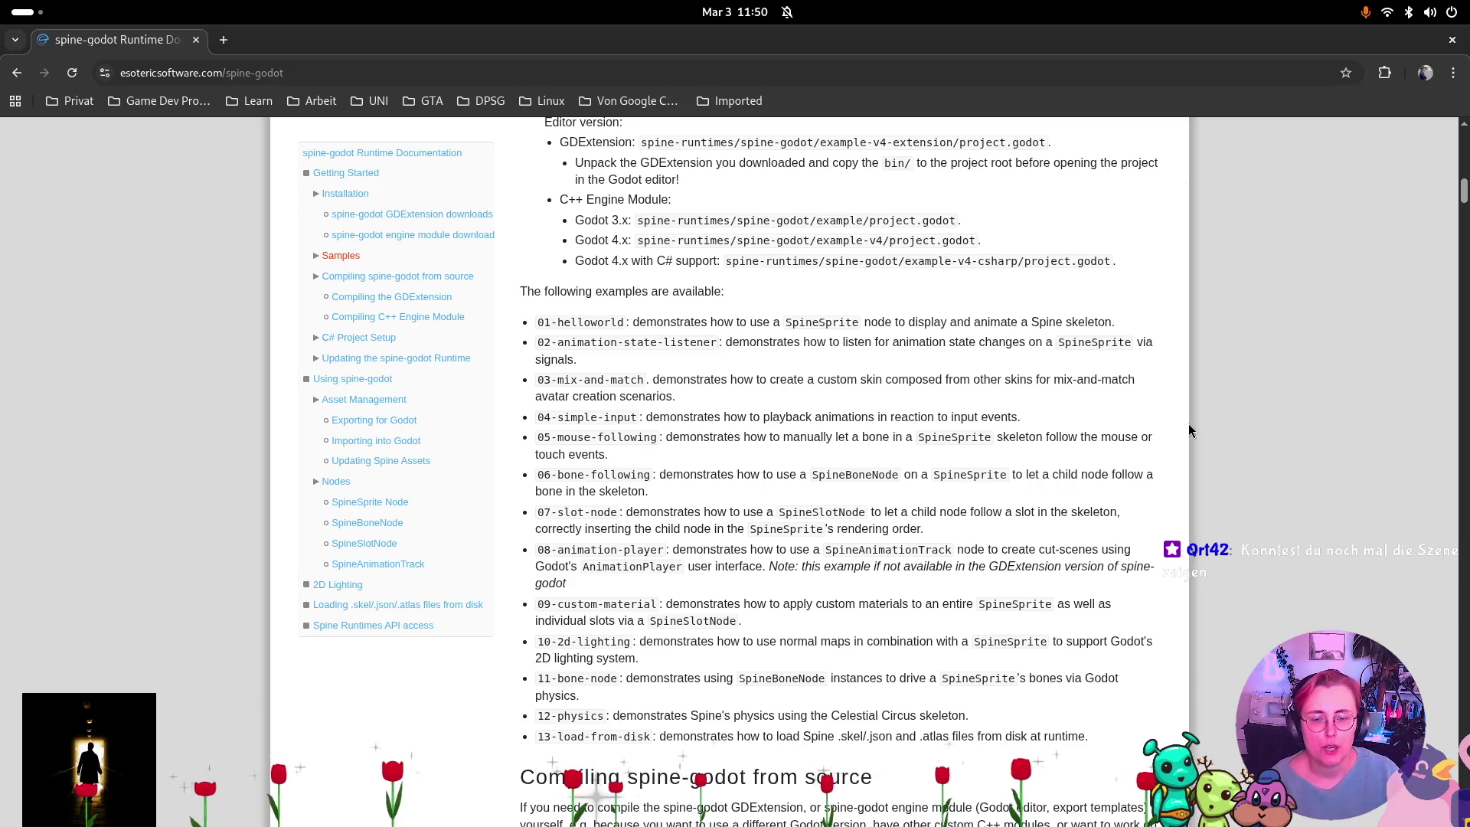
{"action": "scroll", "coordinate": [1104, 464], "scroll_direction": "up", "scroll_amount": 3}
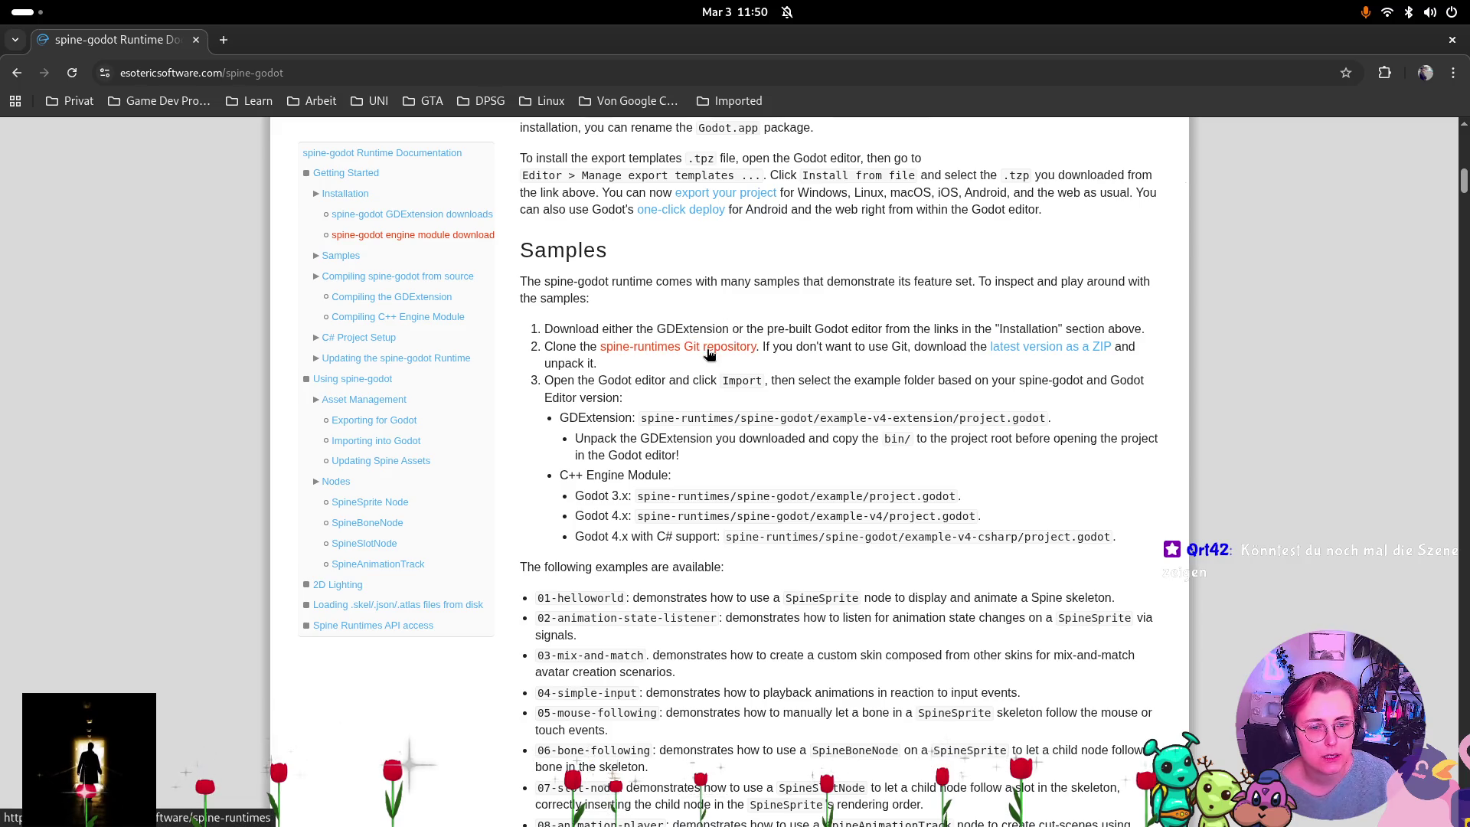
{"action": "scroll", "coordinate": [721, 364], "scroll_direction": "down", "scroll_amount": 1}
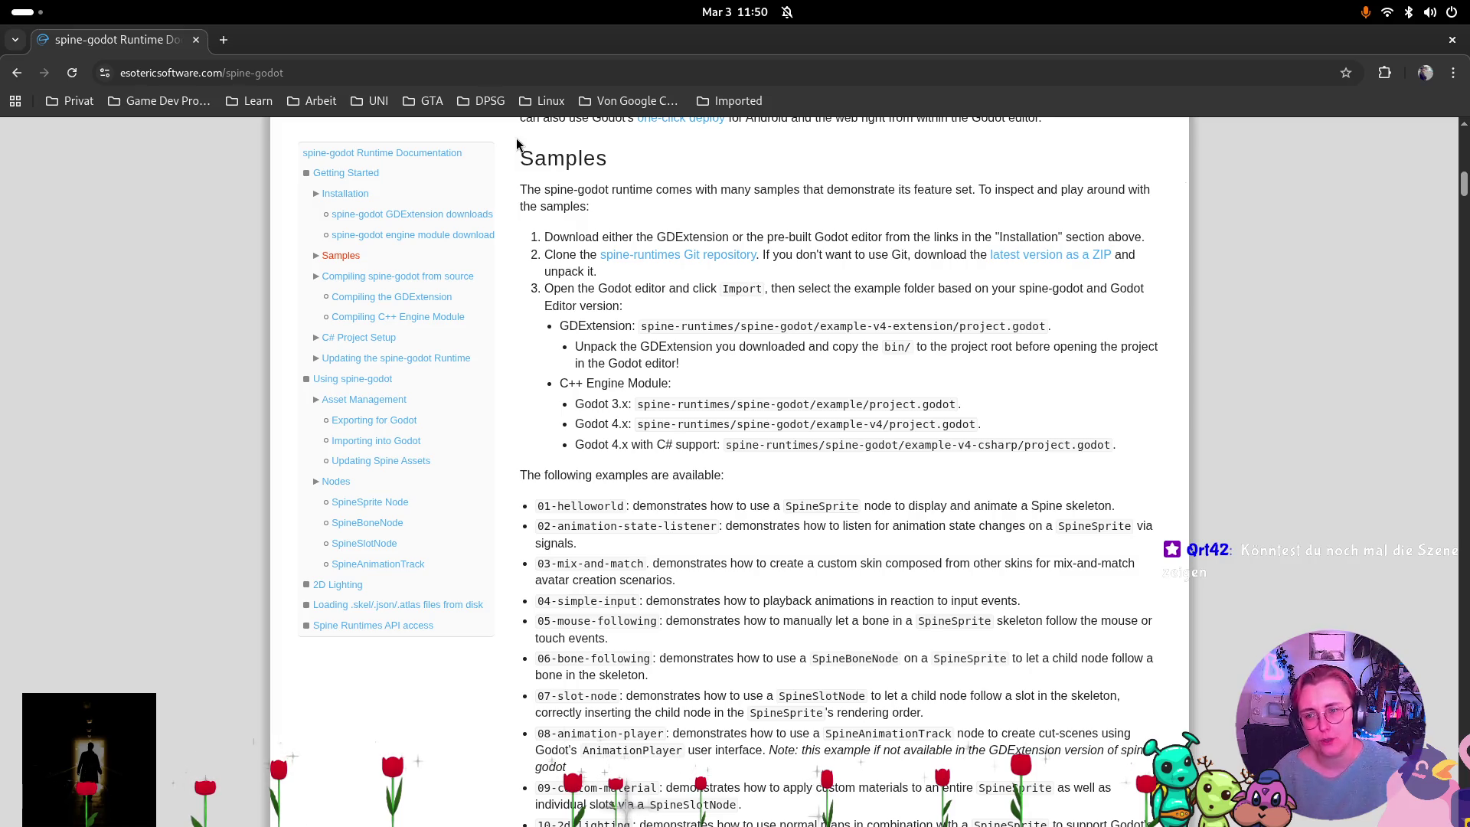
Open a new browser tab, type 'godot', clear it, and close the tab.
{"action": "left_click", "coordinate": [224, 39]}
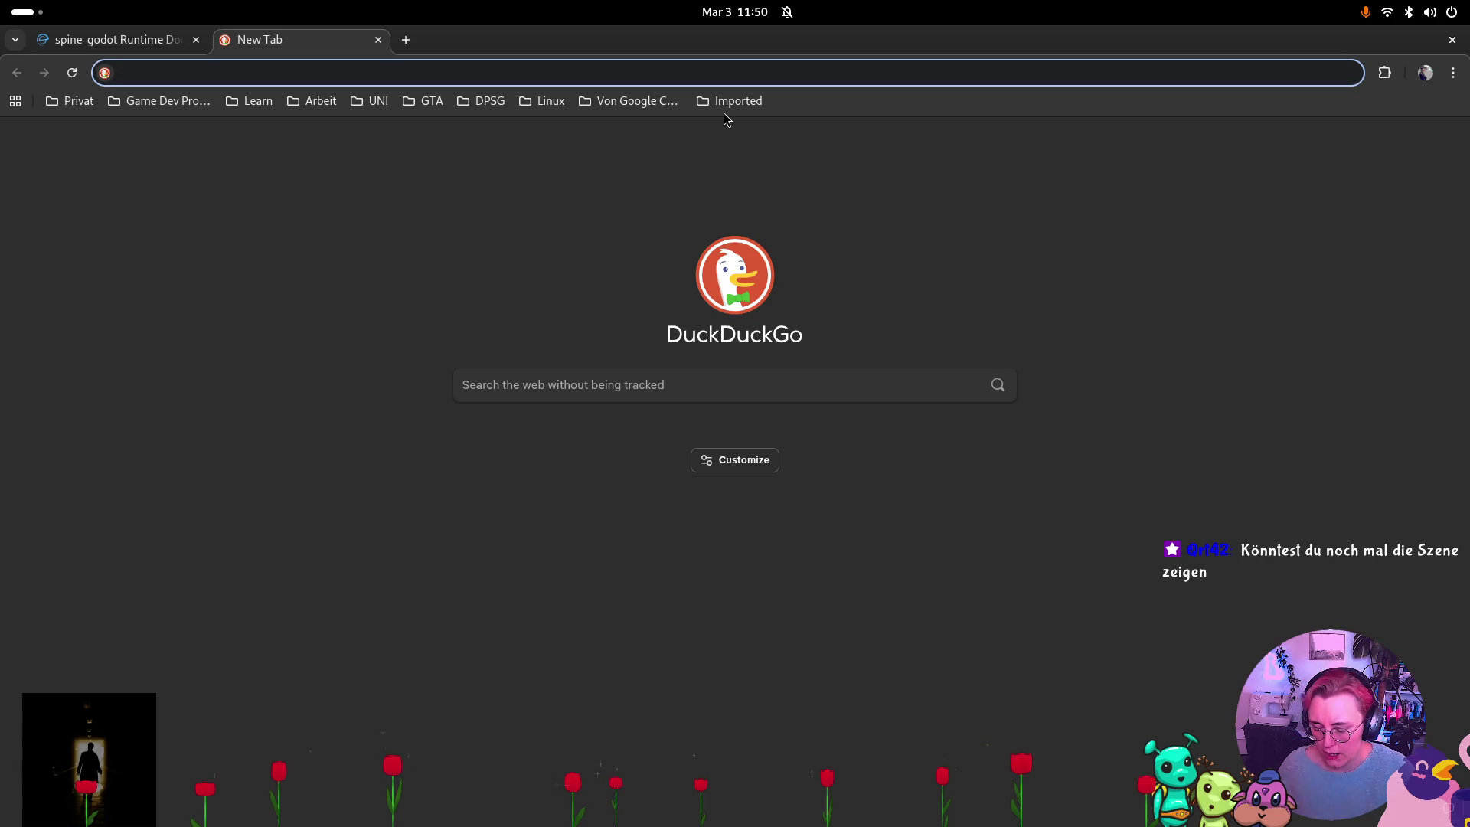
{"action": "type", "text": "godot"}
{"action": "key", "text": "BackSpace"}
{"action": "key", "text": "BackSpace"}
{"action": "key", "text": "BackSpace"}
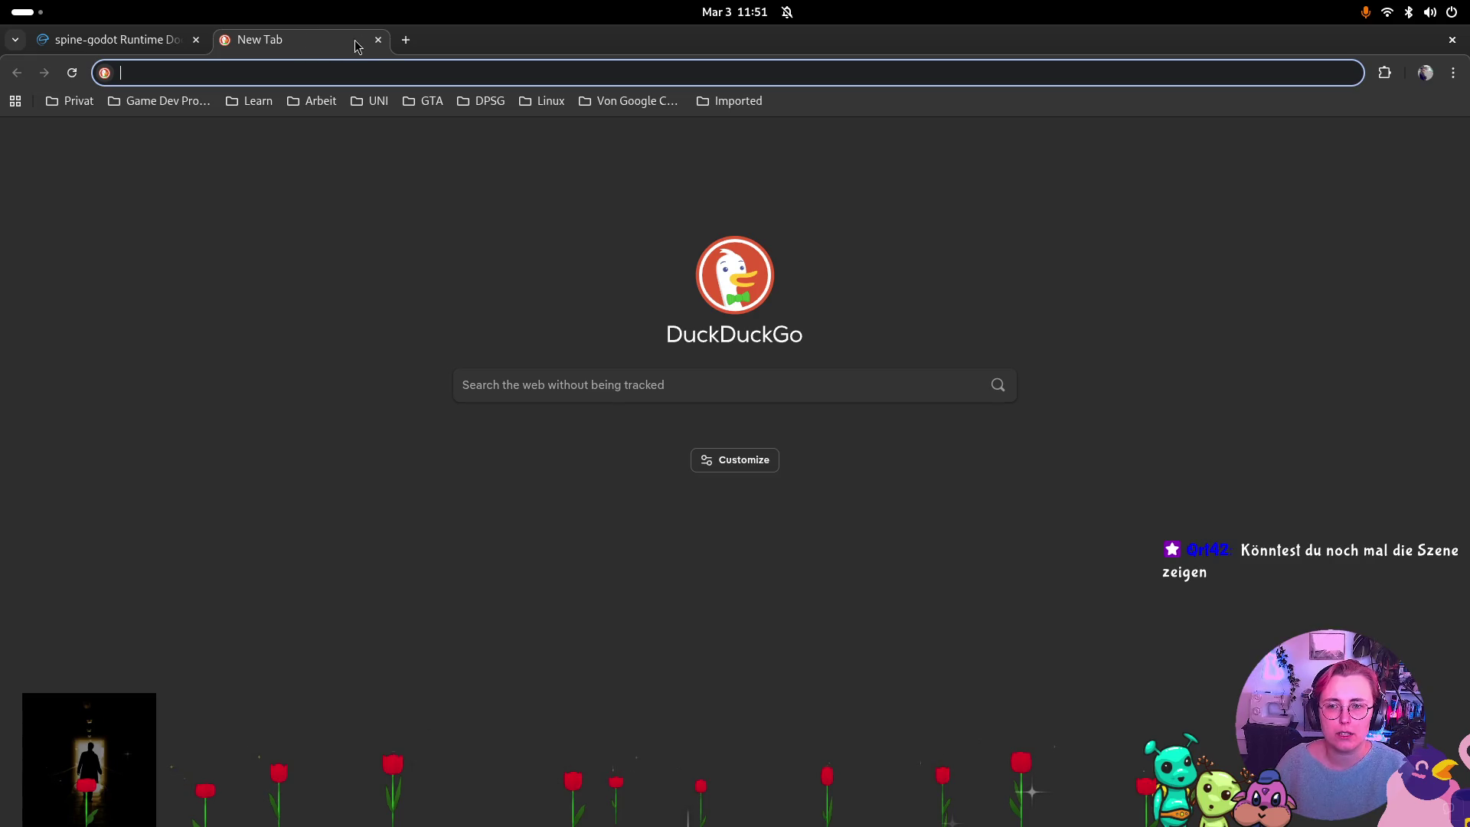
{"action": "left_click", "coordinate": [379, 39]}
Switch to the Files window and restore it to a smaller size.
{"action": "key", "text": "super"}
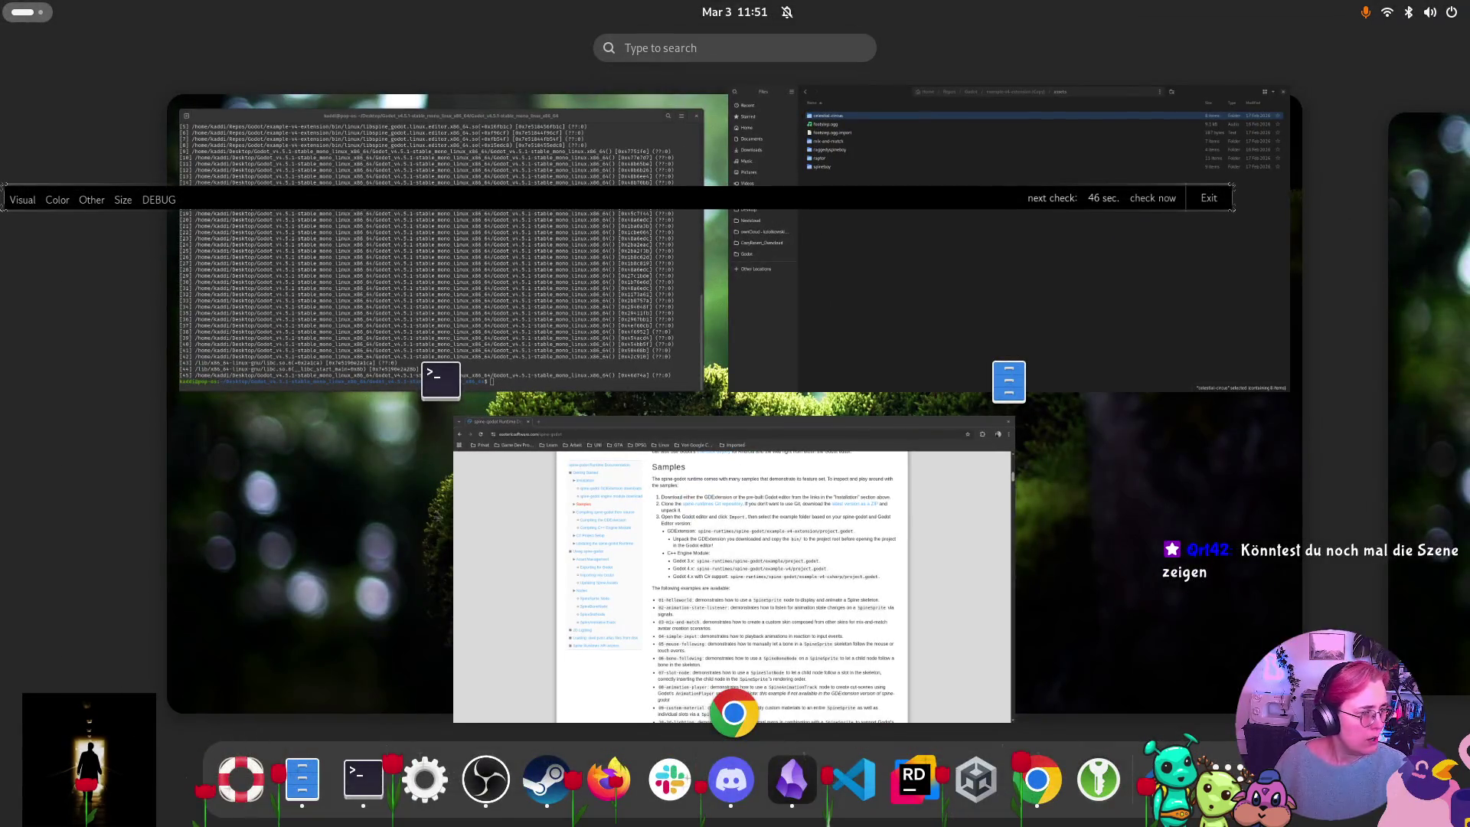
{"action": "left_click", "coordinate": [1181, 268]}
{"action": "double_click", "coordinate": [1247, 38]}
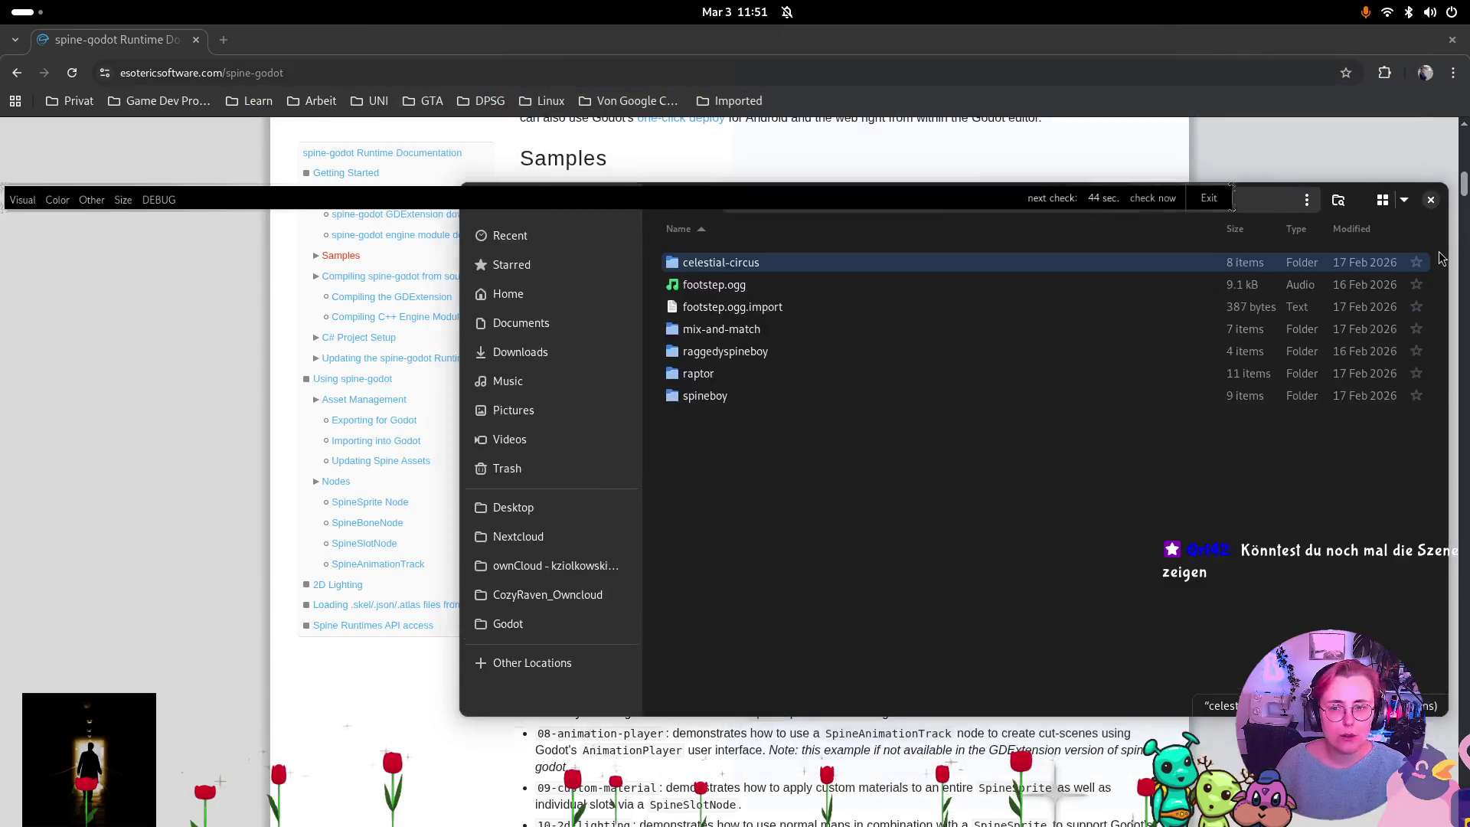
Open the Desktop's Godot_v4.6.1-rc1_mono_linux_x86_64 folder in Files, then return to Chrome.
{"action": "key", "text": "ctrl+w"}
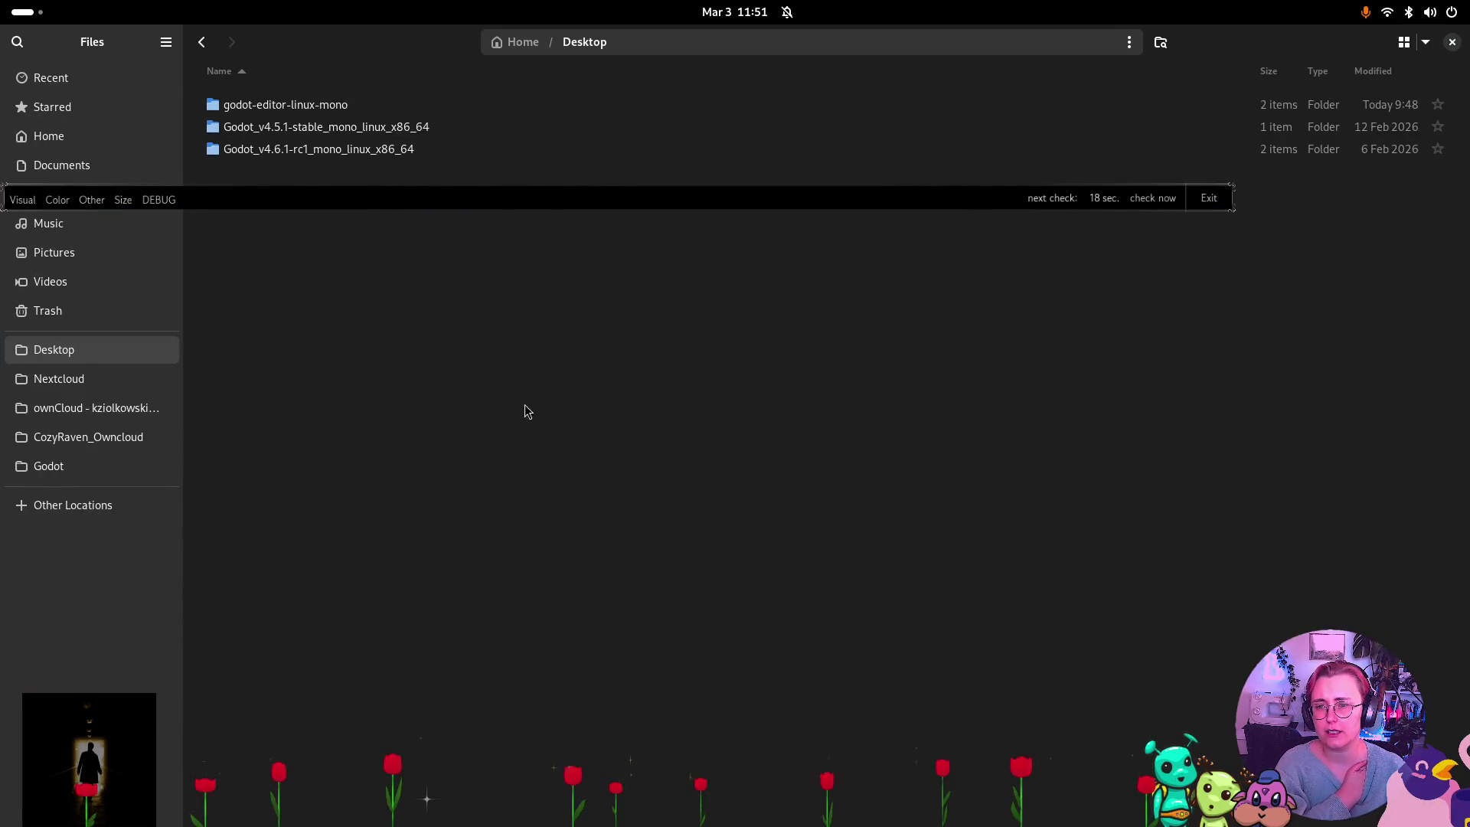
{"action": "double_click", "coordinate": [388, 153]}
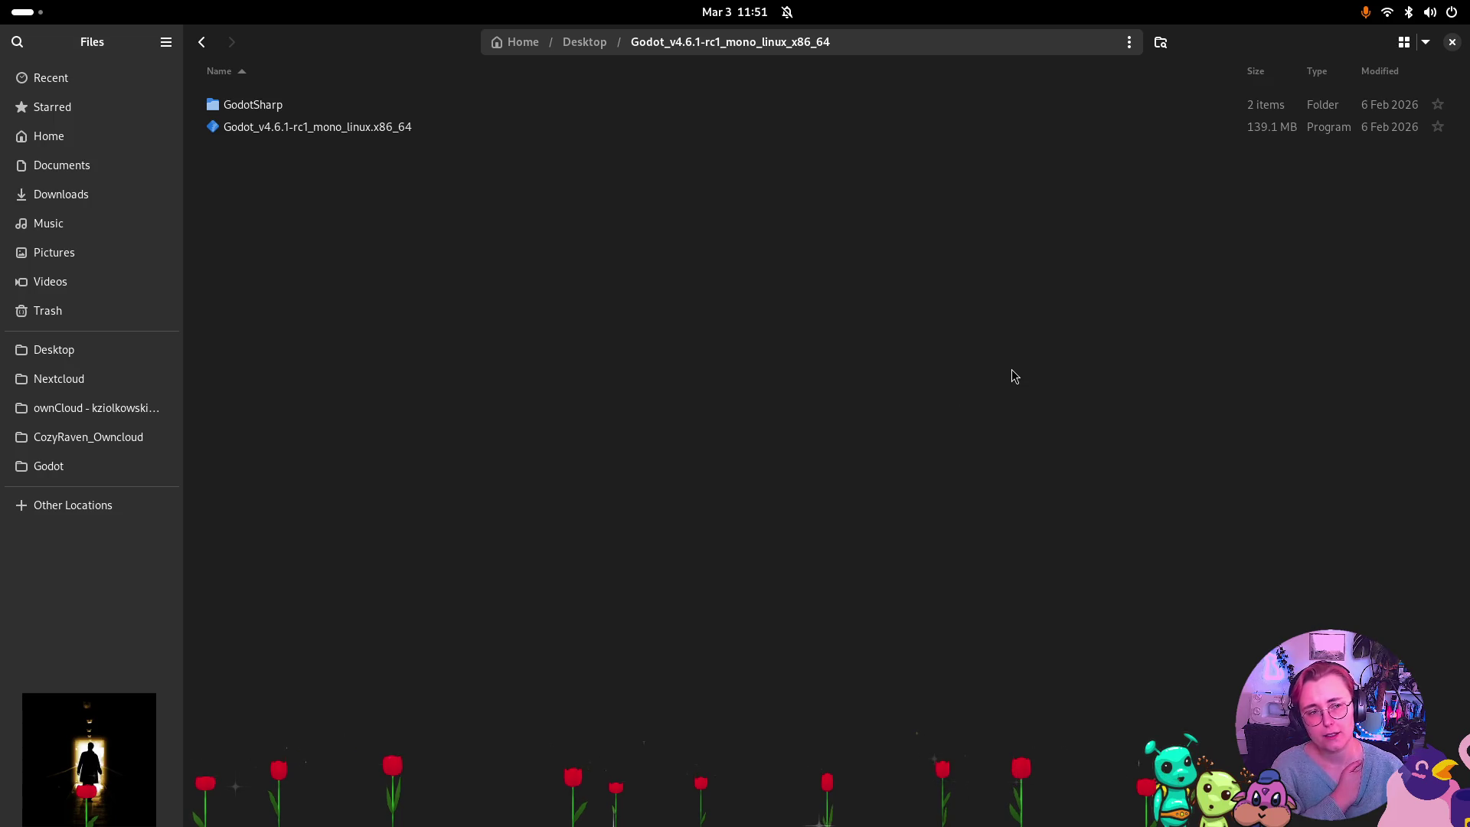
{"action": "key", "text": "alt+Tab"}
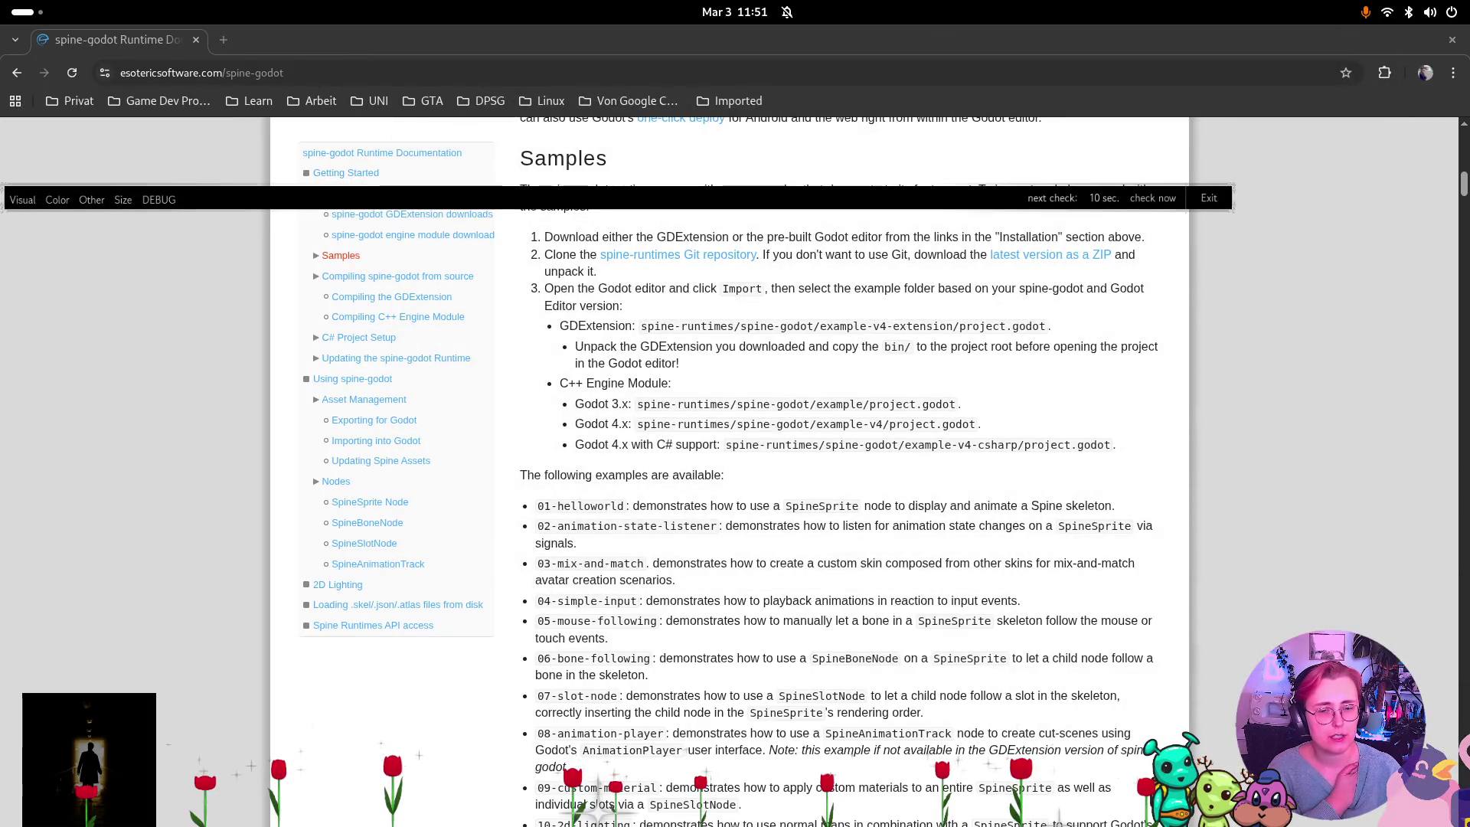
Leave the spine-godot docs for the Godot_v4.6.1-rc1_mono_linux_x86_64 folder in Files, maximized.
{"action": "scroll", "coordinate": [867, 481], "scroll_direction": "up", "scroll_amount": 10}
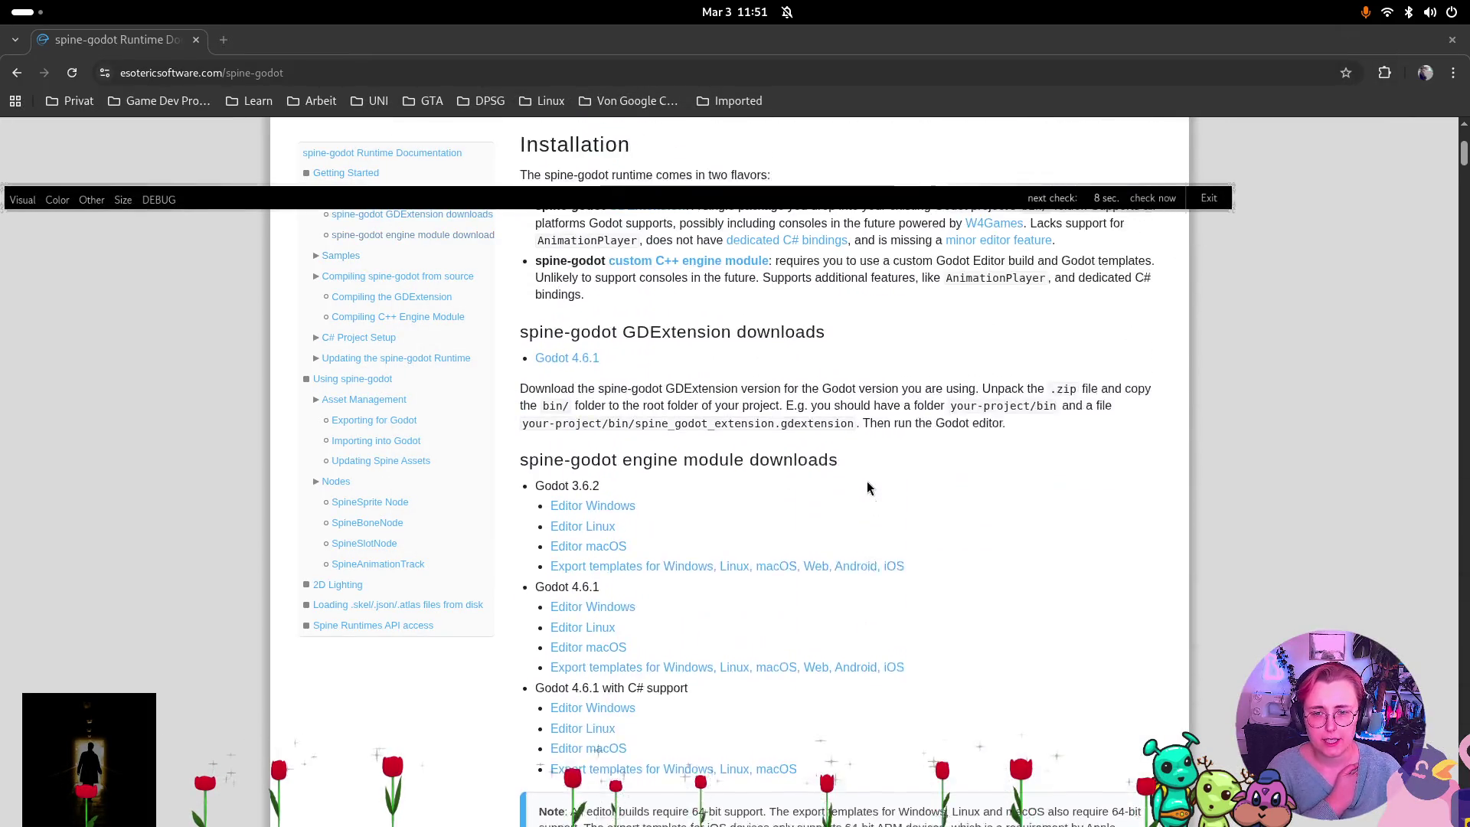
{"action": "scroll", "coordinate": [867, 481], "scroll_direction": "up", "scroll_amount": 4}
{"action": "scroll", "coordinate": [869, 491], "scroll_direction": "down", "scroll_amount": 2}
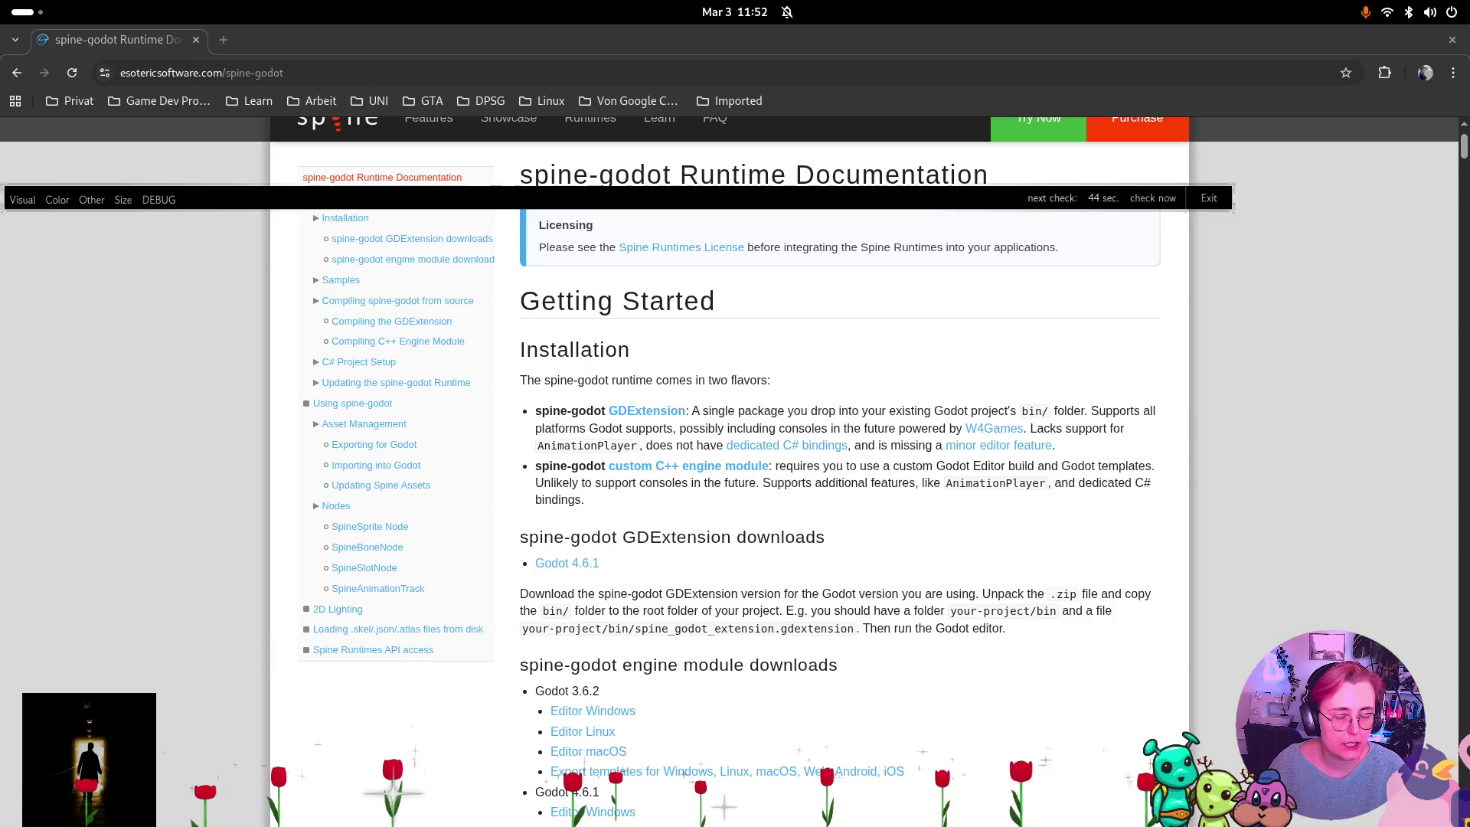
{"action": "key", "text": "alt+Tab"}
{"action": "key", "text": "super+Up"}
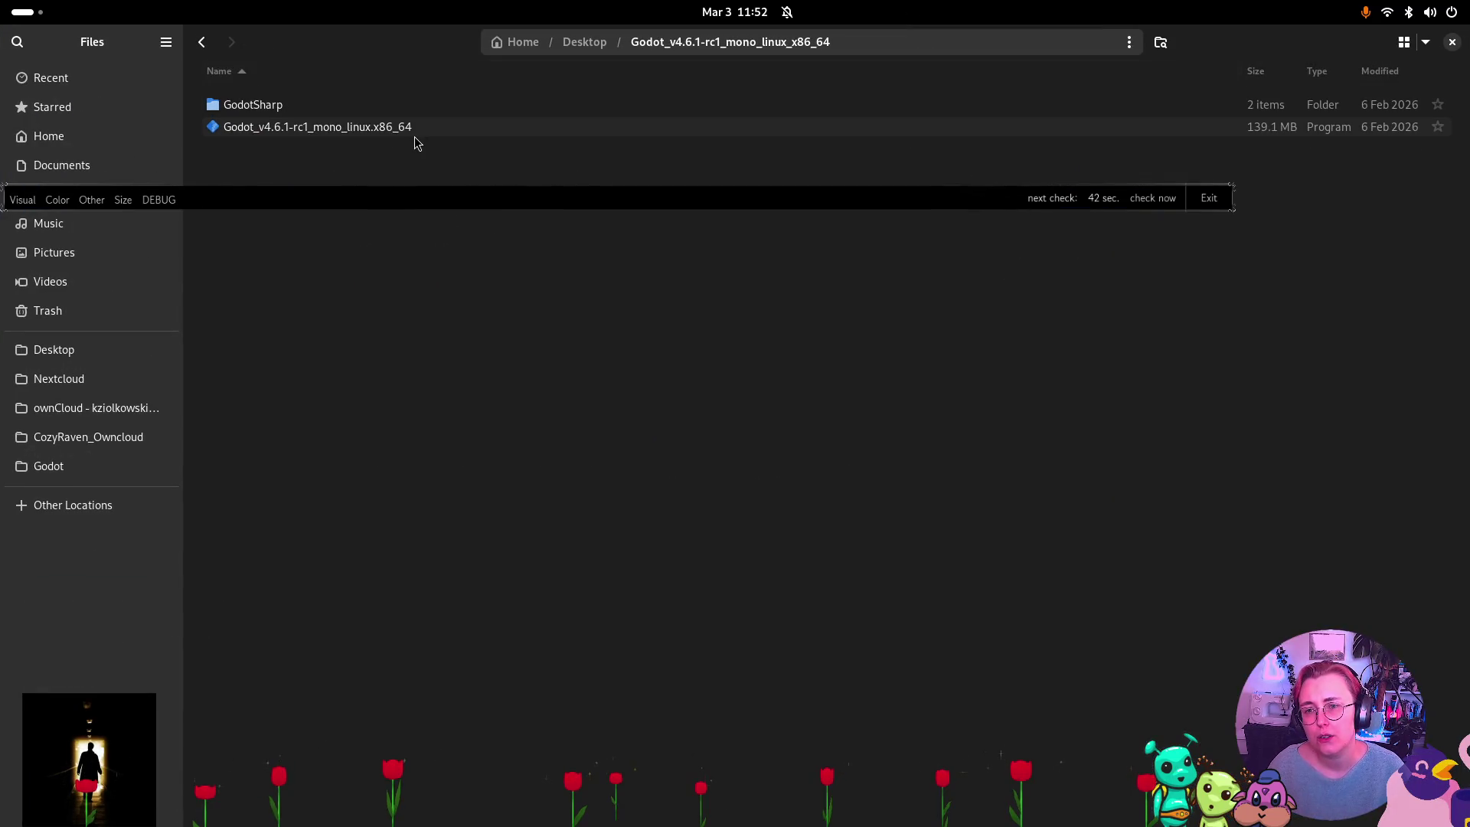
Confirm in Properties that the rc1 Godot program is marked executable as a program.
{"action": "right_click", "coordinate": [320, 129]}
{"action": "left_click", "coordinate": [448, 412]}
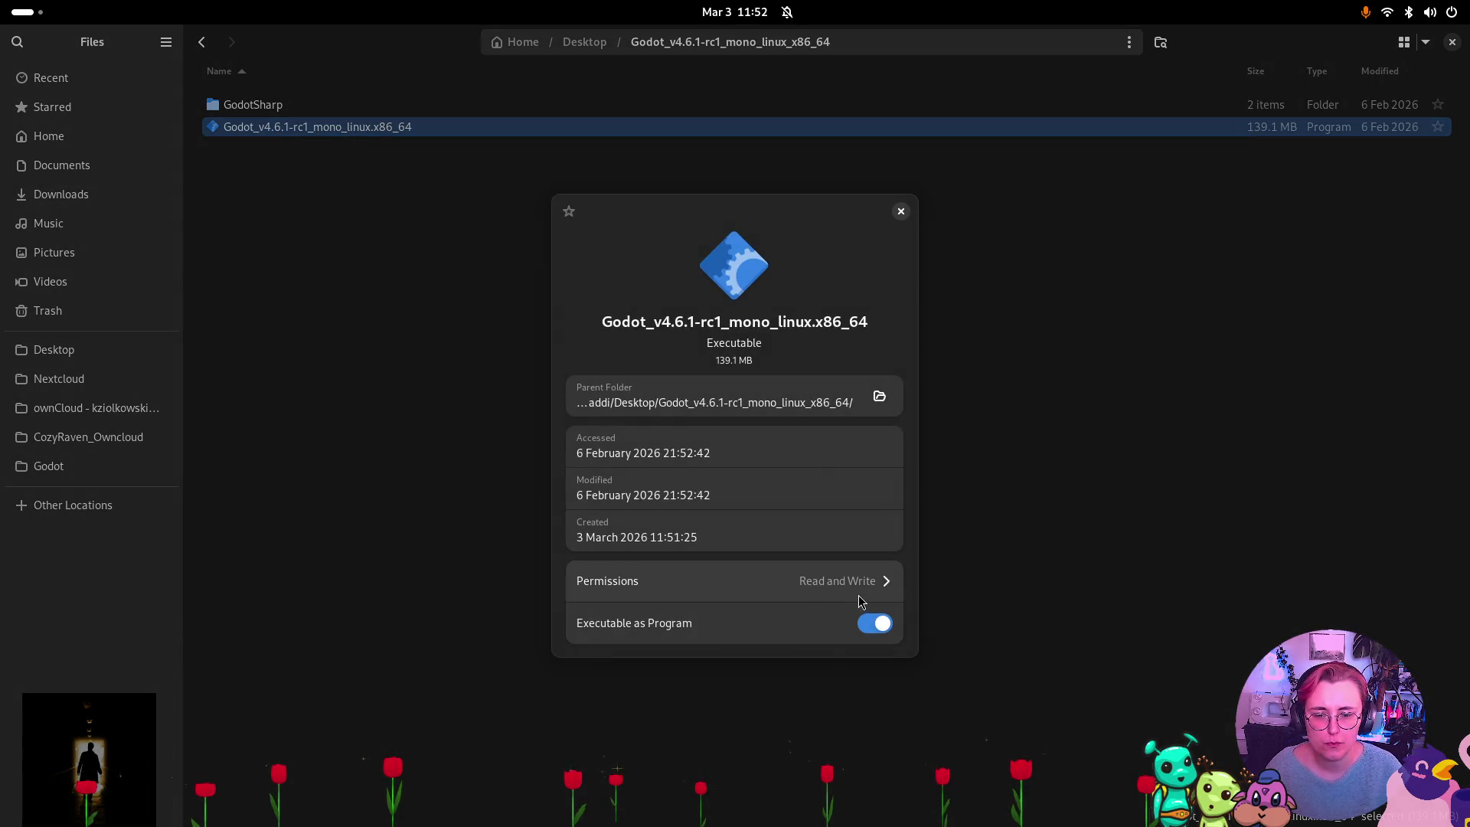
{"action": "left_click", "coordinate": [901, 211]}
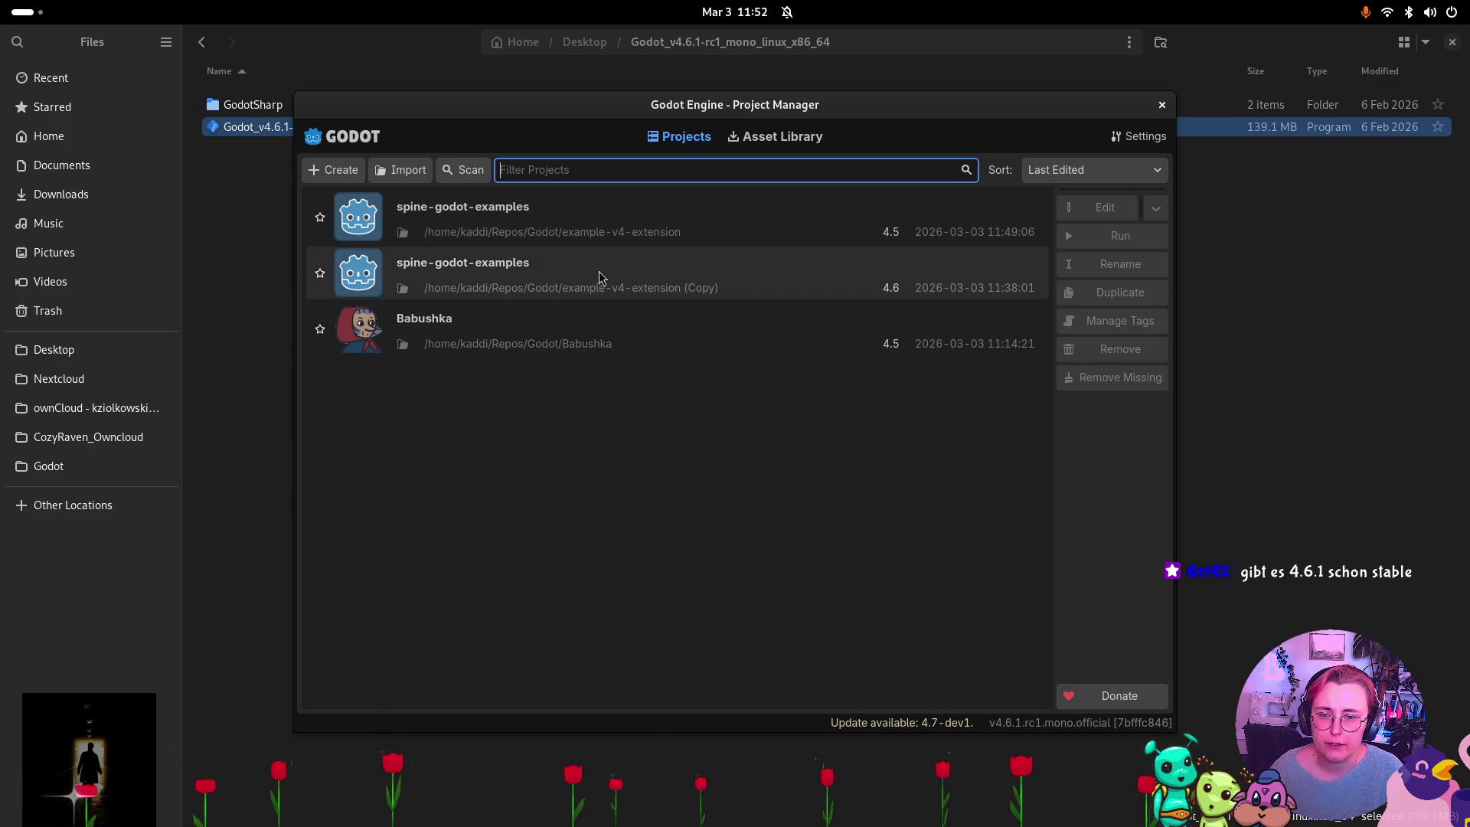
Close the rc1 Project Manager and open a new DuckDuckGo tab in Chrome.
{"action": "left_click", "coordinate": [605, 222]}
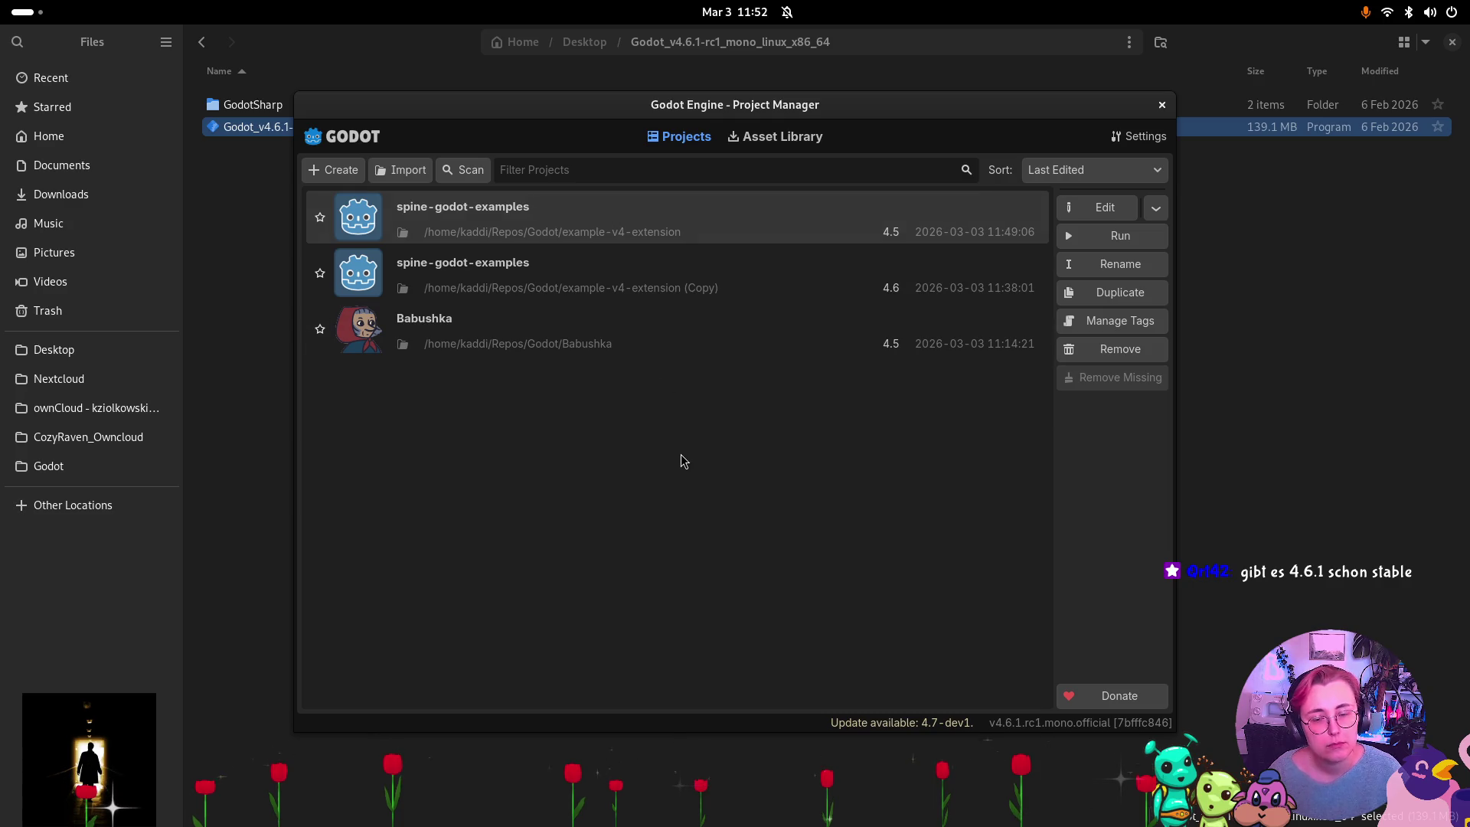
{"action": "left_click", "coordinate": [1163, 106]}
{"action": "key", "text": "super"}
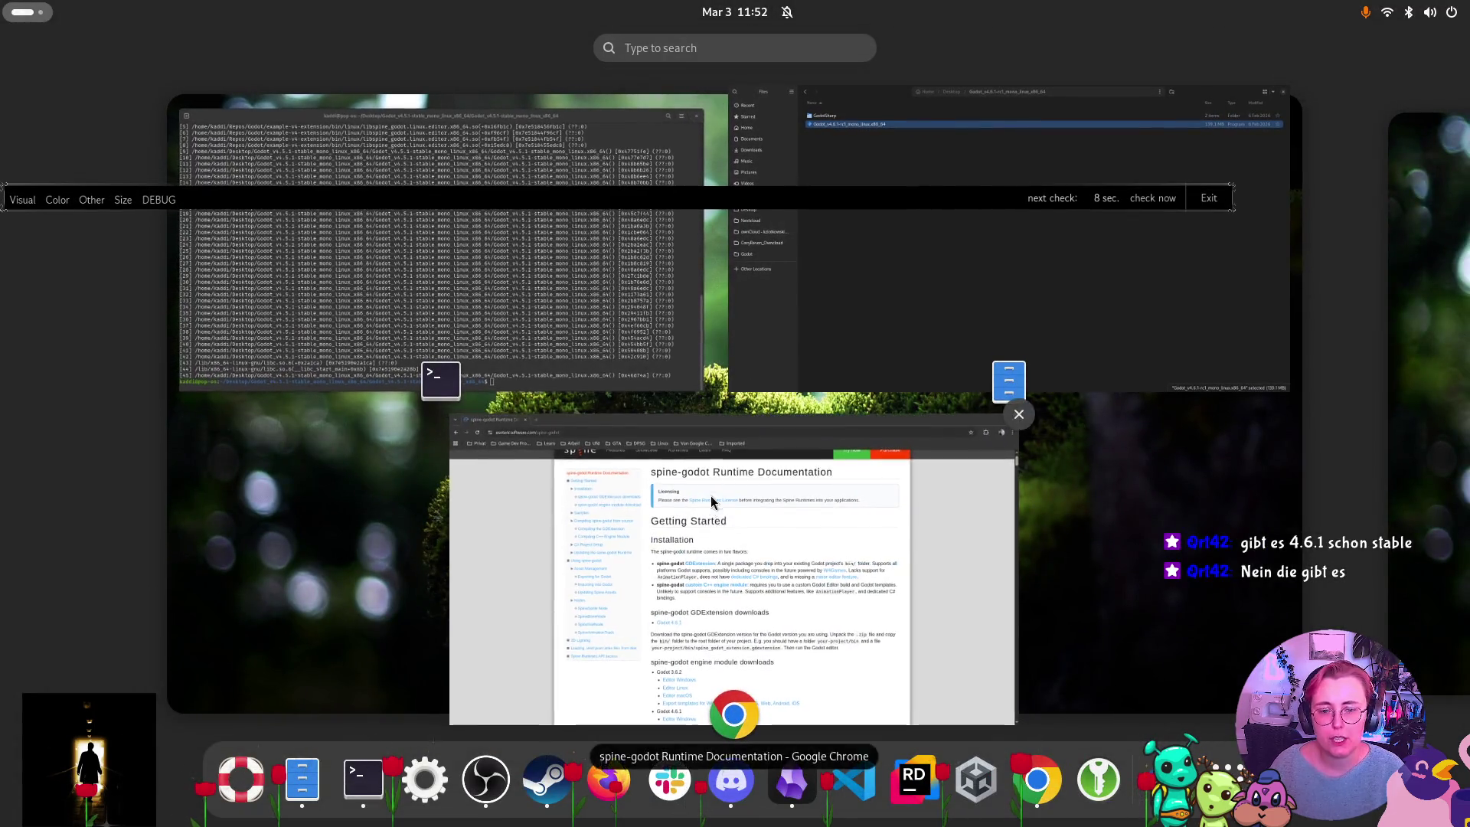
{"action": "left_click", "coordinate": [681, 460]}
{"action": "key", "text": "ctrl+t"}
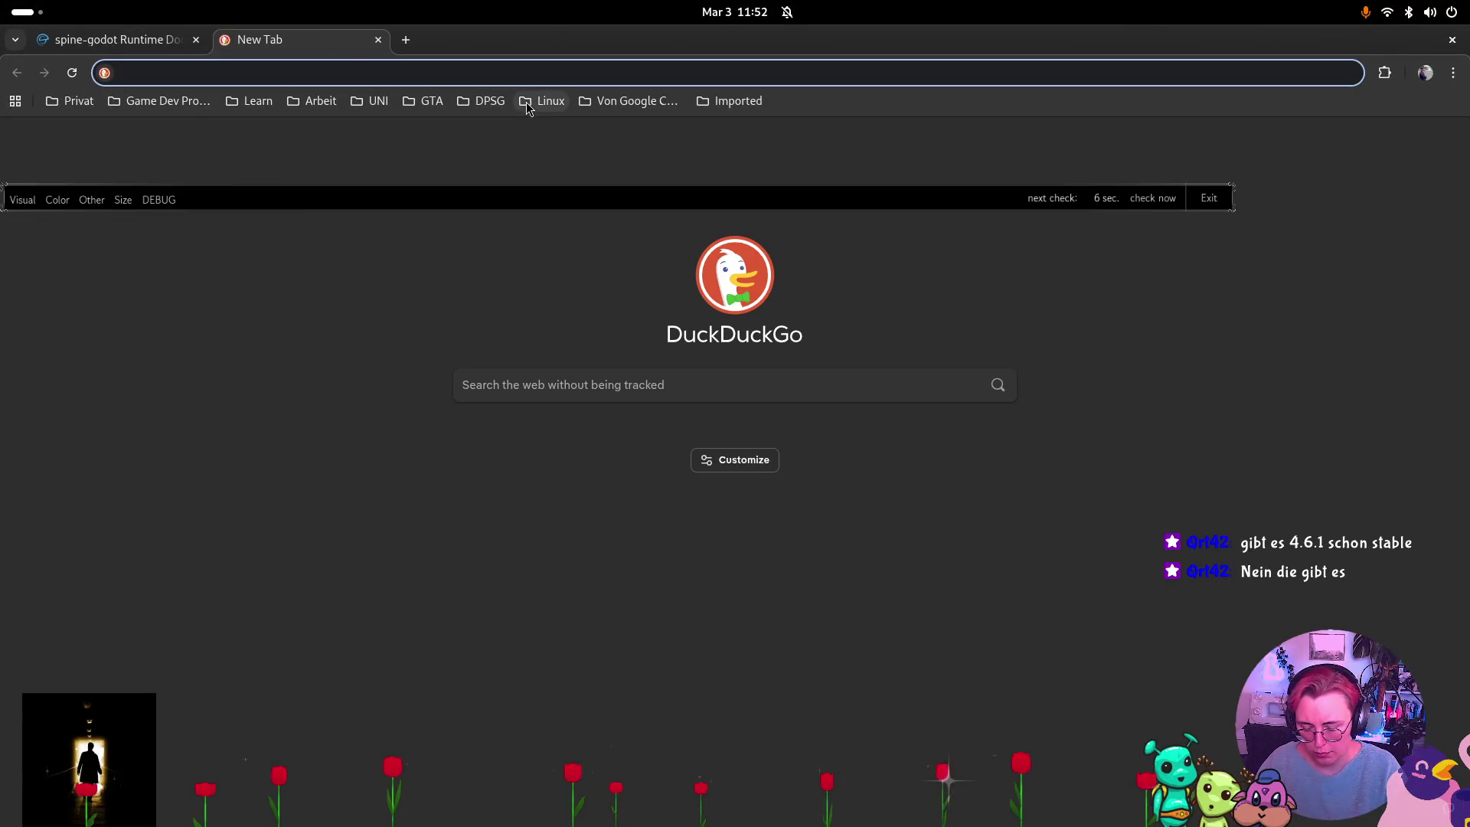
Search 'godot' and go to the official godotengine.org website.
{"action": "type", "text": "godot"}
{"action": "key", "text": "Return"}
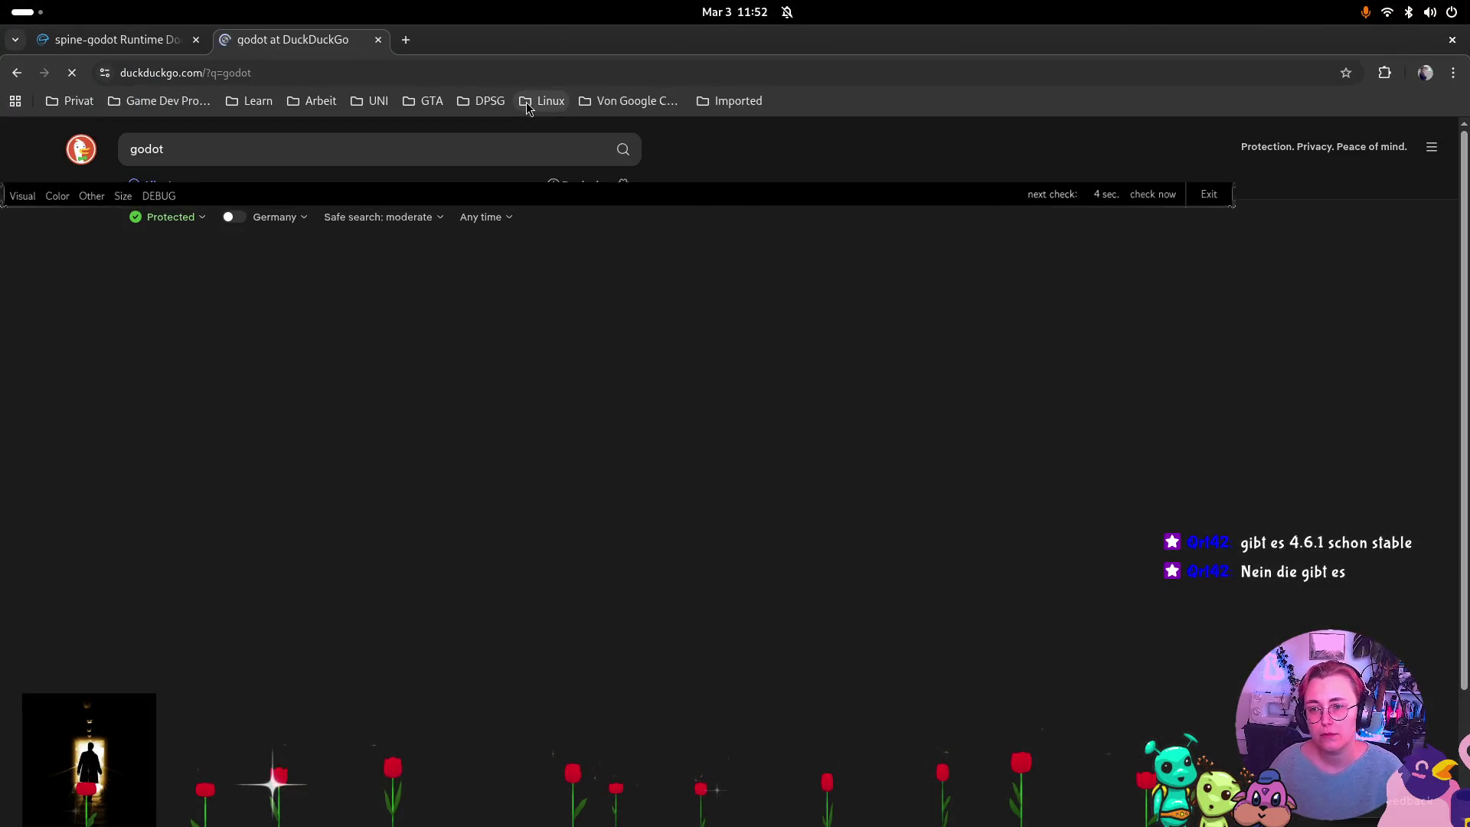
{"action": "left_click", "coordinate": [259, 286]}
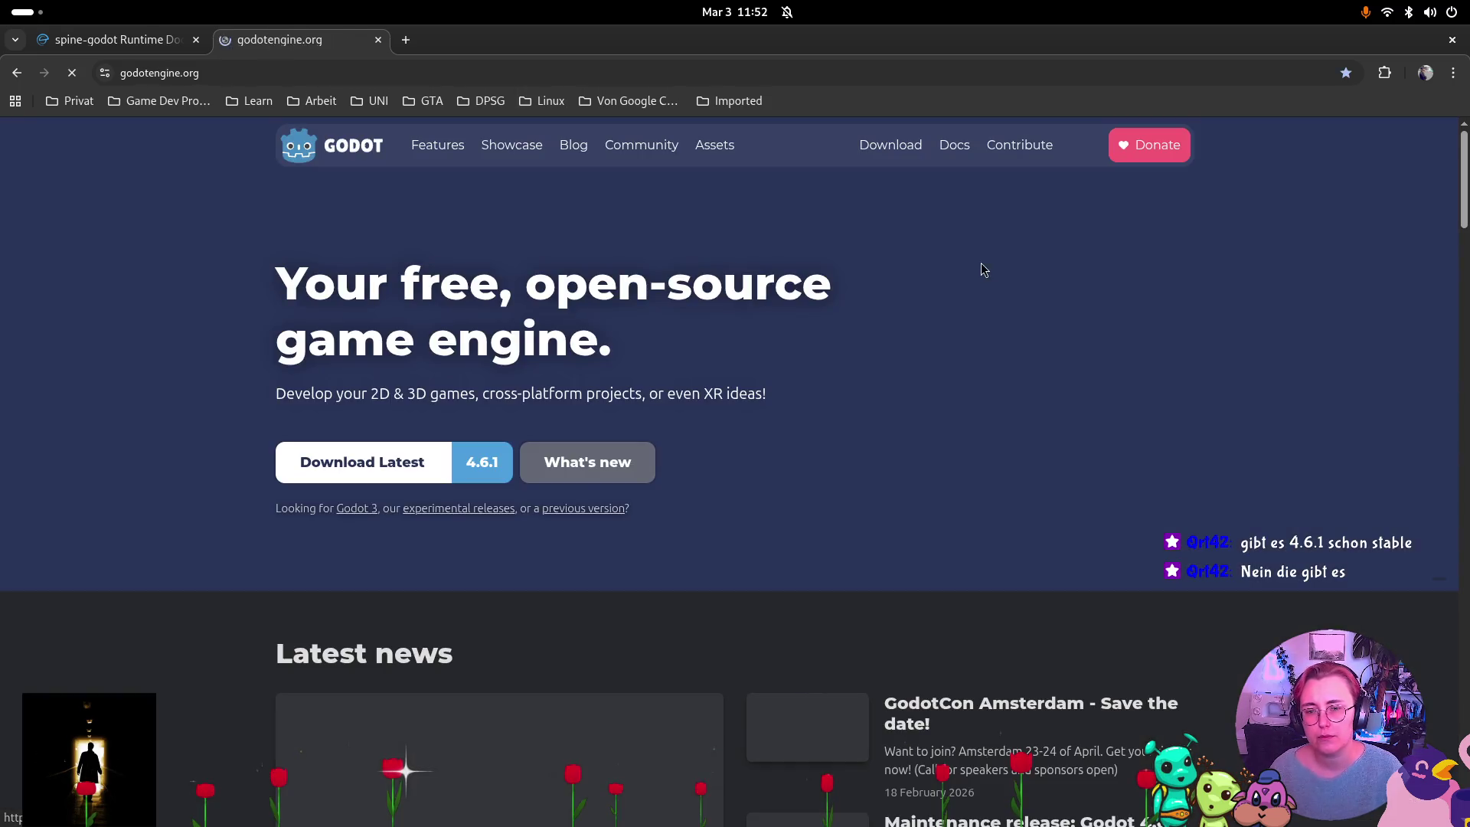
Download the Godot 4.6.1 .NET build for Linux and show the zip in Downloads.
{"action": "left_click", "coordinate": [476, 469]}
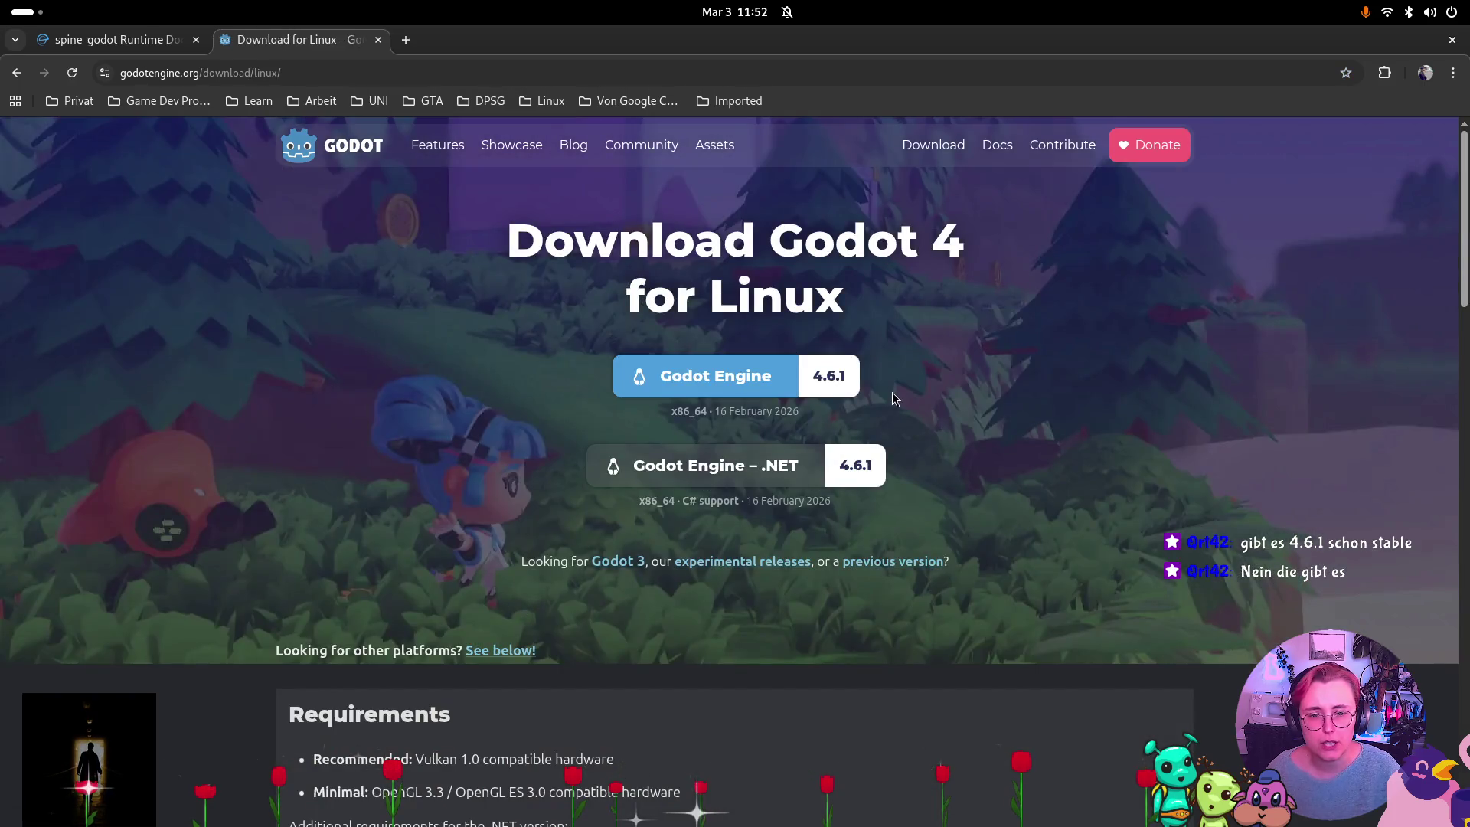
{"action": "left_click", "coordinate": [842, 467]}
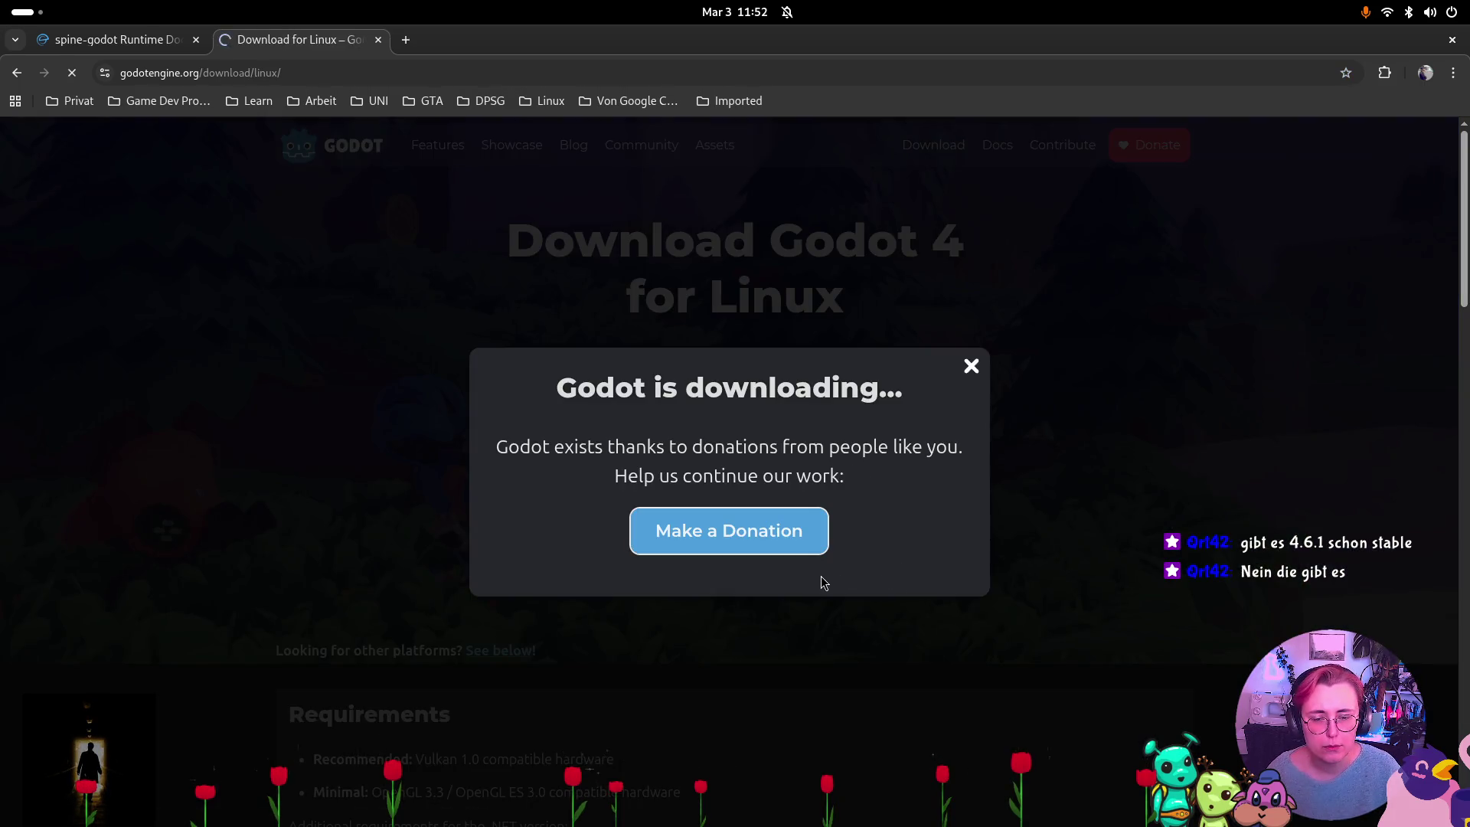
{"action": "left_click", "coordinate": [970, 365]}
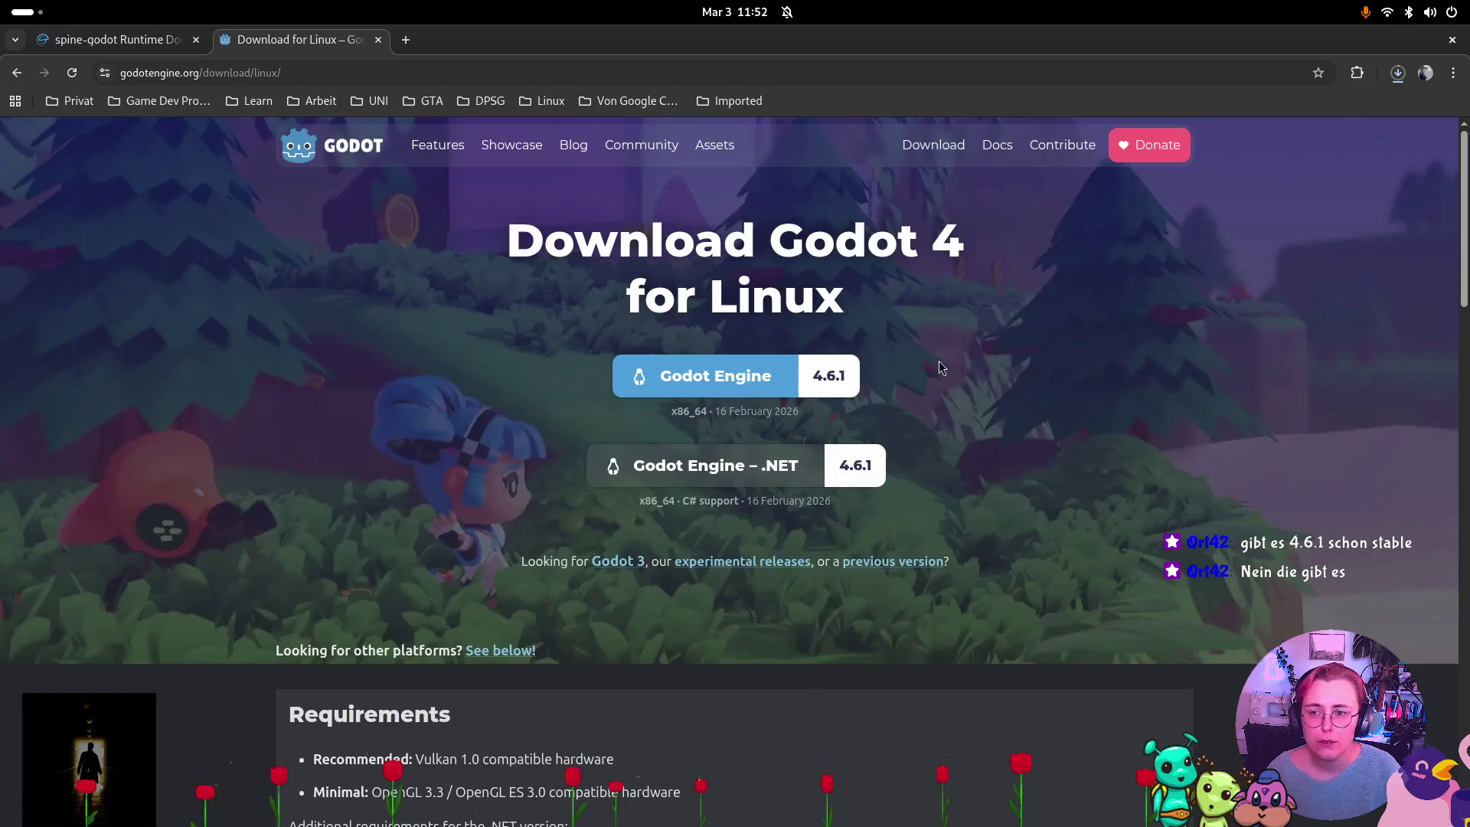
{"action": "left_click", "coordinate": [1400, 77]}
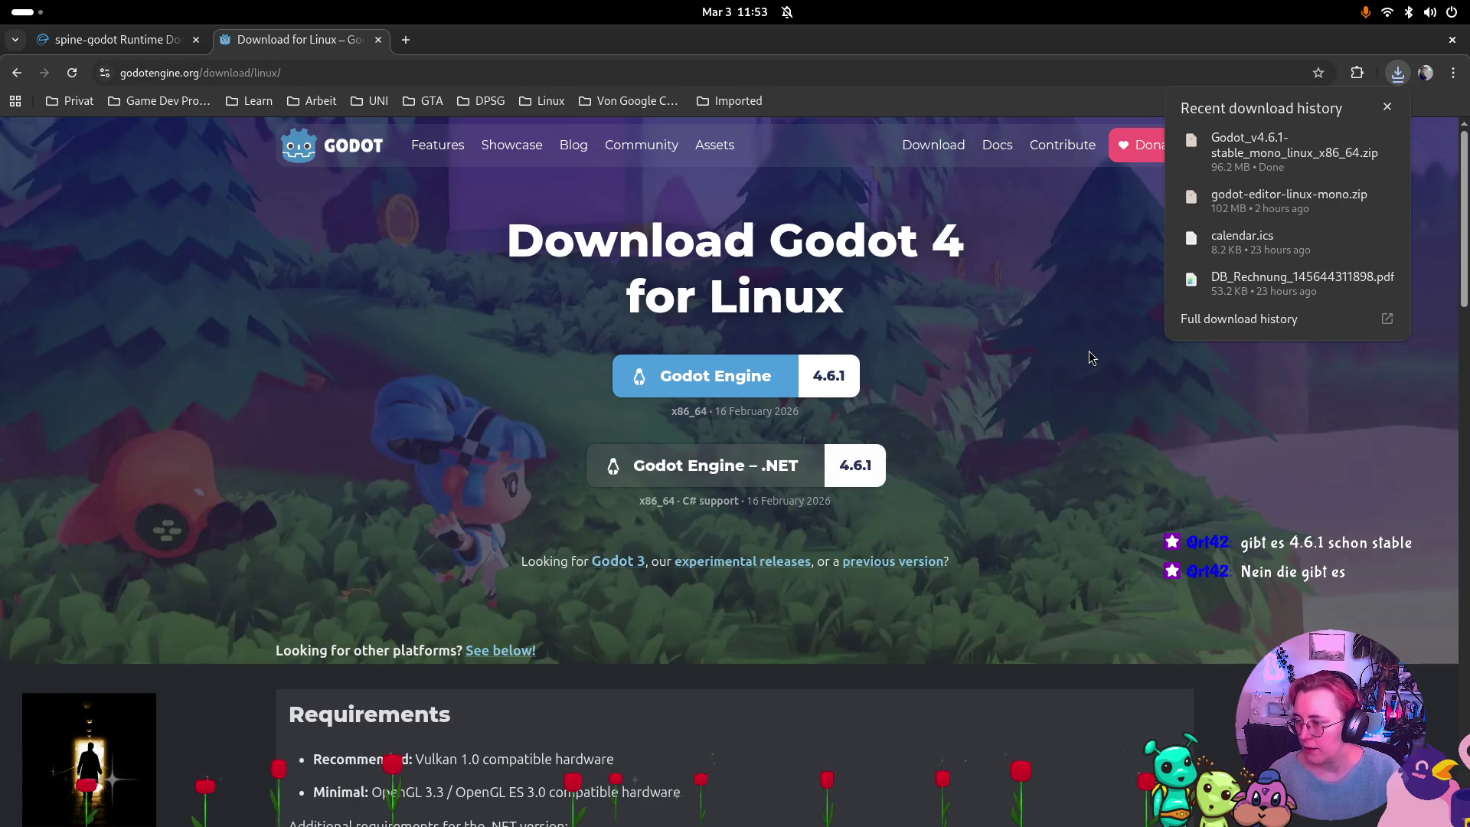
{"action": "left_click", "coordinate": [1357, 199]}
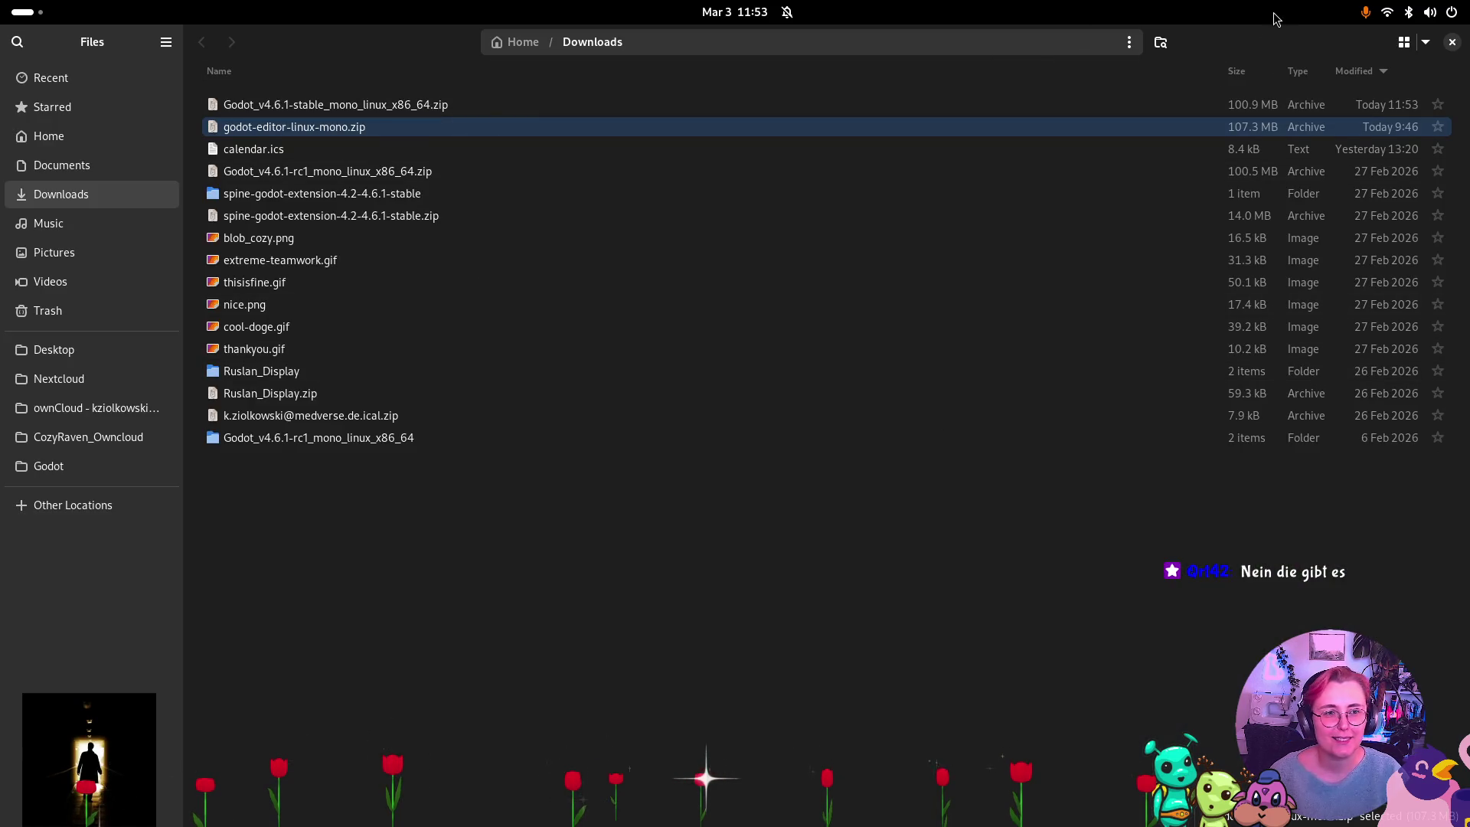
Open the extracted Godot_v4.6.1-stable_mono_linux_x86_64 folder on the Desktop.
{"action": "key", "text": "super+Right"}
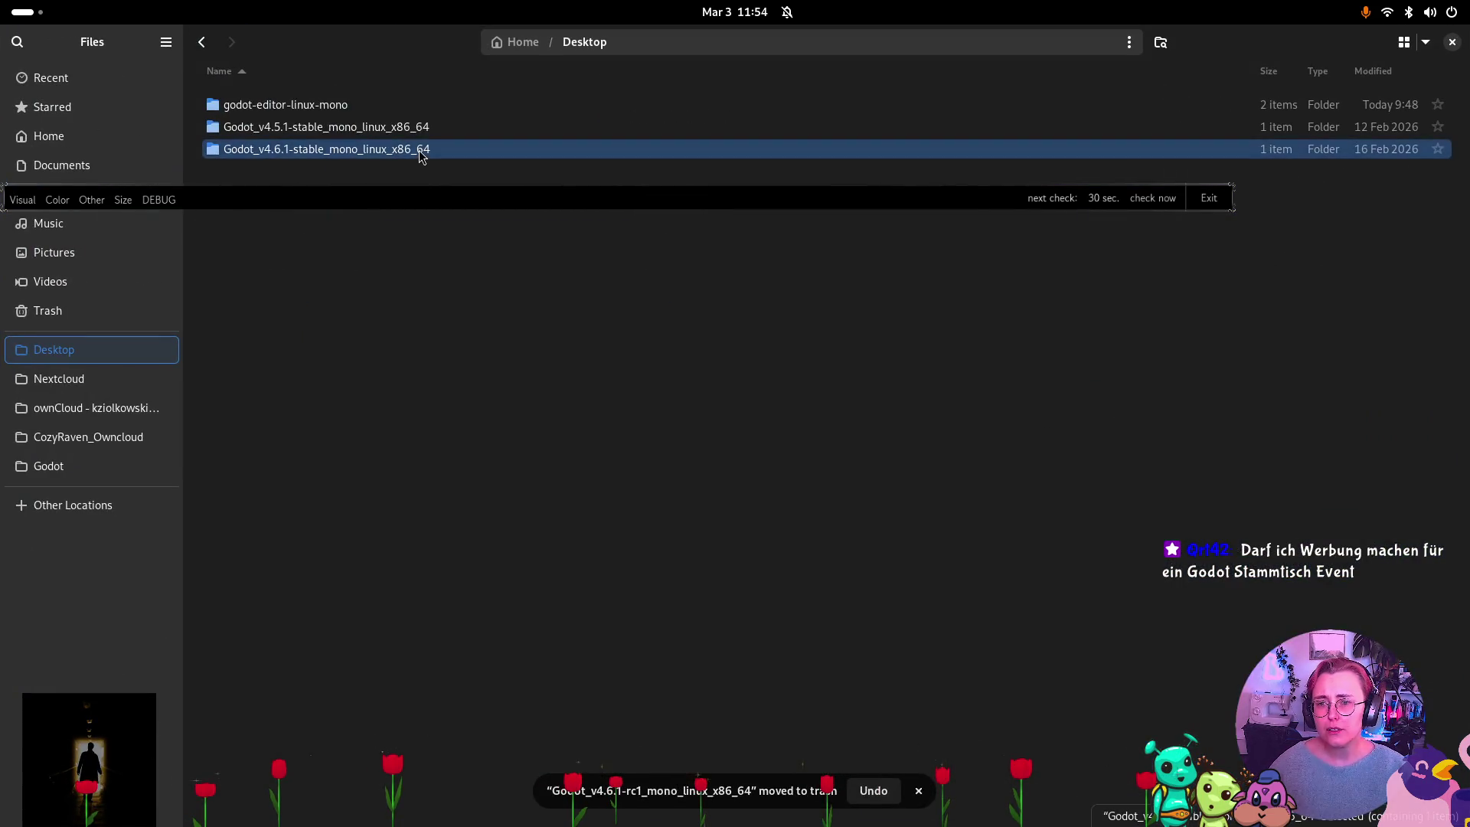
{"action": "double_click", "coordinate": [422, 152]}
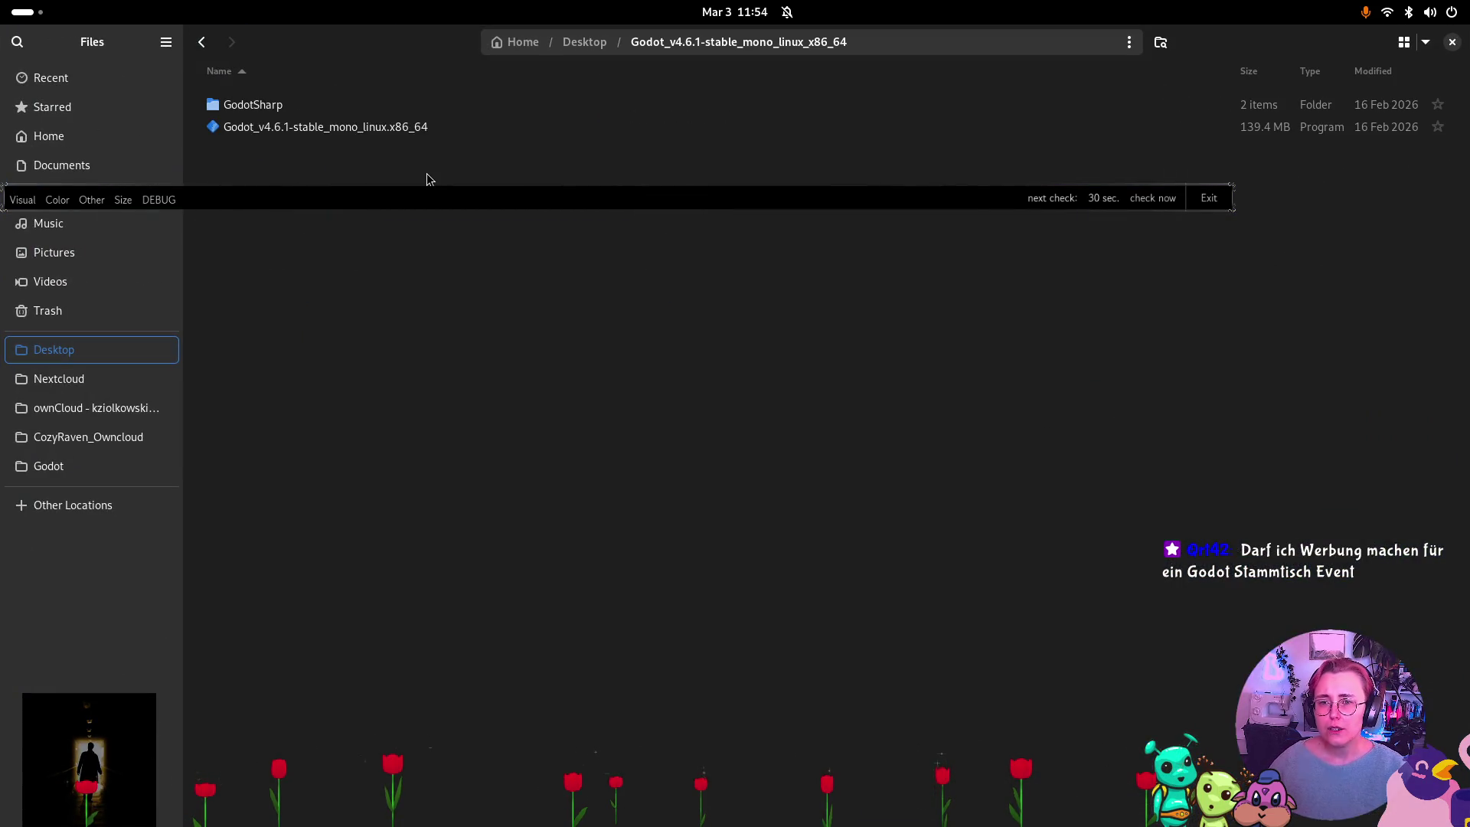
Launch Godot 4.6.1 stable and open spine-godot-examples, upgrading it to Godot 4.6.
{"action": "double_click", "coordinate": [426, 128]}
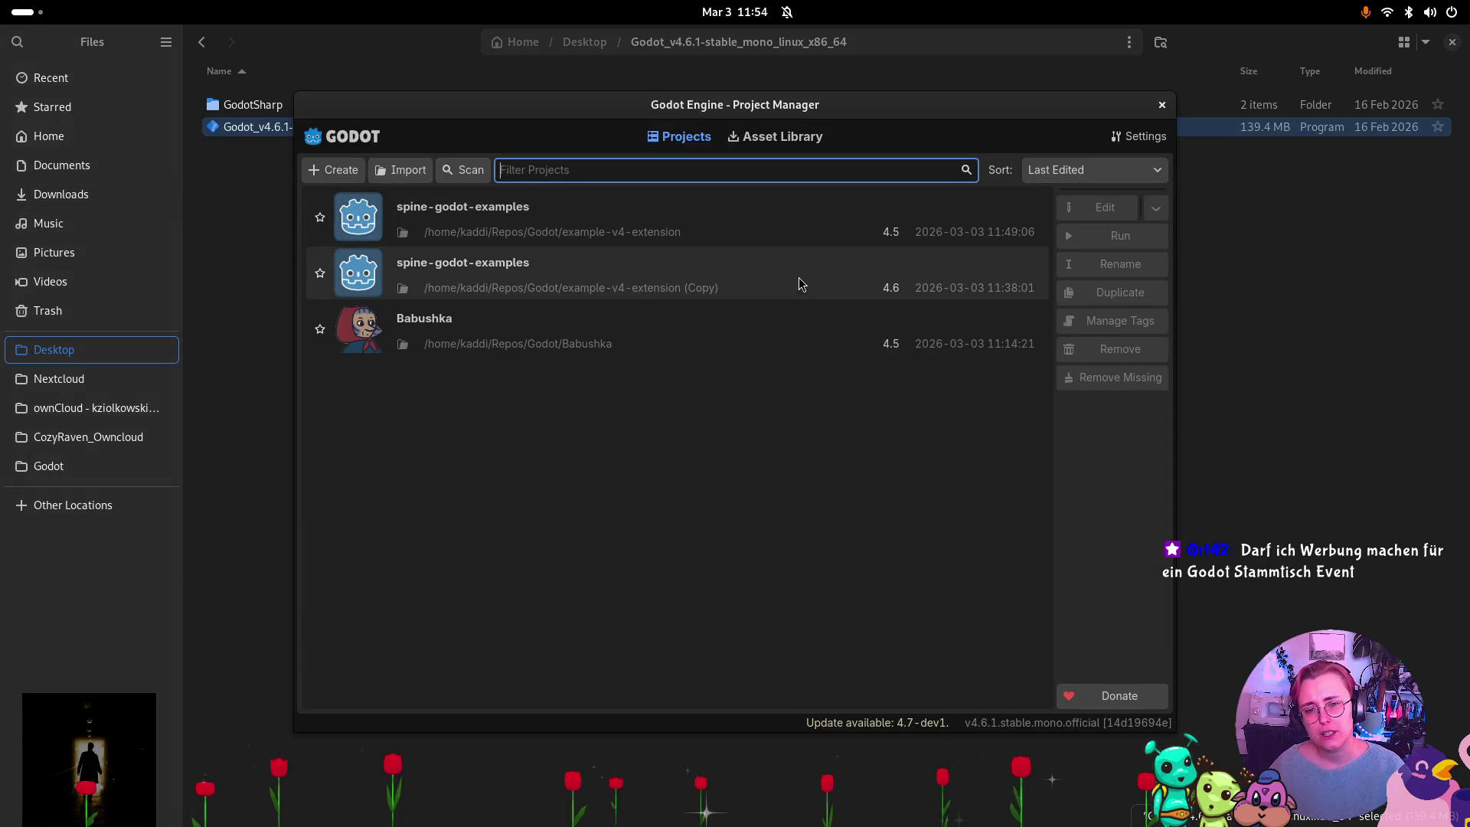
{"action": "double_click", "coordinate": [712, 232]}
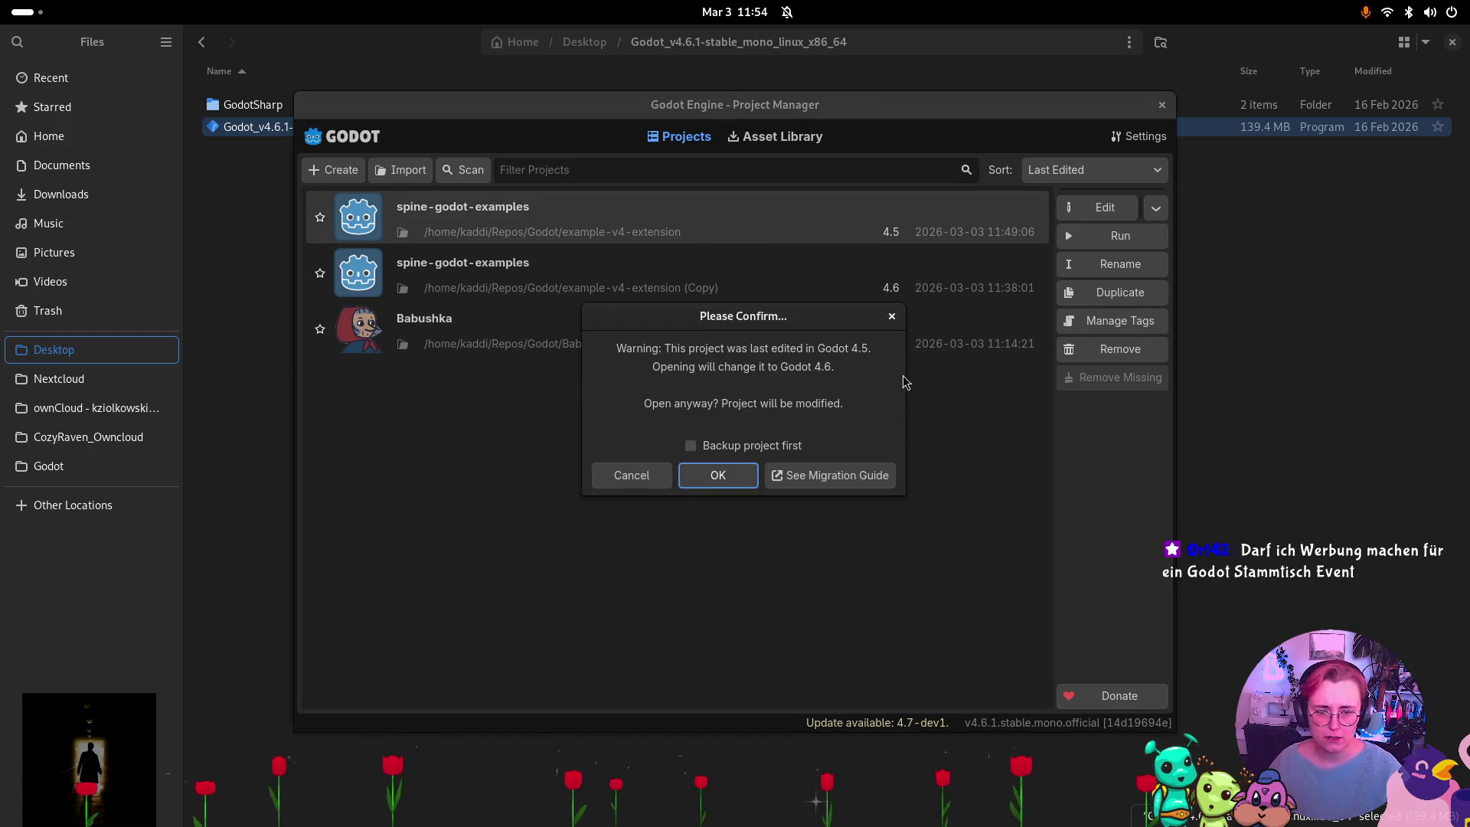
{"action": "left_click", "coordinate": [727, 479]}
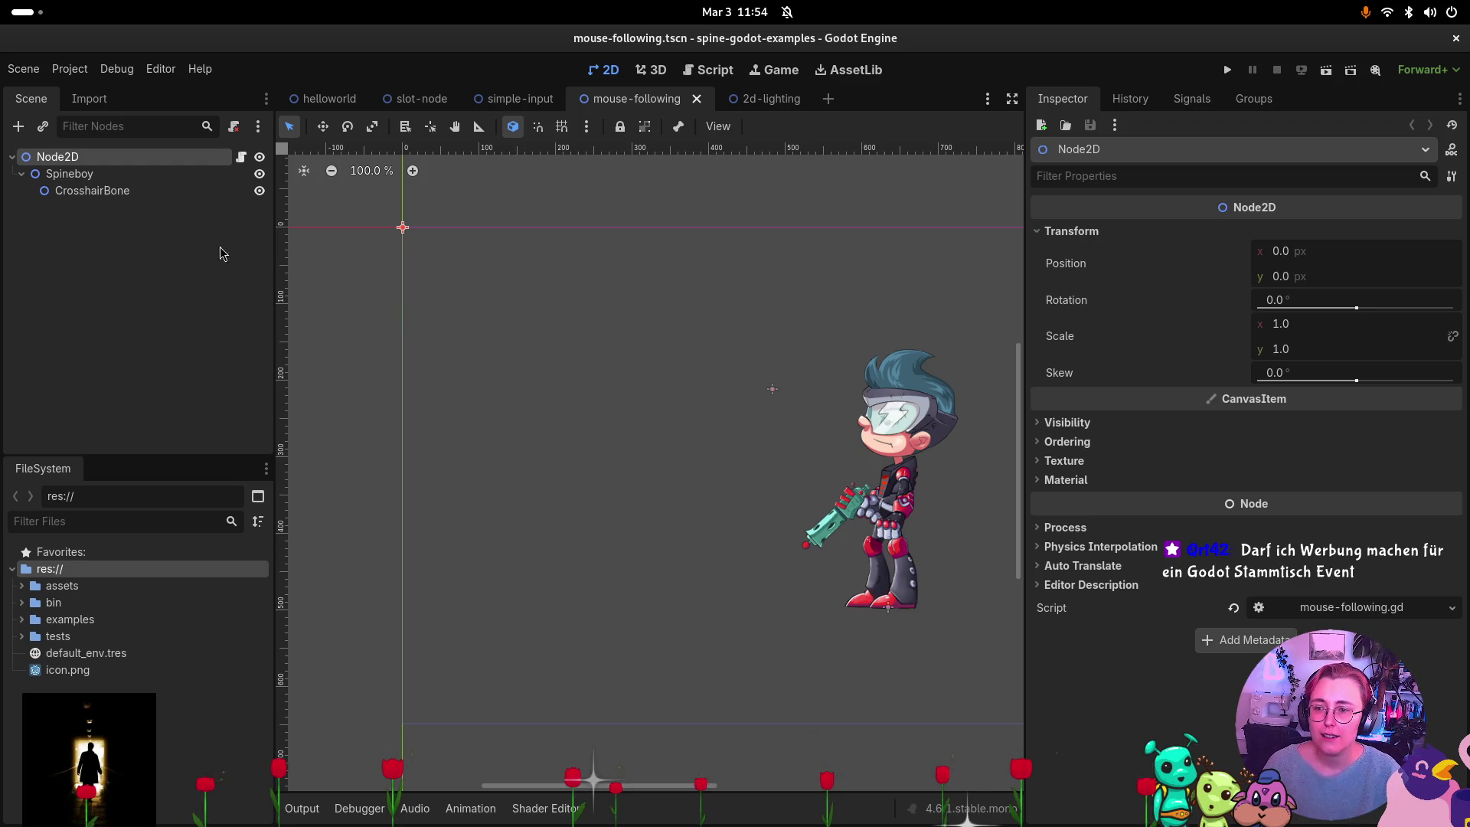
Inspect Spineboy's Skeleton Data Res and its Animation Mixes list.
{"action": "left_click", "coordinate": [99, 173]}
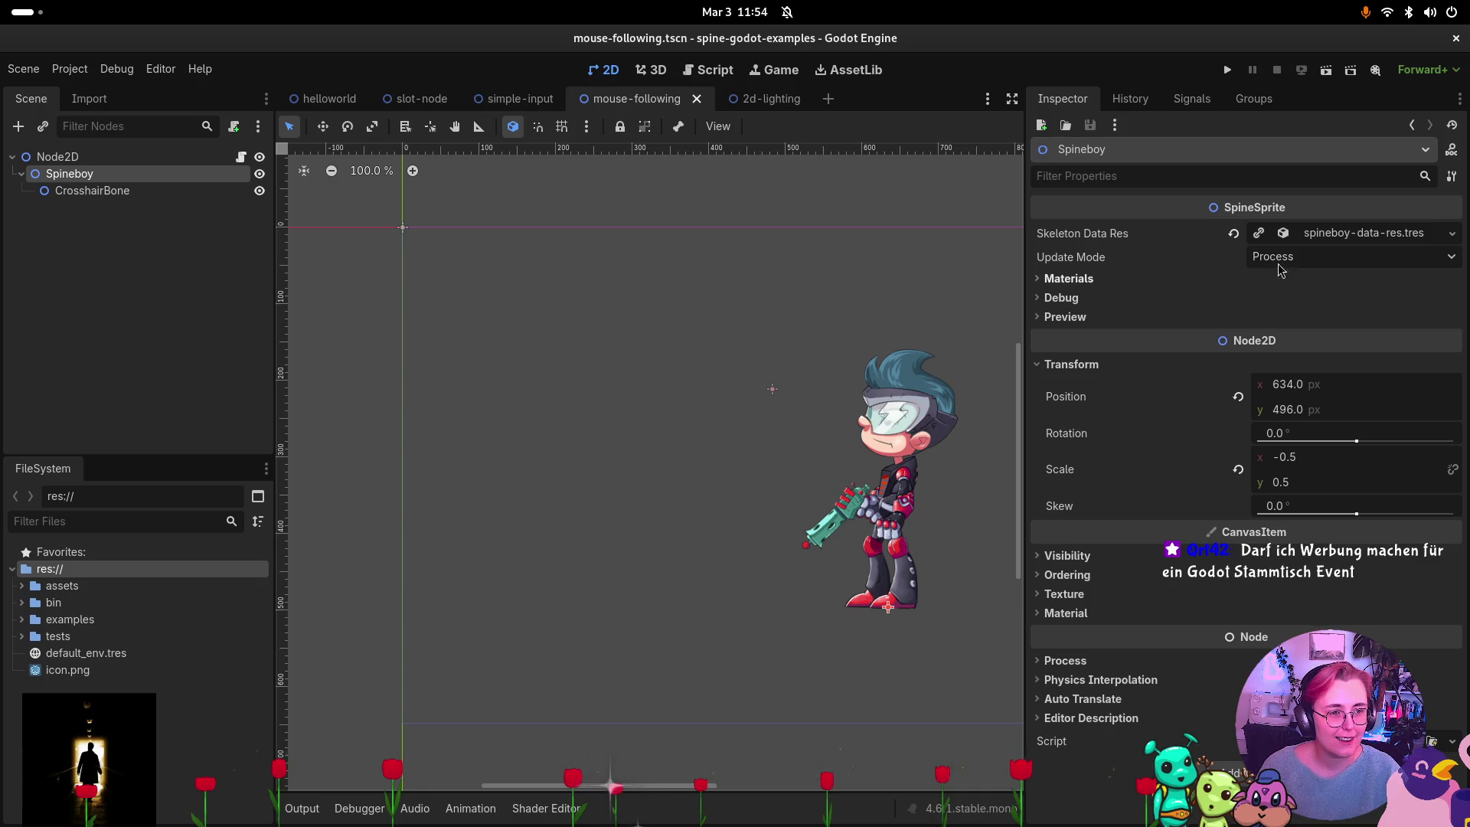
{"action": "left_click", "coordinate": [1312, 235]}
{"action": "left_click", "coordinate": [1311, 335]}
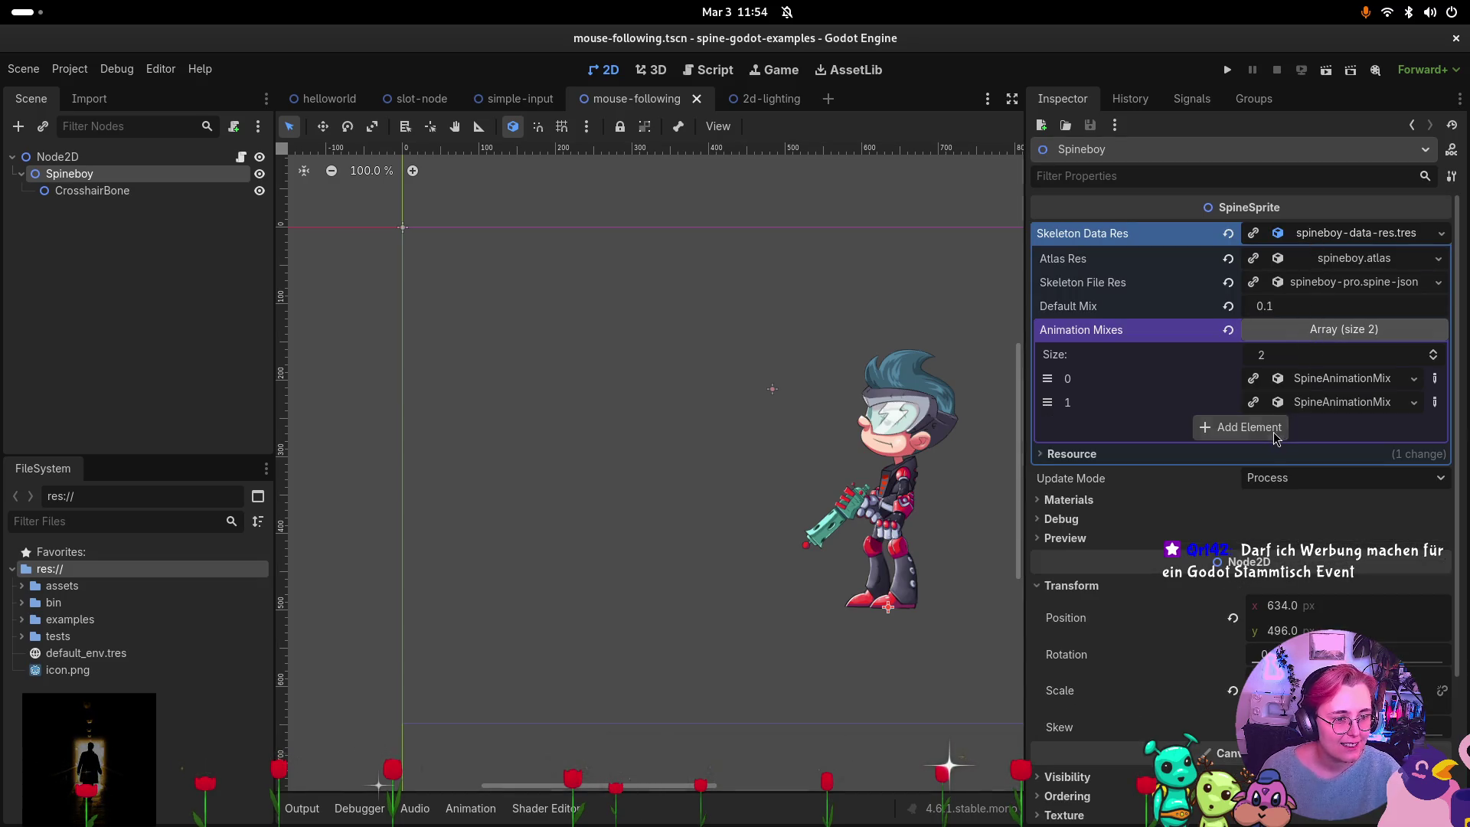
{"action": "key", "text": "alt+Tab"}
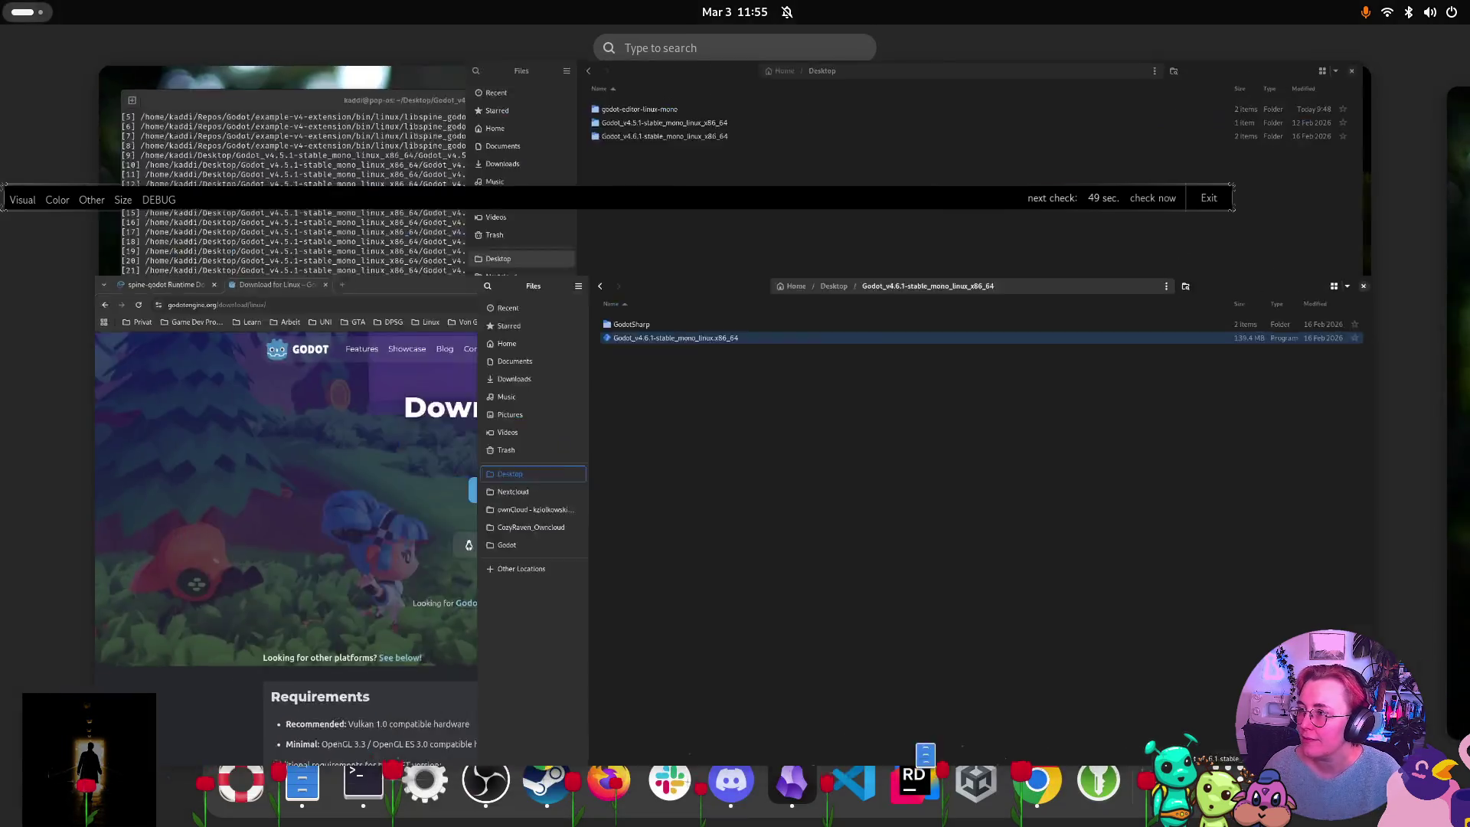
{"action": "key", "text": "super"}
Review the GDExtension explanation page in the spine-godot documentation tab.
{"action": "left_click", "coordinate": [452, 530]}
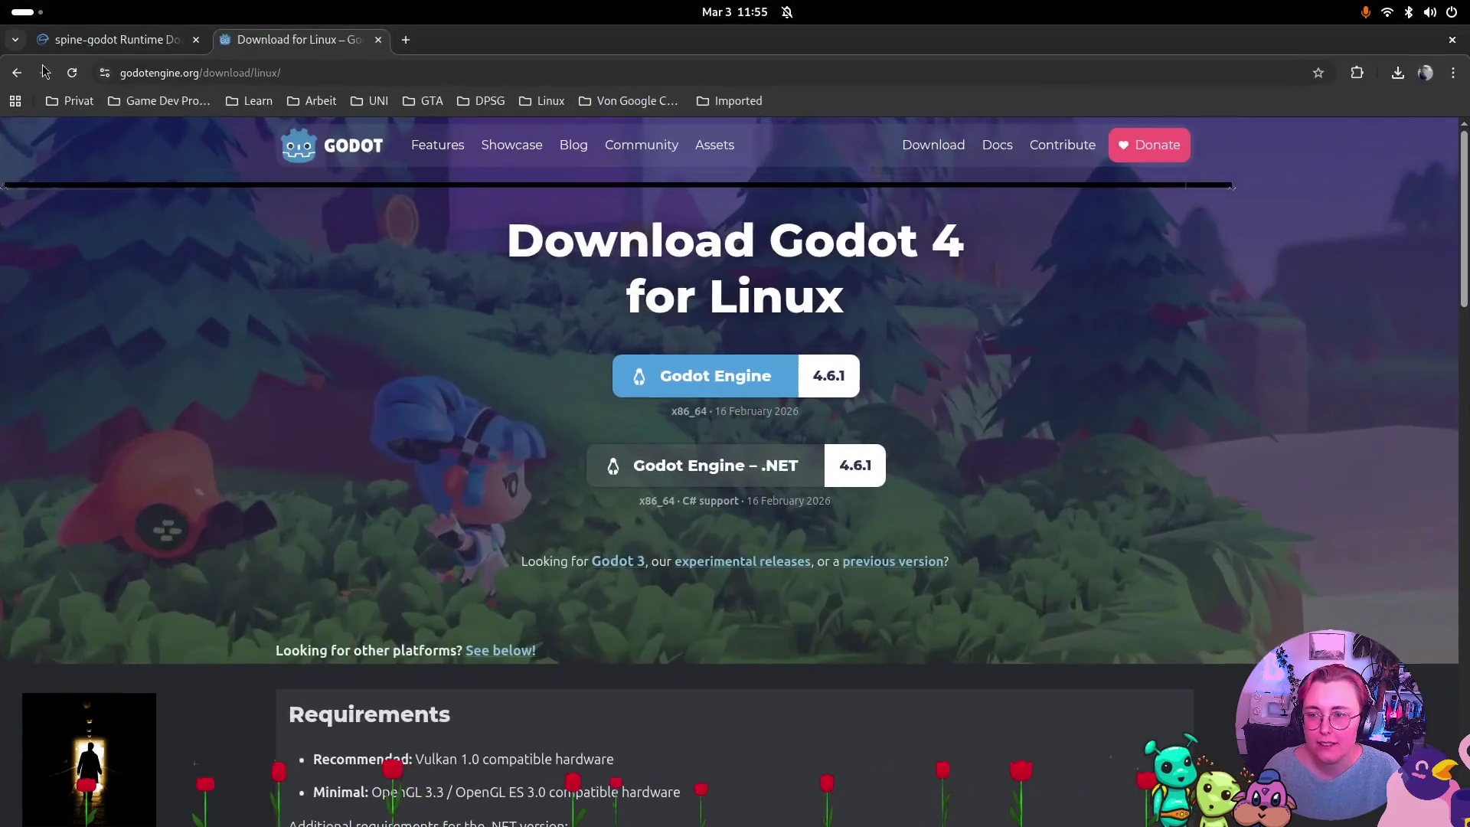
{"action": "left_click", "coordinate": [103, 42]}
{"action": "left_click", "coordinate": [647, 411]}
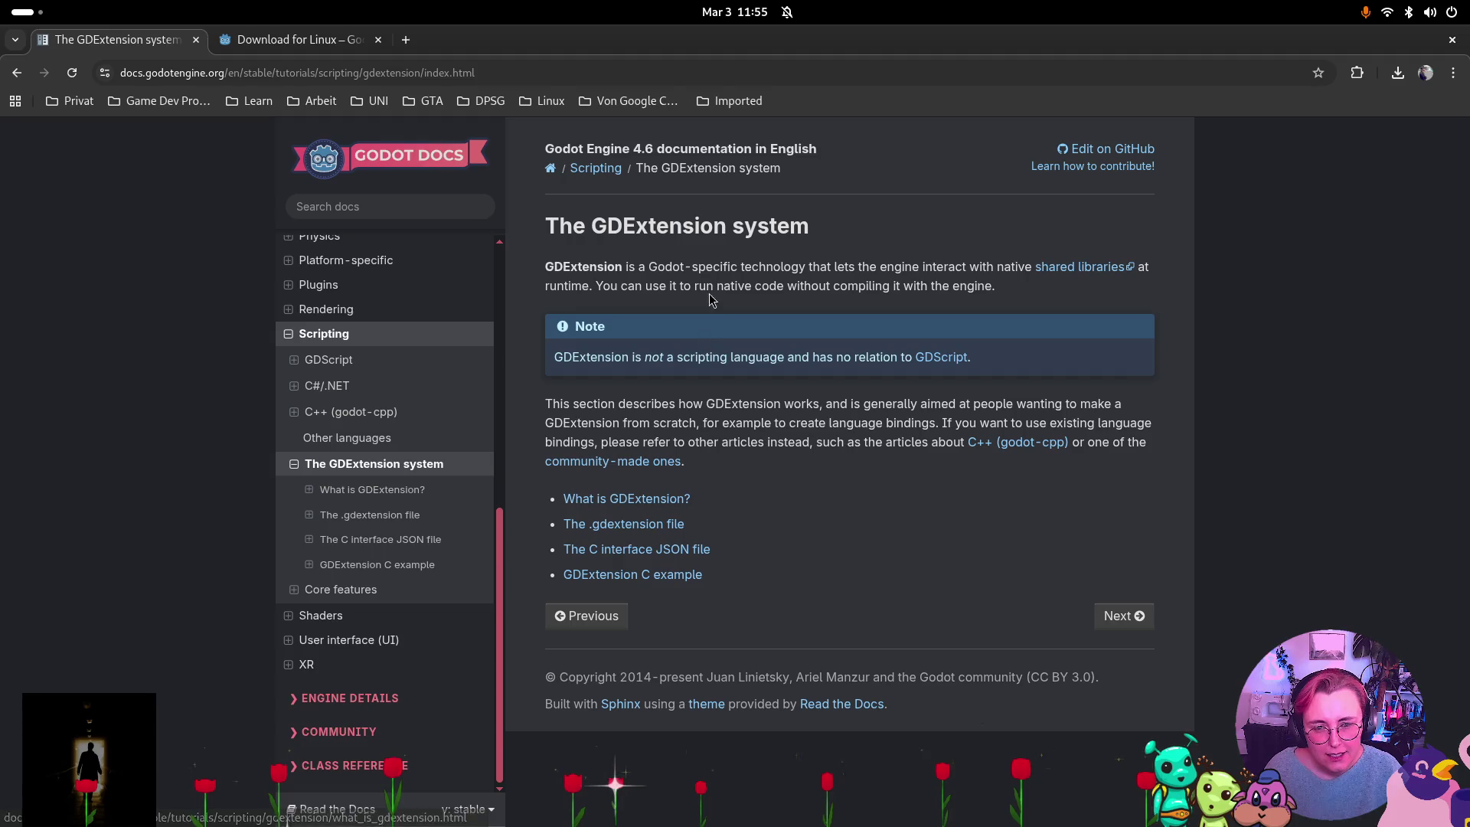
{"action": "left_click", "coordinate": [16, 74]}
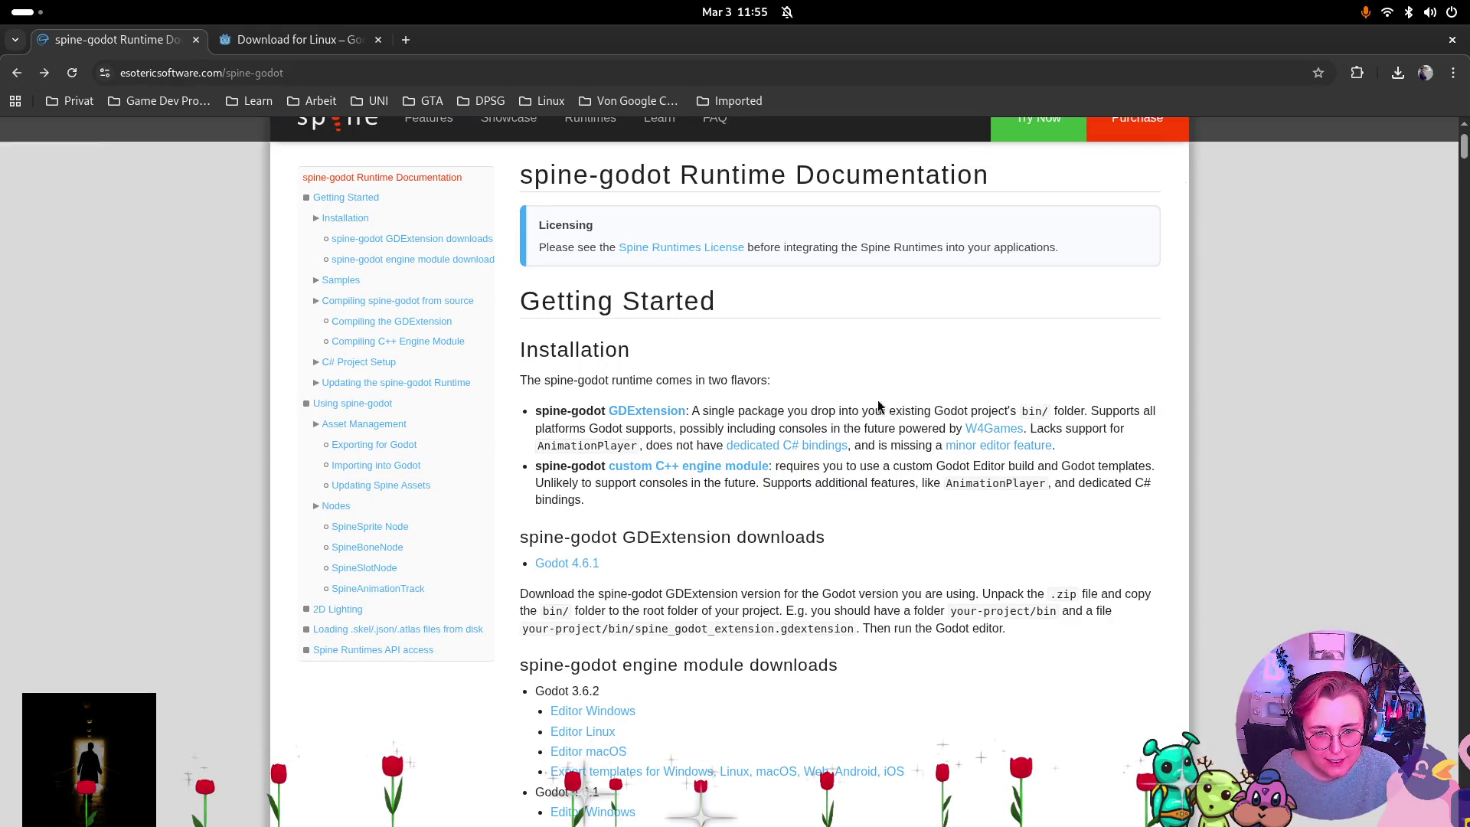
{"action": "scroll", "coordinate": [812, 413], "scroll_direction": "down", "scroll_amount": 8}
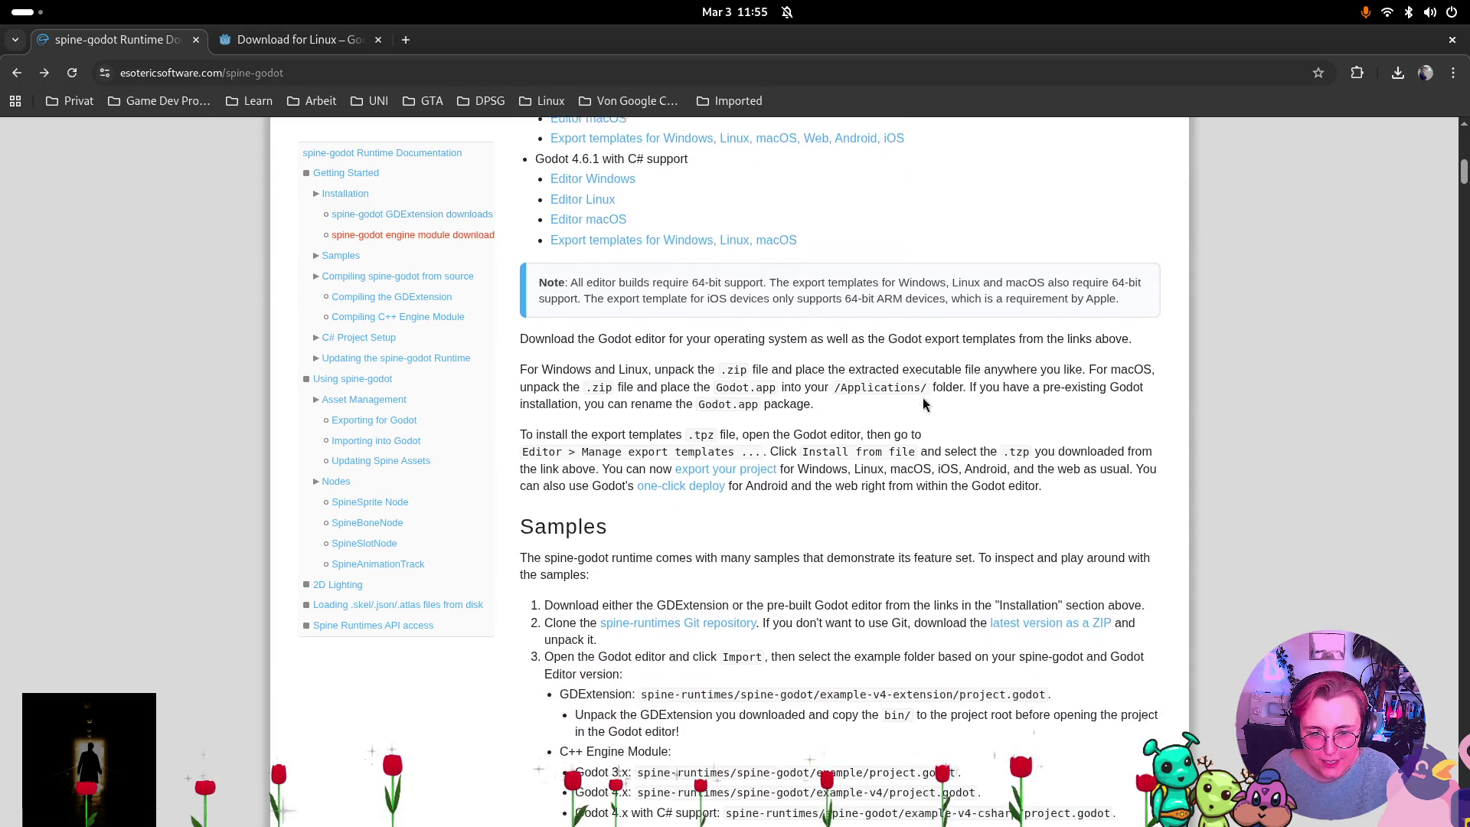
{"action": "scroll", "coordinate": [887, 378], "scroll_direction": "up", "scroll_amount": 10}
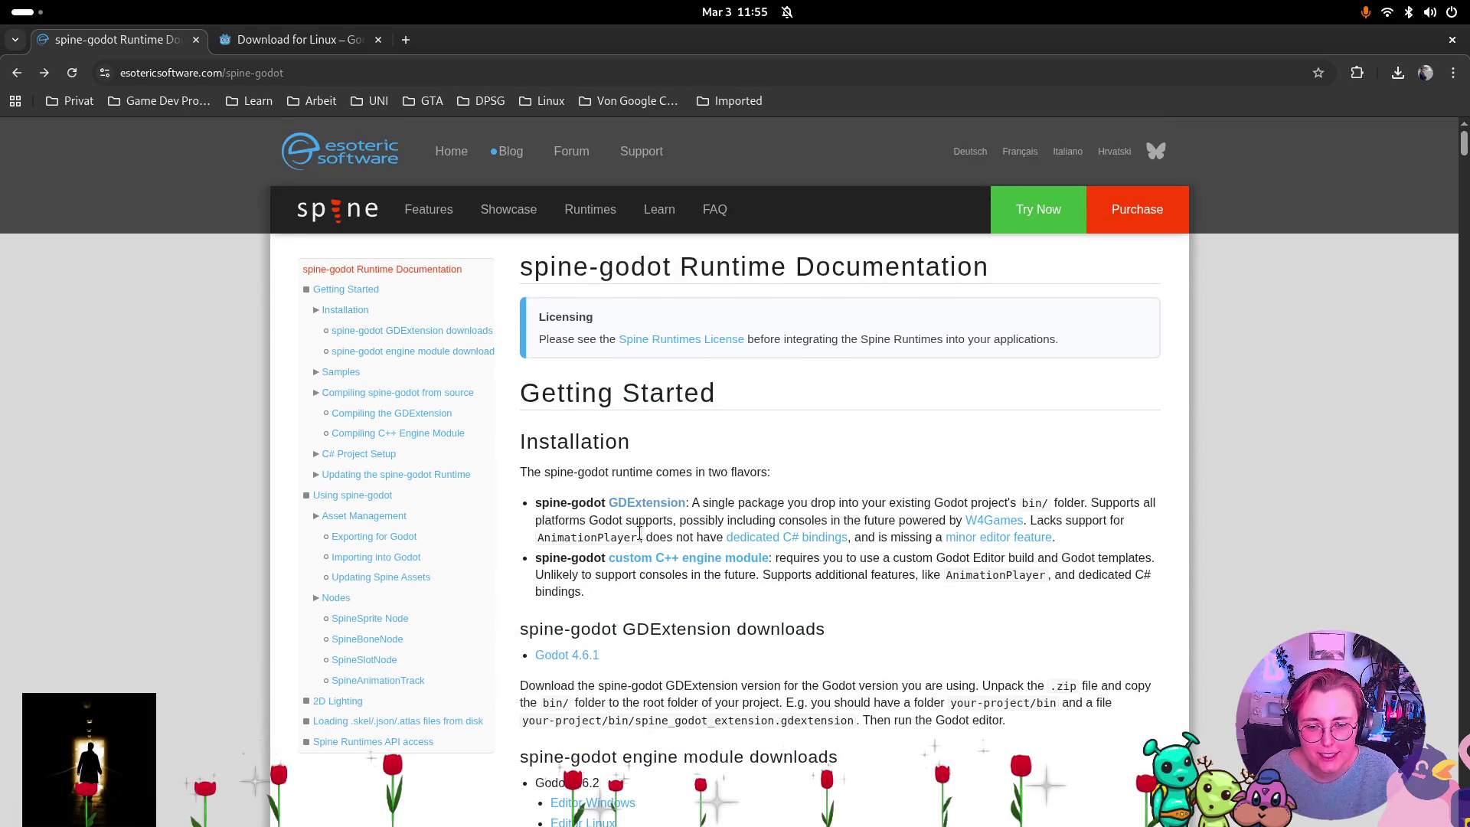
{"action": "scroll", "coordinate": [635, 529], "scroll_direction": "down", "scroll_amount": 1}
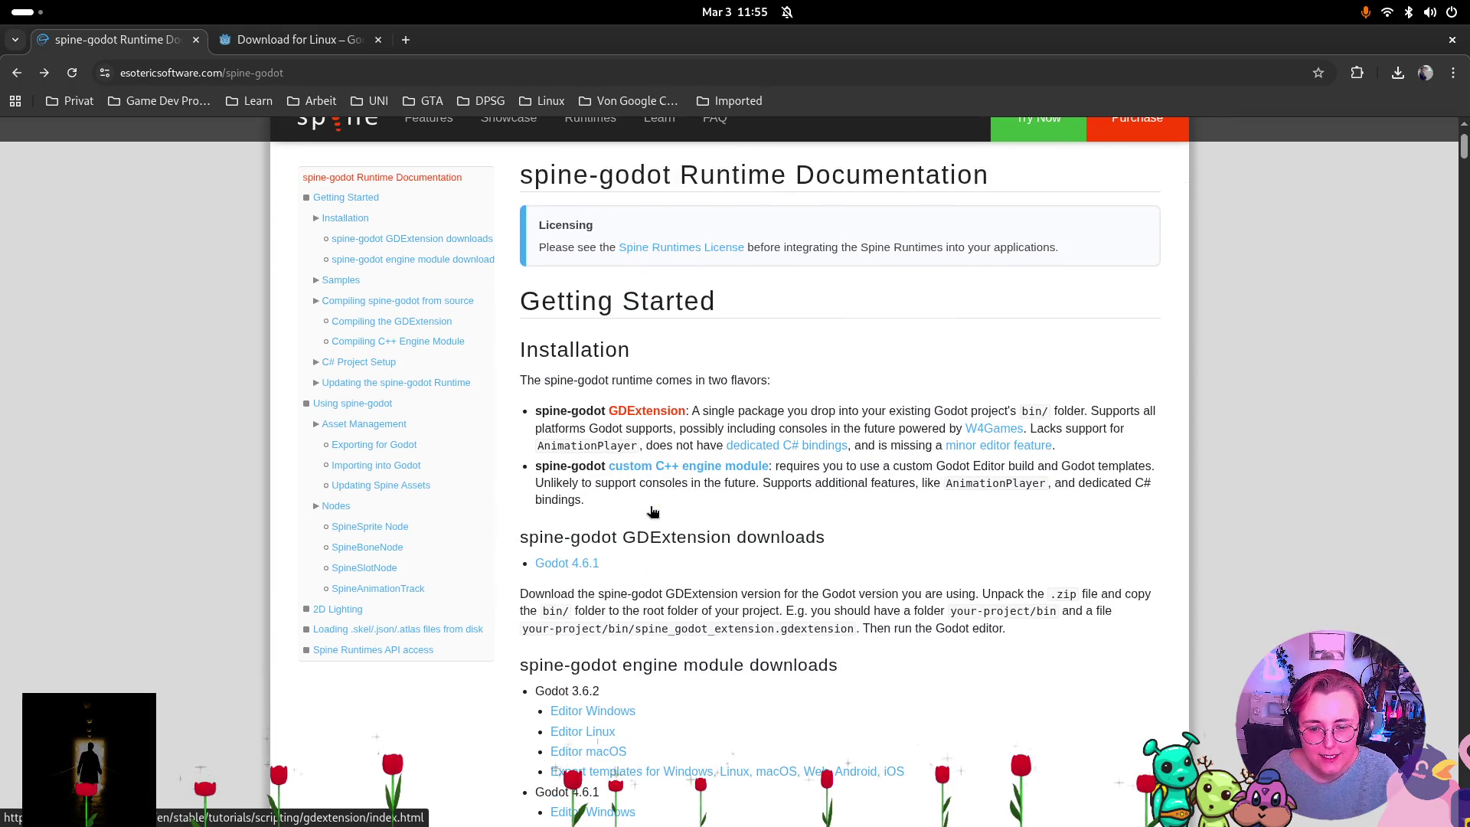
Download the spine-godot GDExtension zip for Godot 4.6.1 and check it in recent downloads.
{"action": "right_click", "coordinate": [563, 567]}
{"action": "left_click", "coordinate": [605, 587]}
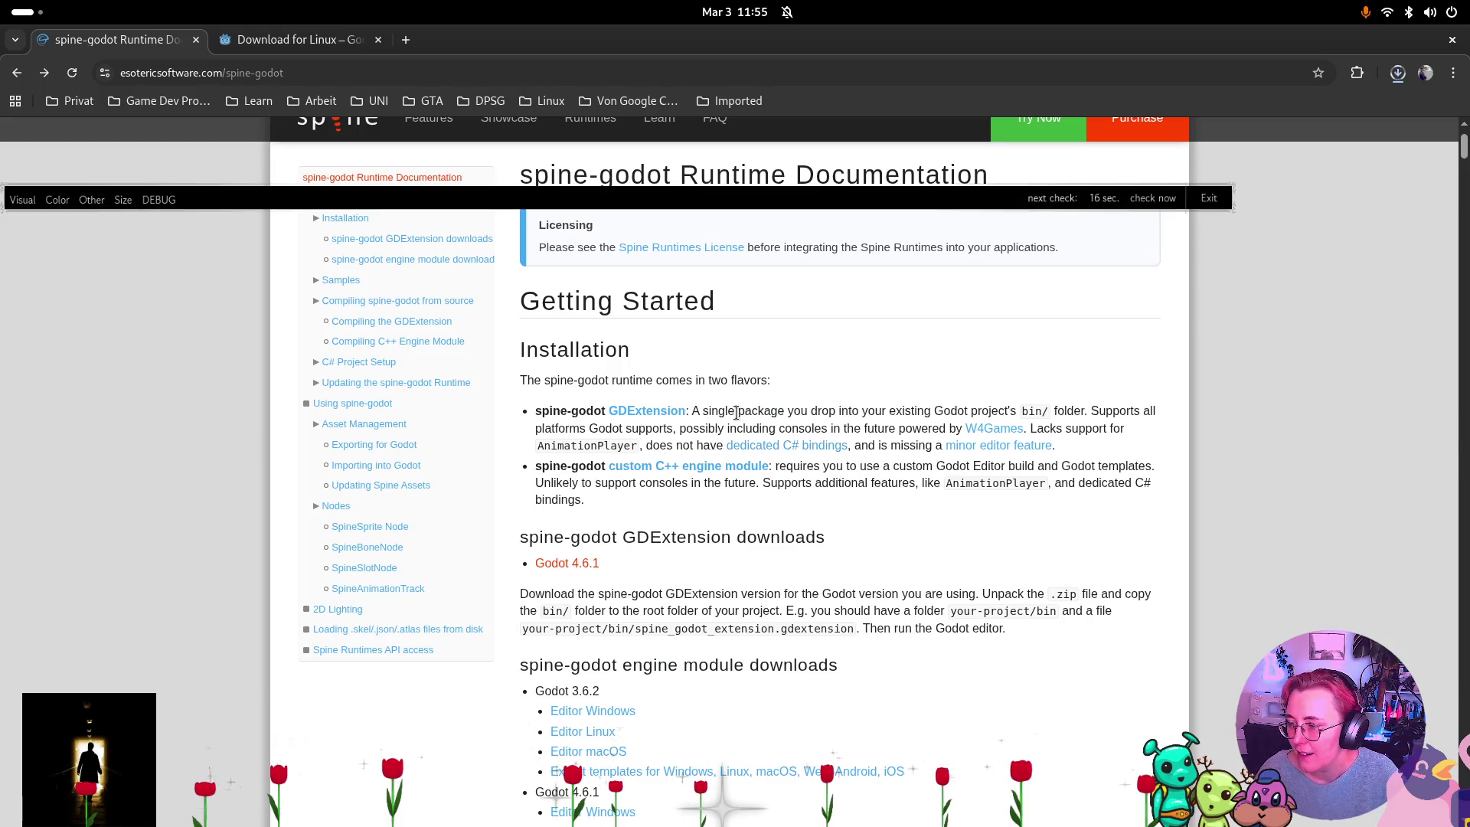
{"action": "left_click", "coordinate": [1398, 73]}
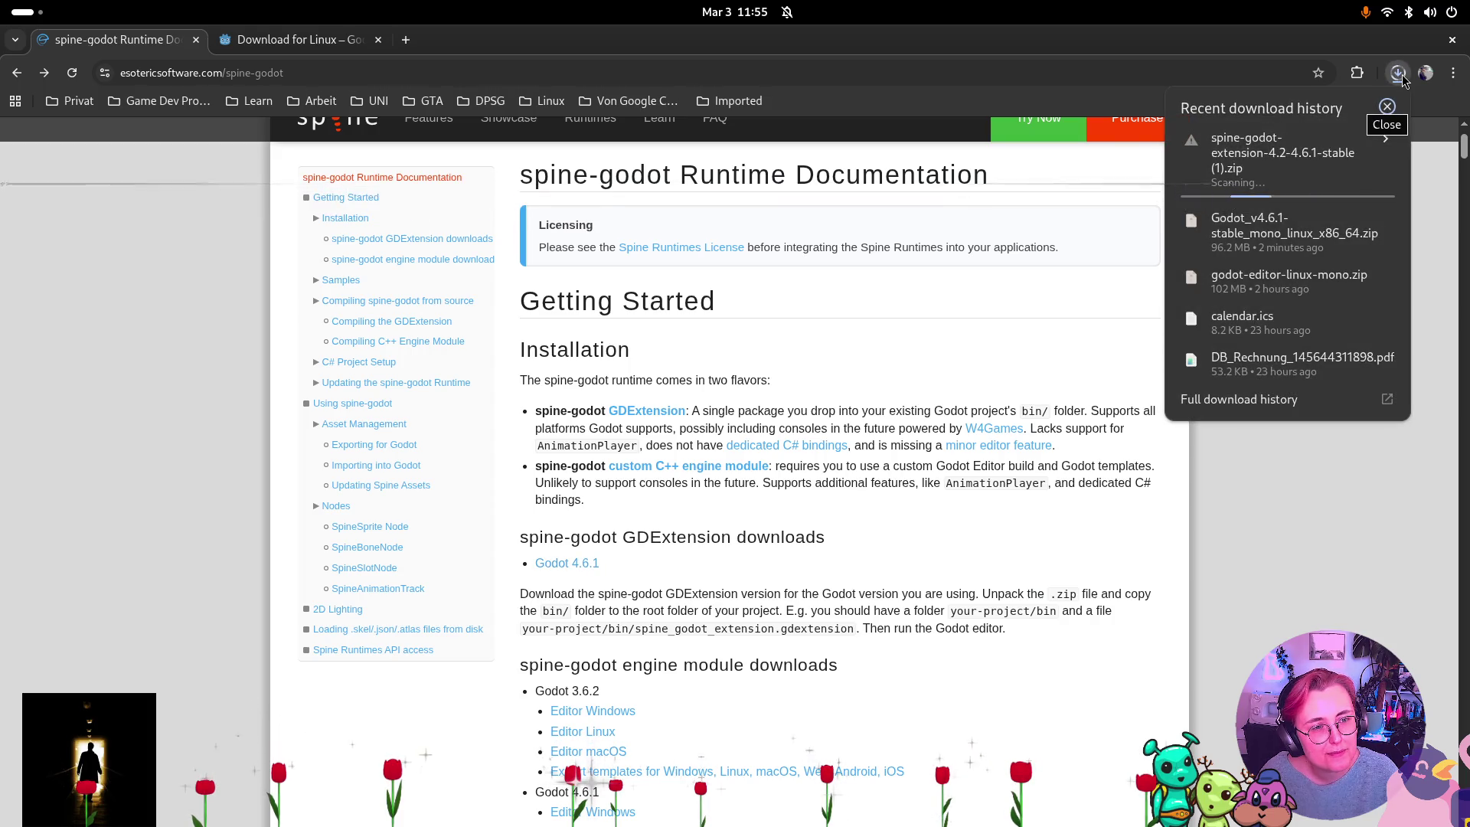
{"action": "left_click", "coordinate": [1398, 73]}
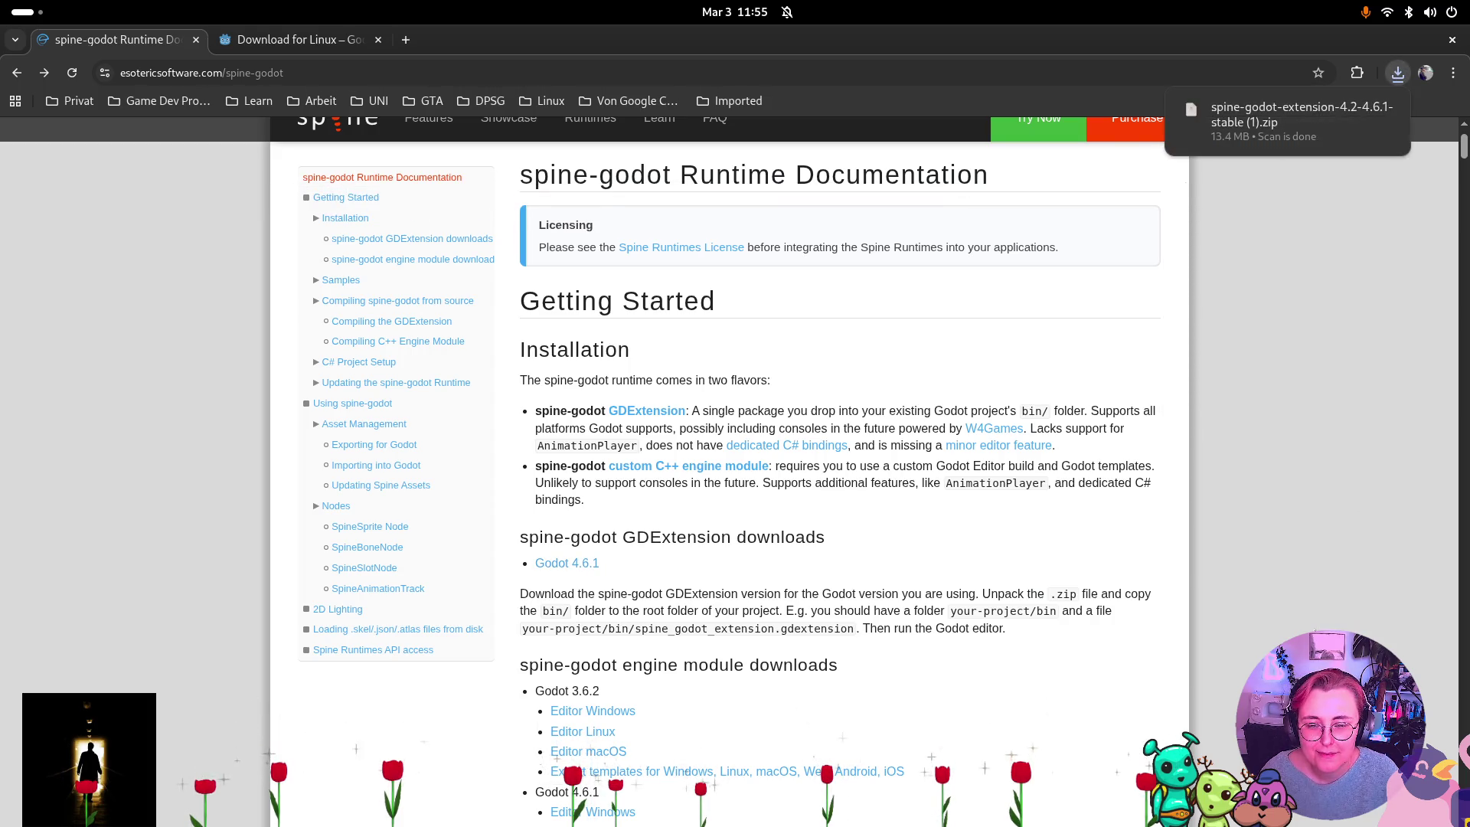
{"action": "key", "text": "super"}
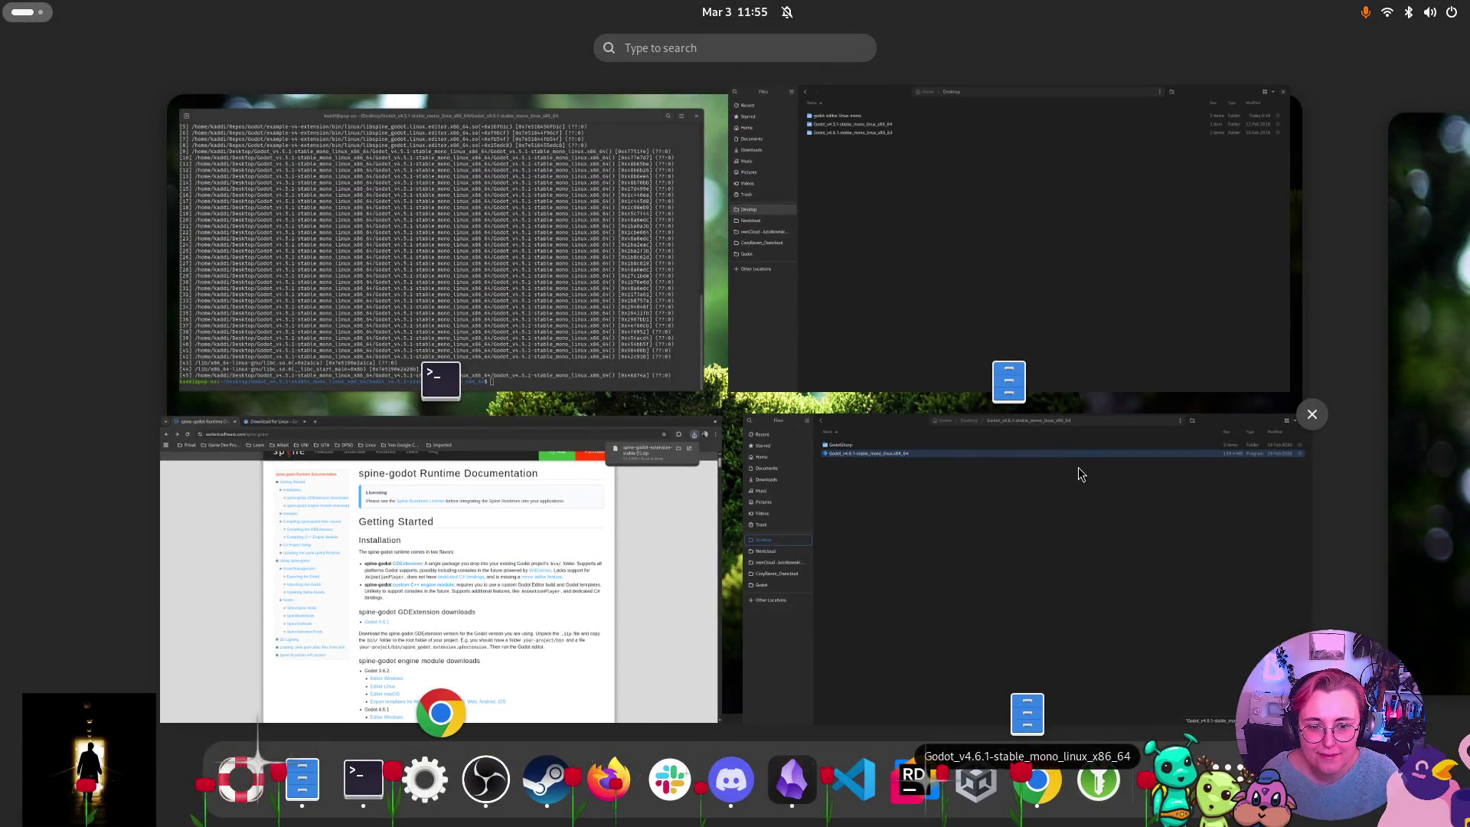
Duplicate the example-v4-extension folder in Home > Repos > Godot.
{"action": "left_click", "coordinate": [952, 581]}
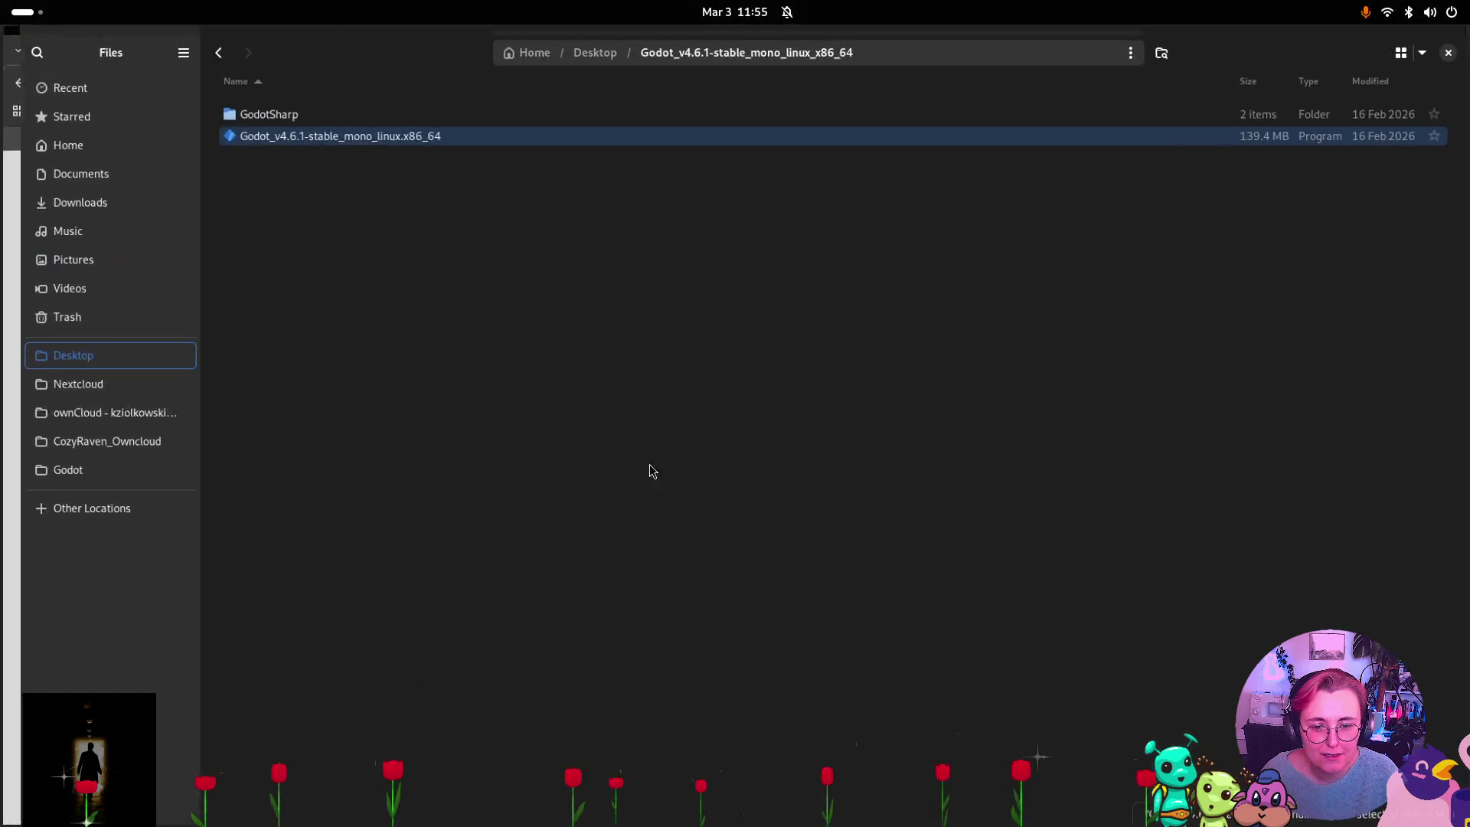
{"action": "left_click", "coordinate": [49, 138]}
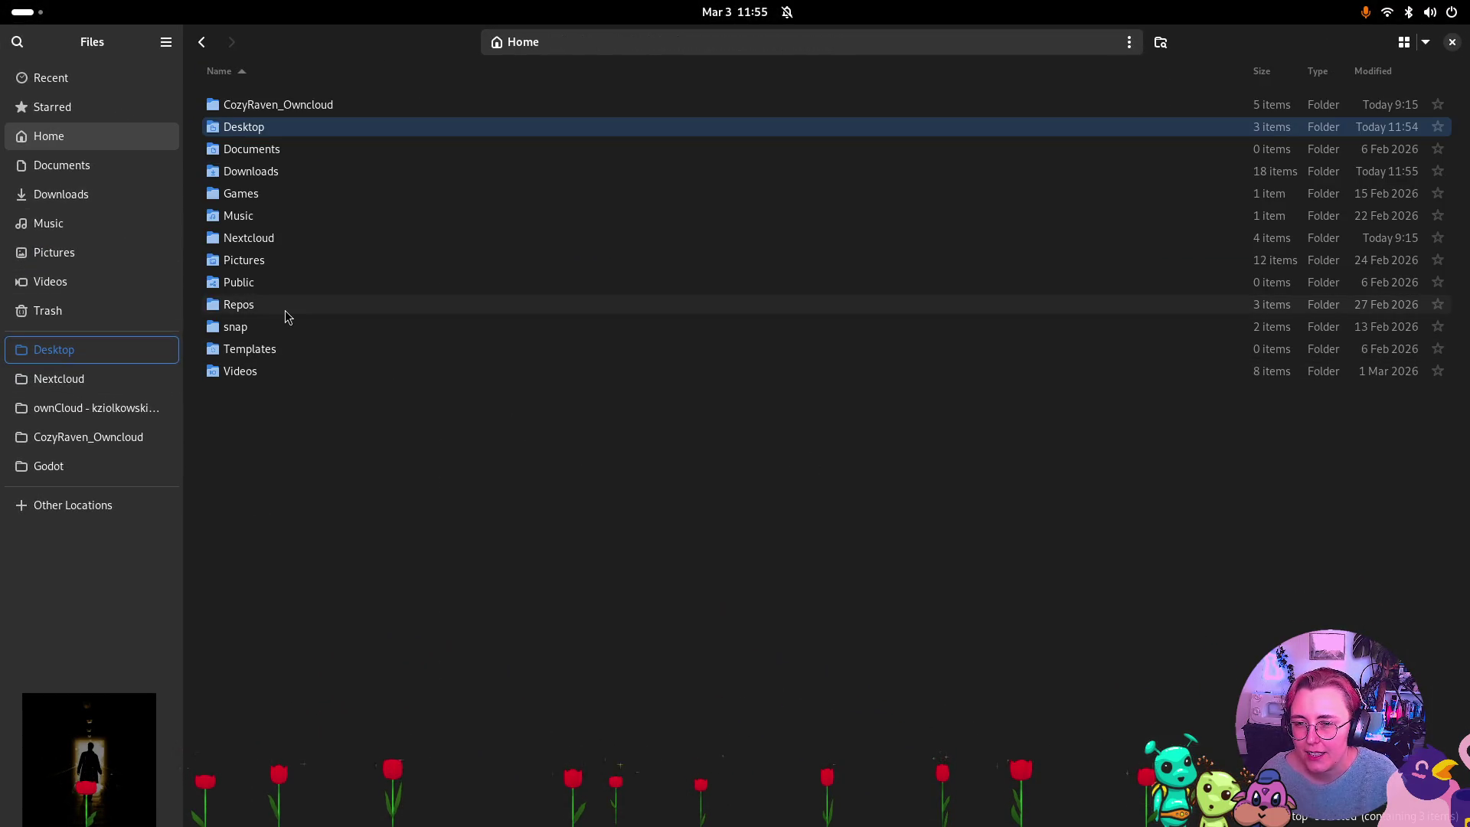
{"action": "double_click", "coordinate": [287, 310]}
{"action": "left_click", "coordinate": [248, 108]}
{"action": "double_click", "coordinate": [248, 108]}
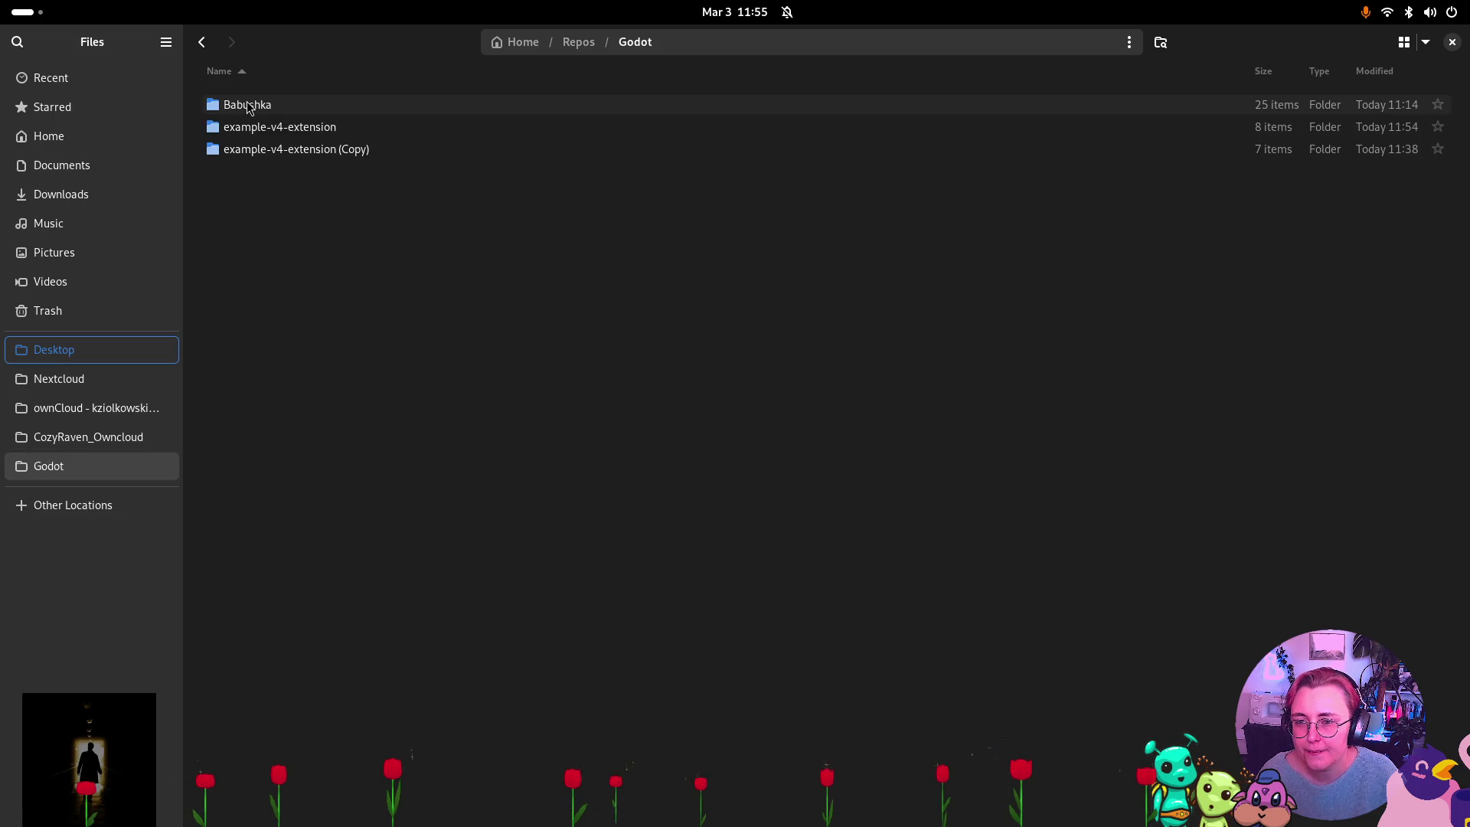
{"action": "left_click", "coordinate": [295, 135]}
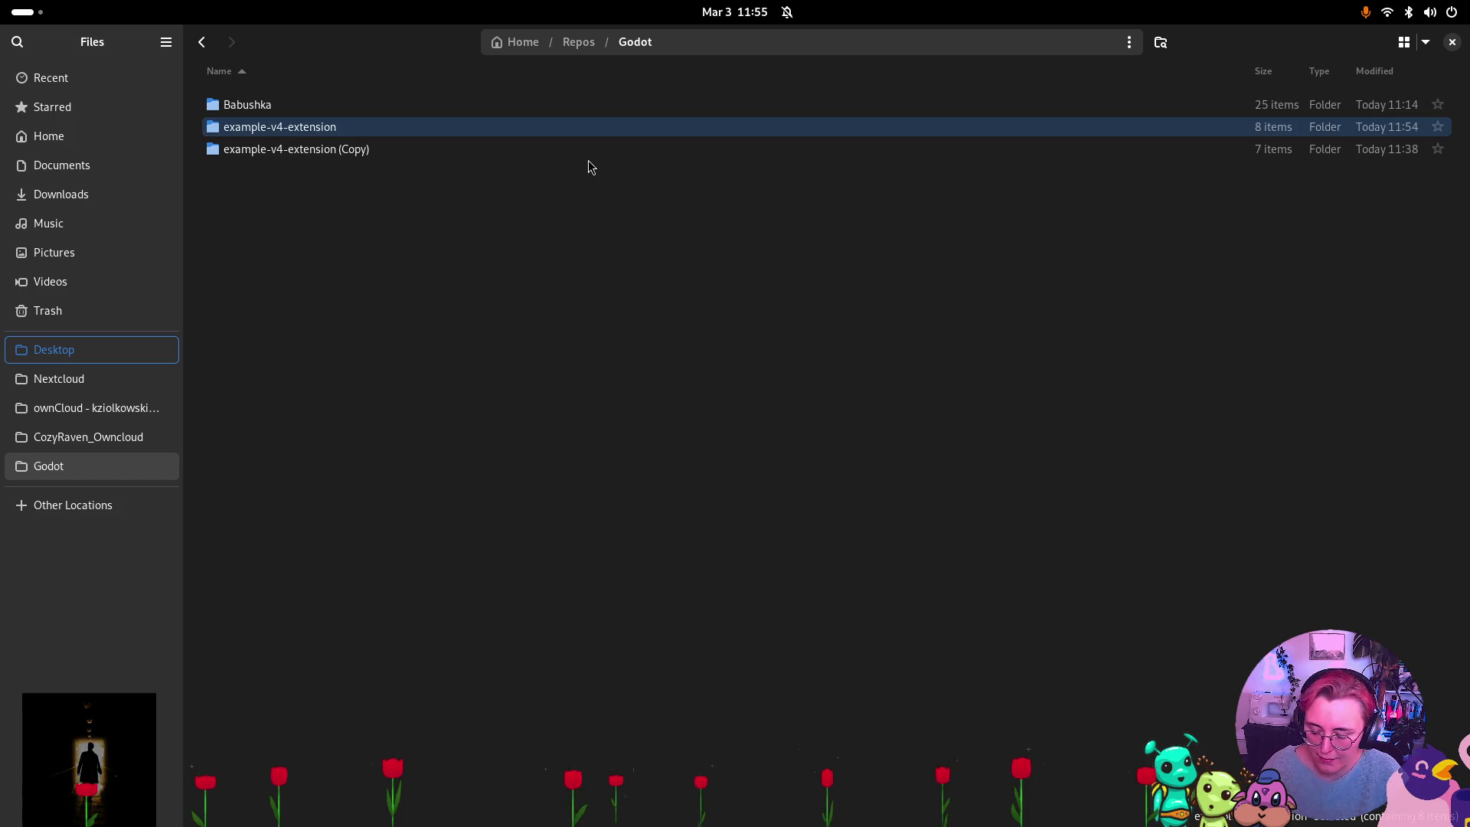
{"action": "key", "text": "ctrl+c"}
{"action": "key", "text": "ctrl+v"}
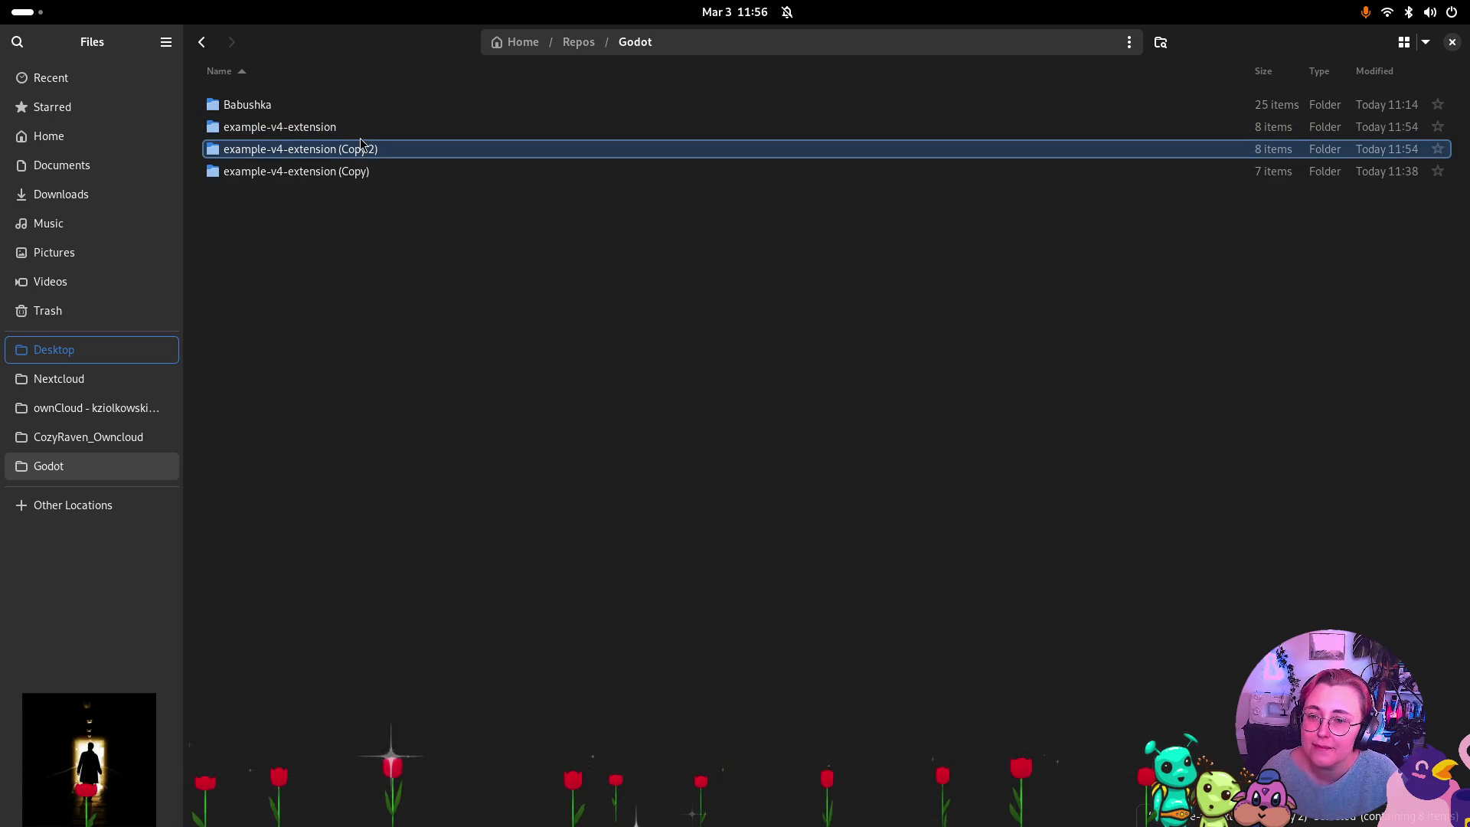
Rename the duplicate to 'example-v4-extension (manual)'.
{"action": "left_click", "coordinate": [344, 152]}
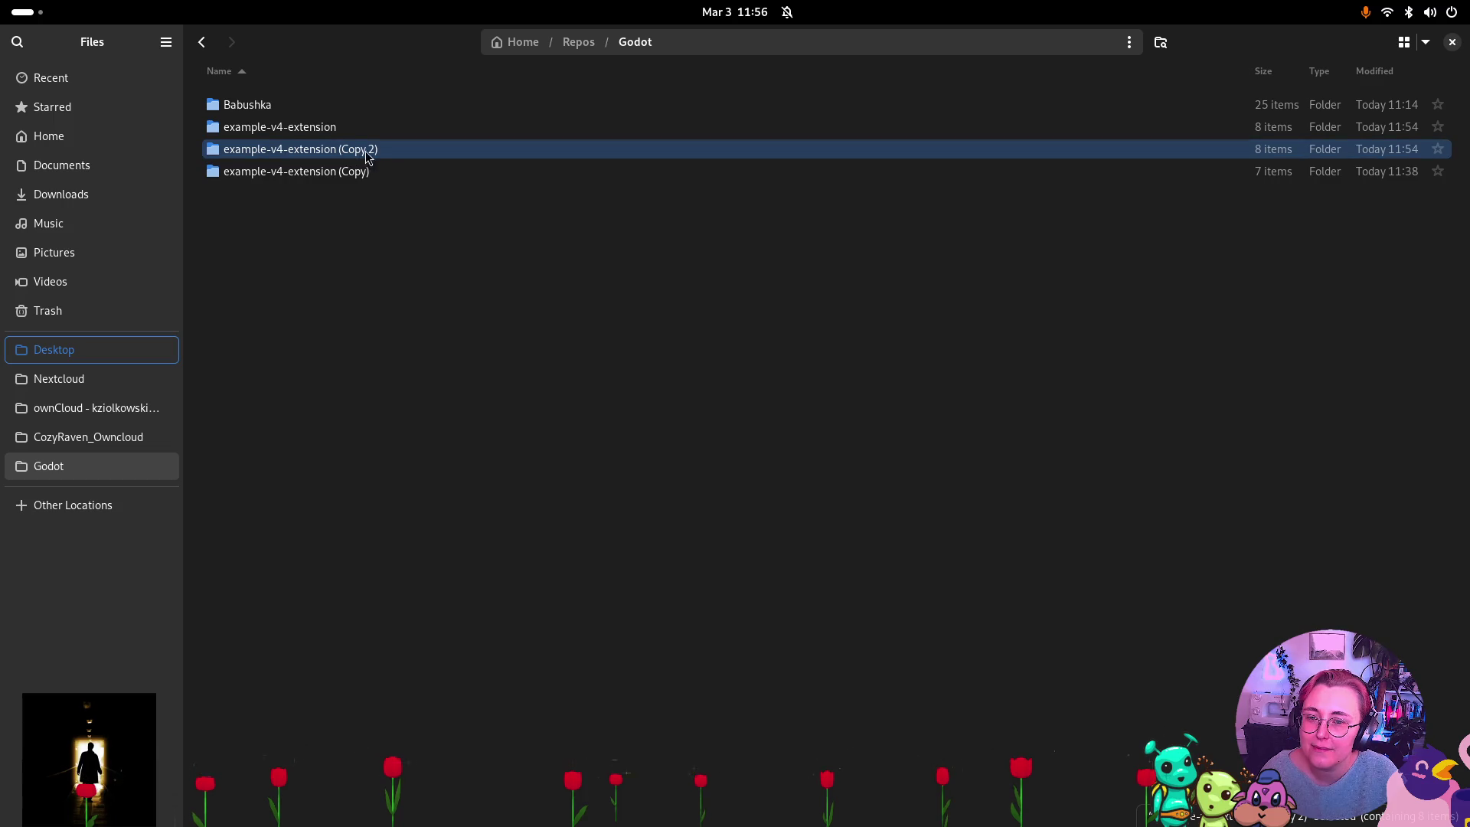
{"action": "key", "text": "F2"}
{"action": "key", "text": "End"}
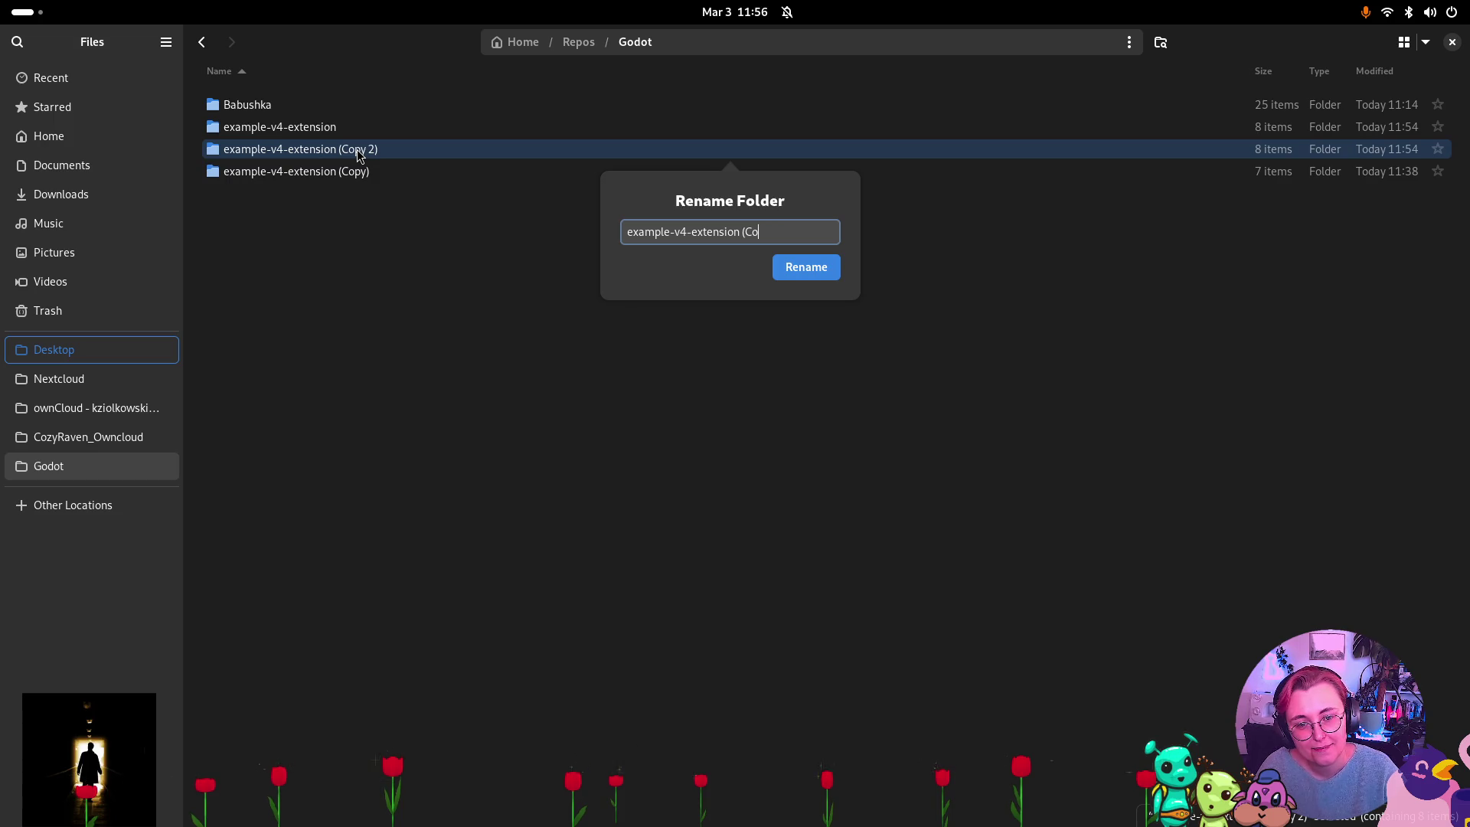
{"action": "type", "text": "manual)"}
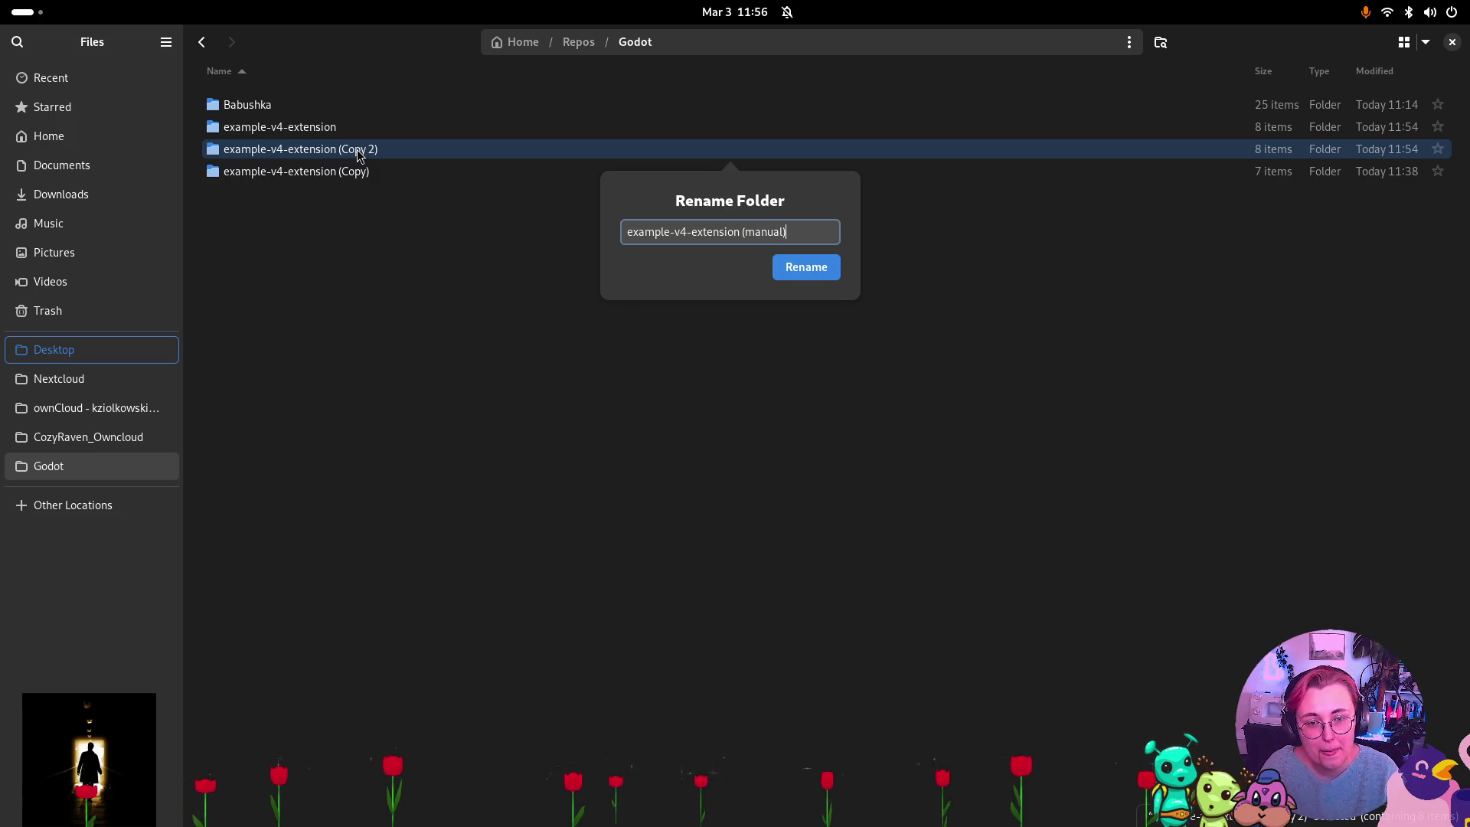
{"action": "key", "text": "Return"}
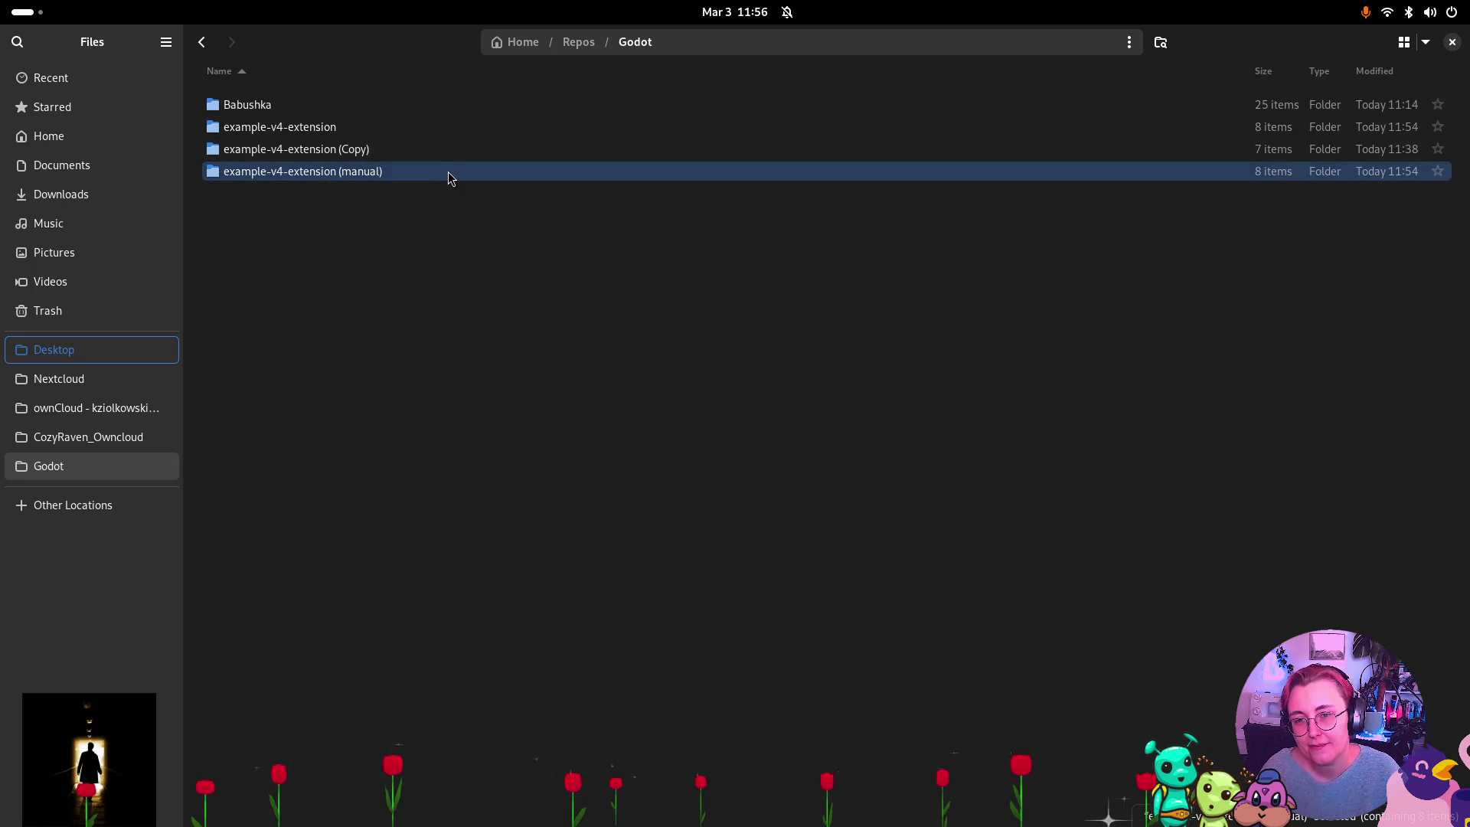
Delete the bin folder inside example-v4-extension (manual).
{"action": "double_click", "coordinate": [452, 173]}
{"action": "left_click", "coordinate": [305, 131]}
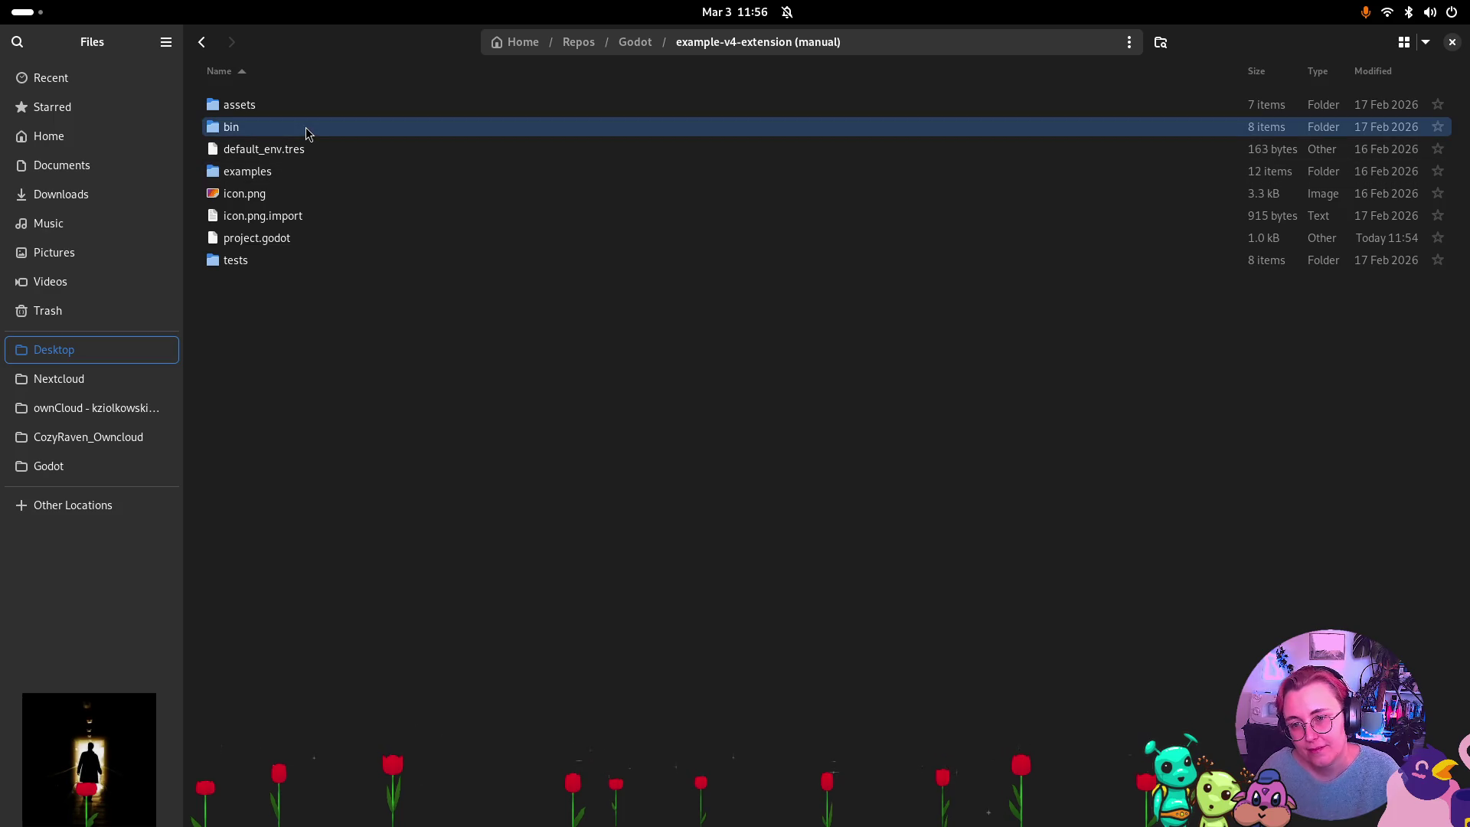
{"action": "key", "text": "Delete"}
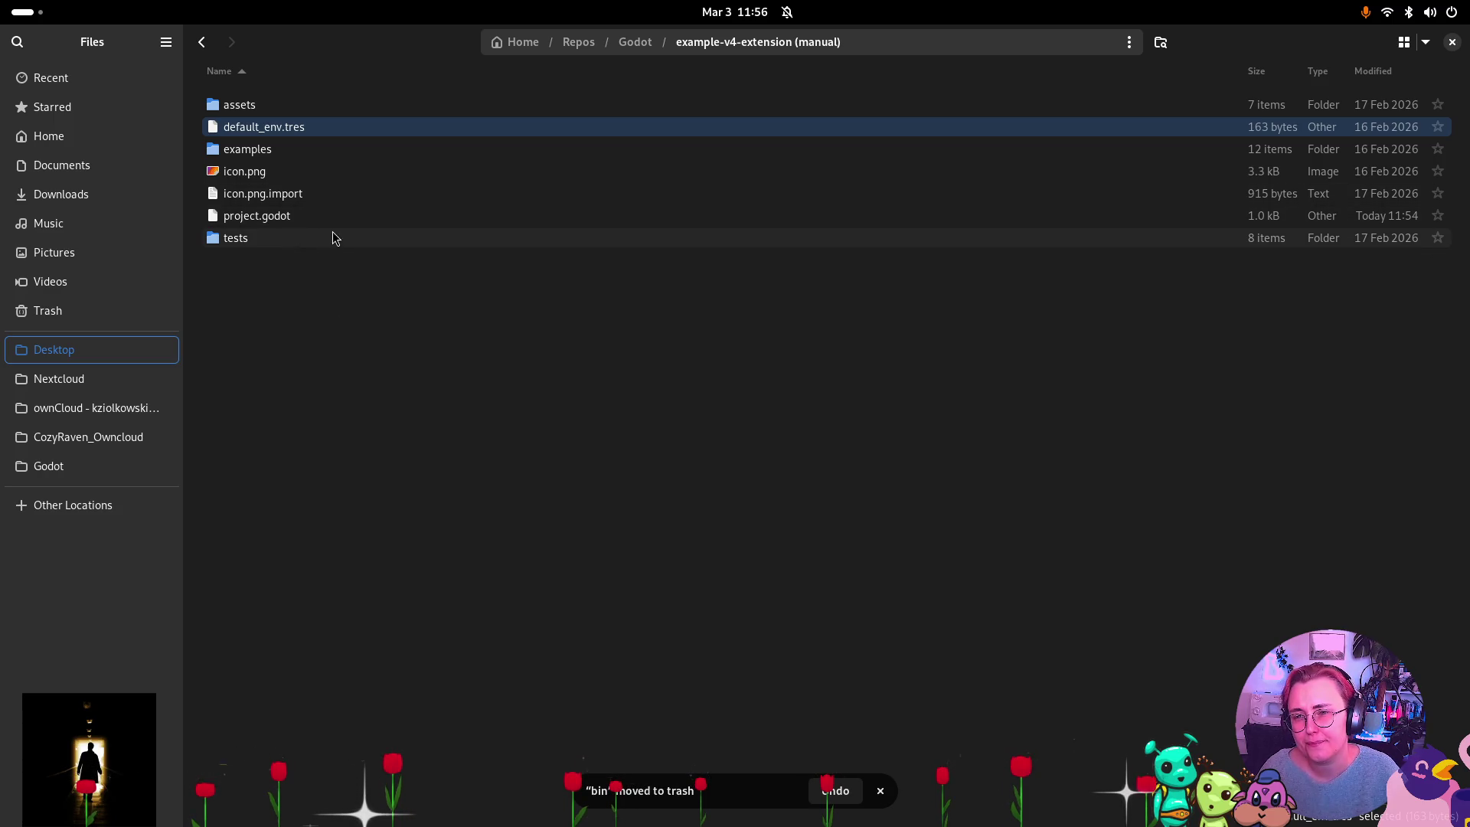
{"action": "key", "text": "super"}
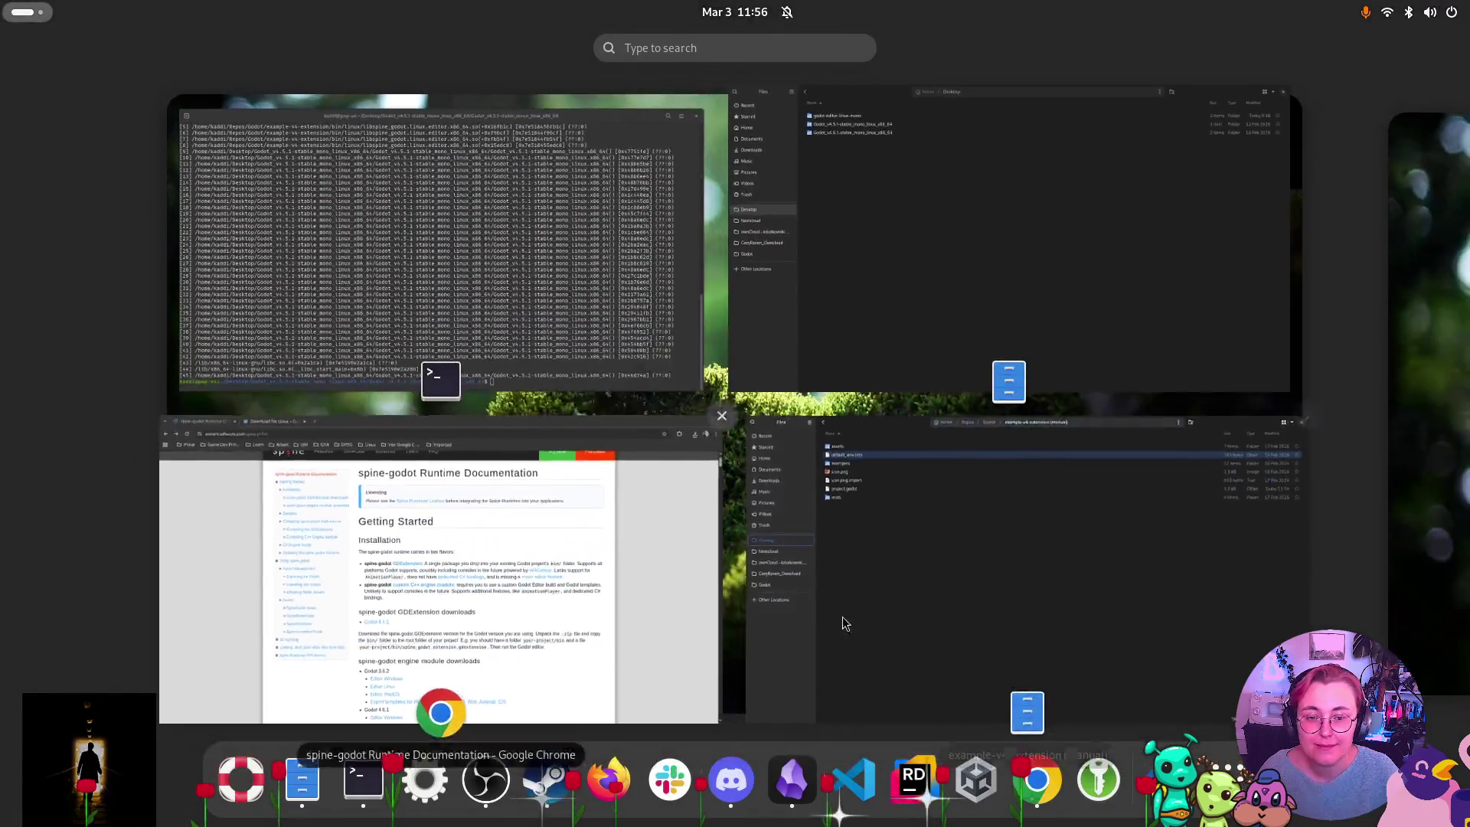
{"action": "left_click", "coordinate": [516, 531]}
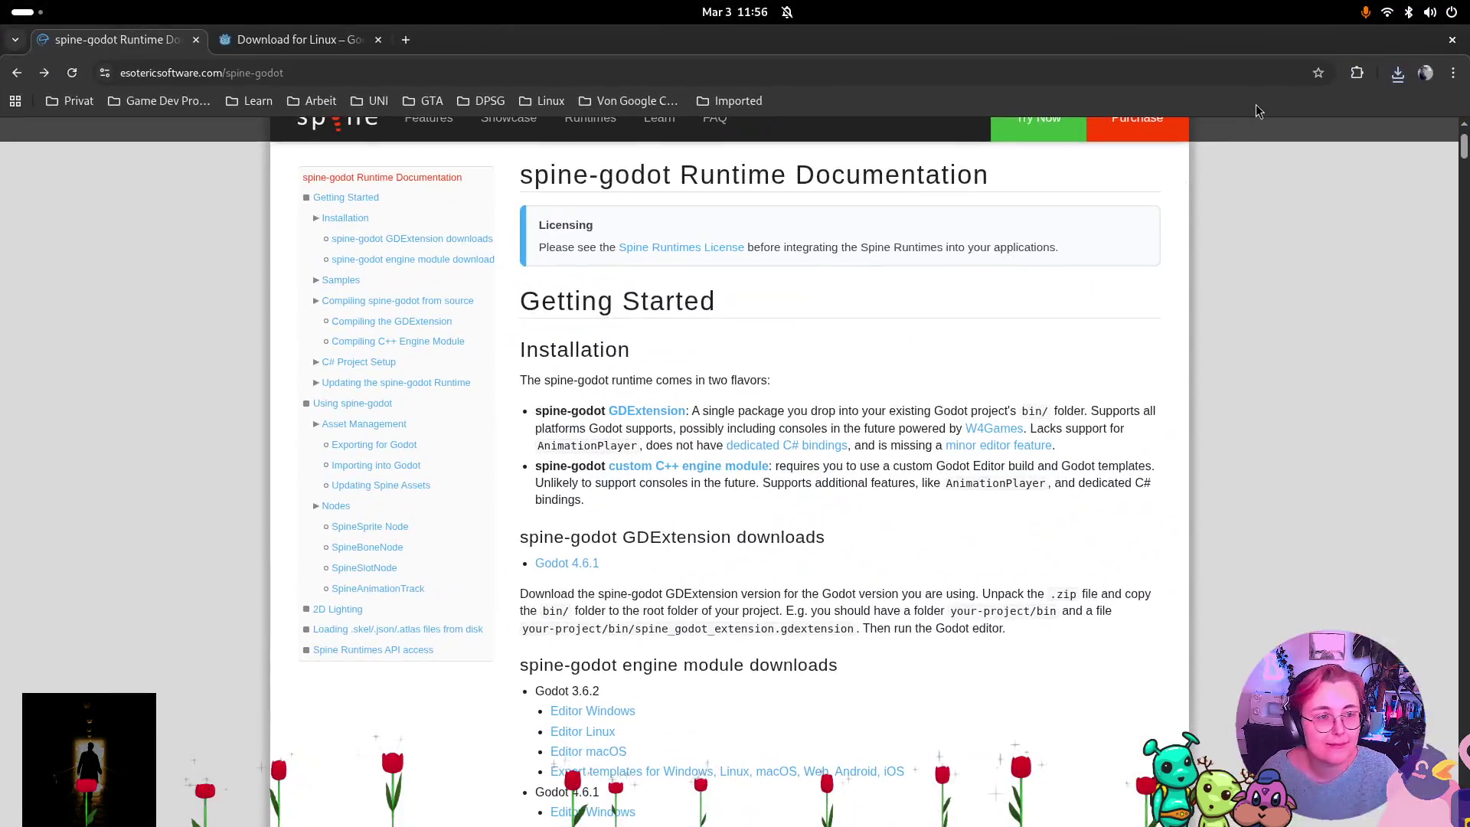
Show spine-godot-extension-4.2-4.6.1-stable (1).zip in the Downloads folder and select it.
{"action": "left_click", "coordinate": [1397, 73]}
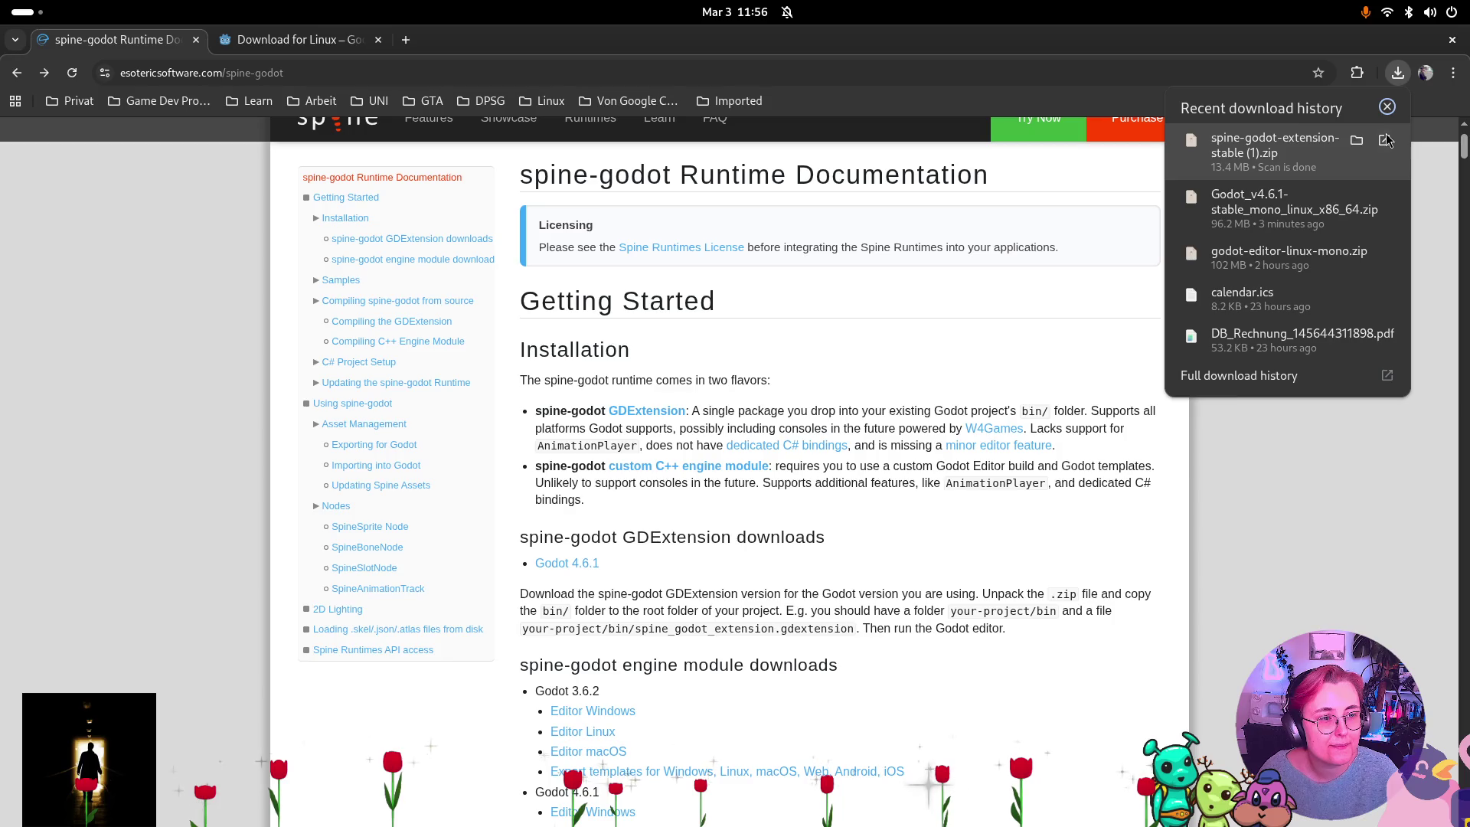
{"action": "left_click", "coordinate": [1356, 140]}
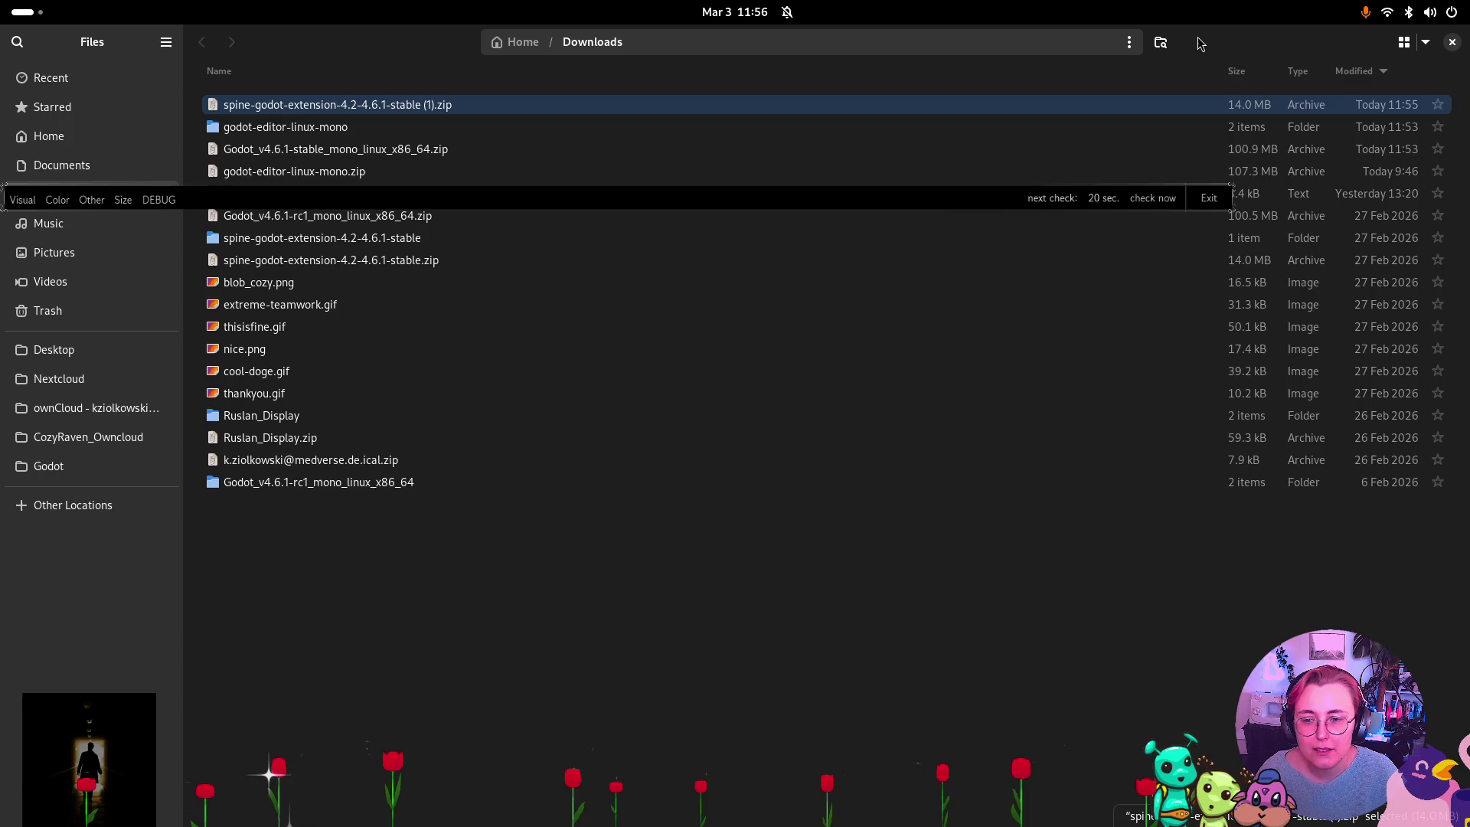
{"action": "key", "text": "ctrl+w"}
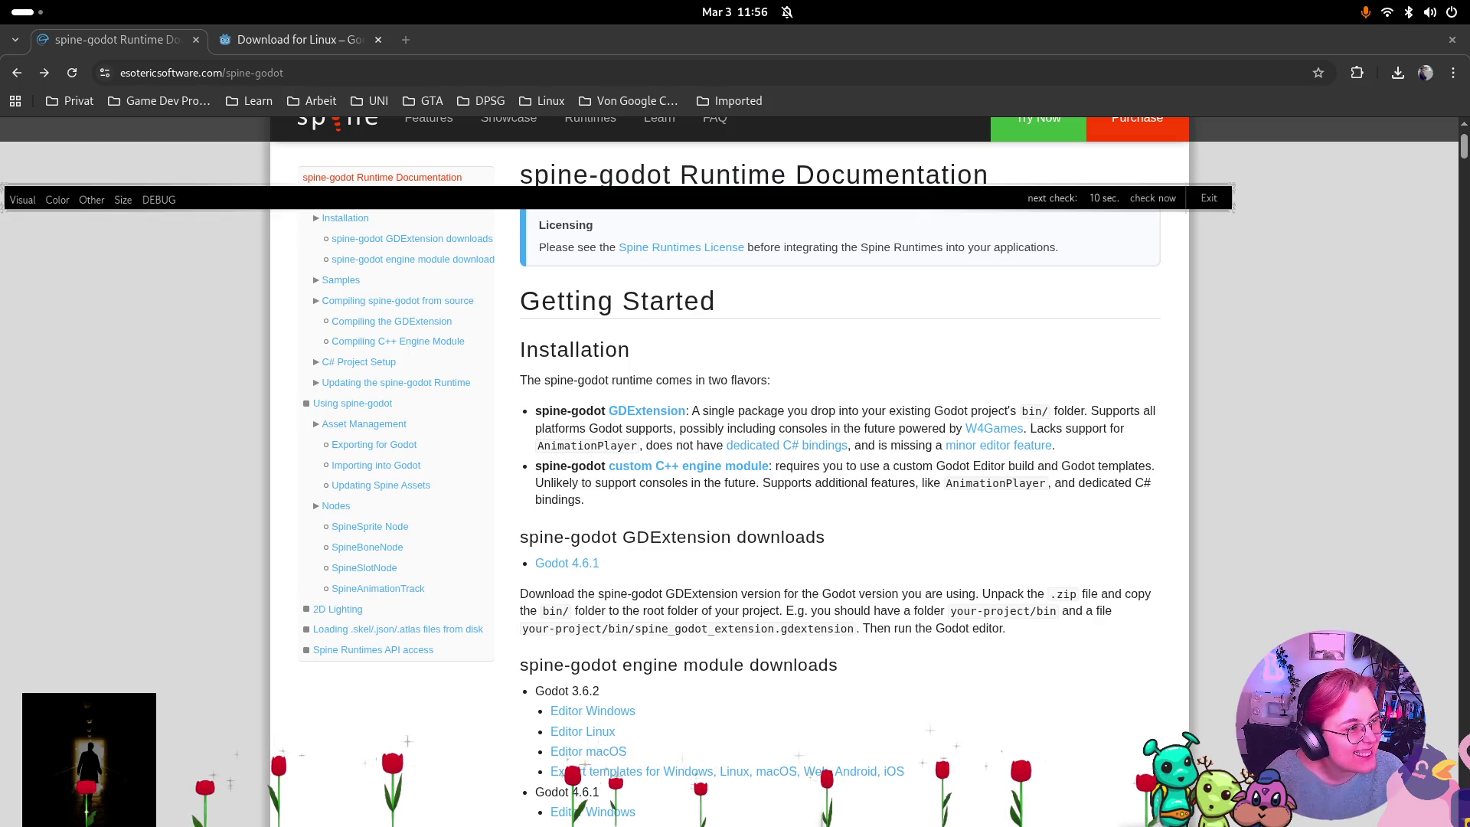
{"action": "key", "text": "alt+Tab"}
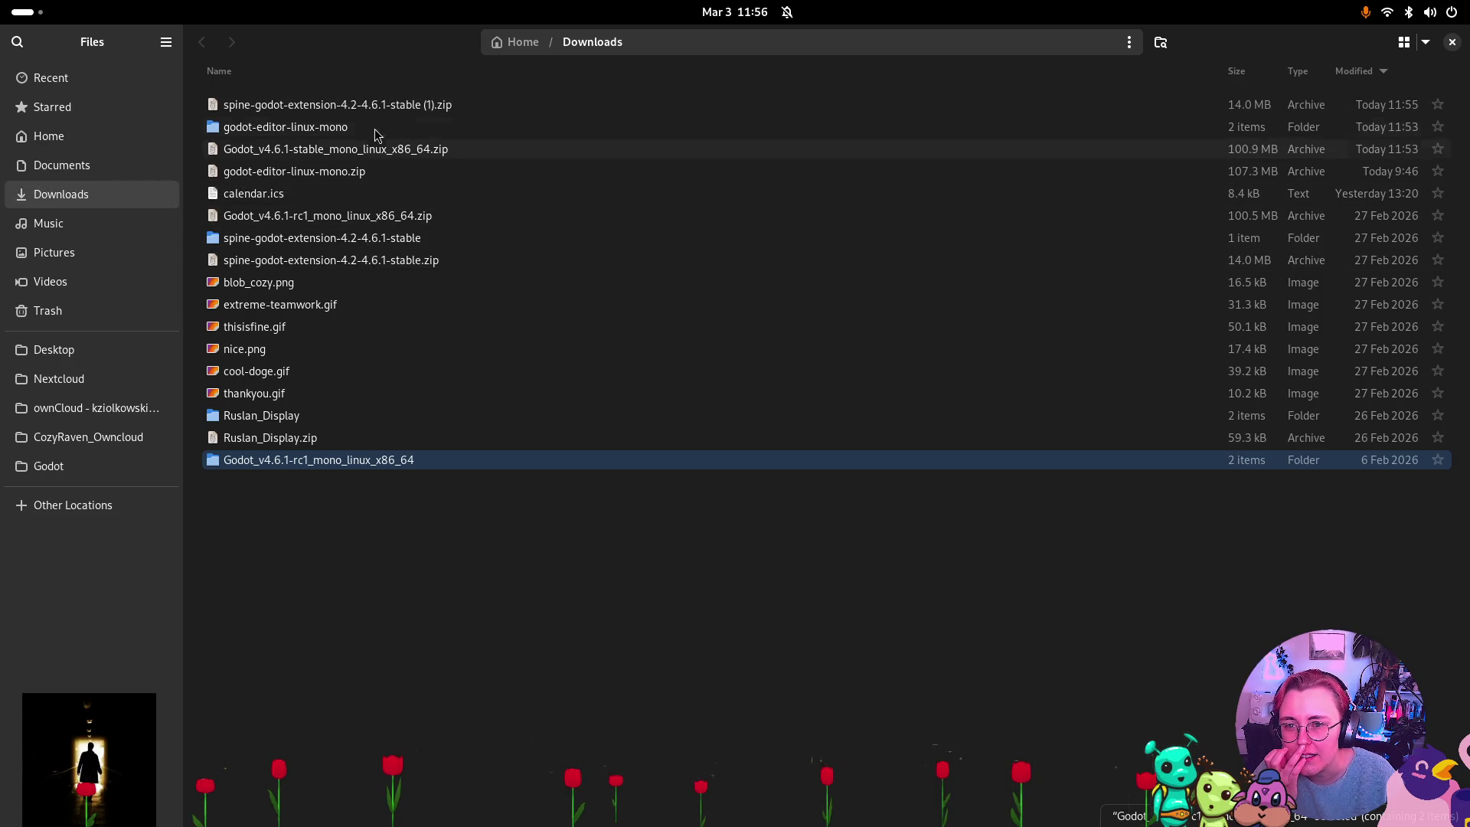
{"action": "left_click", "coordinate": [385, 107]}
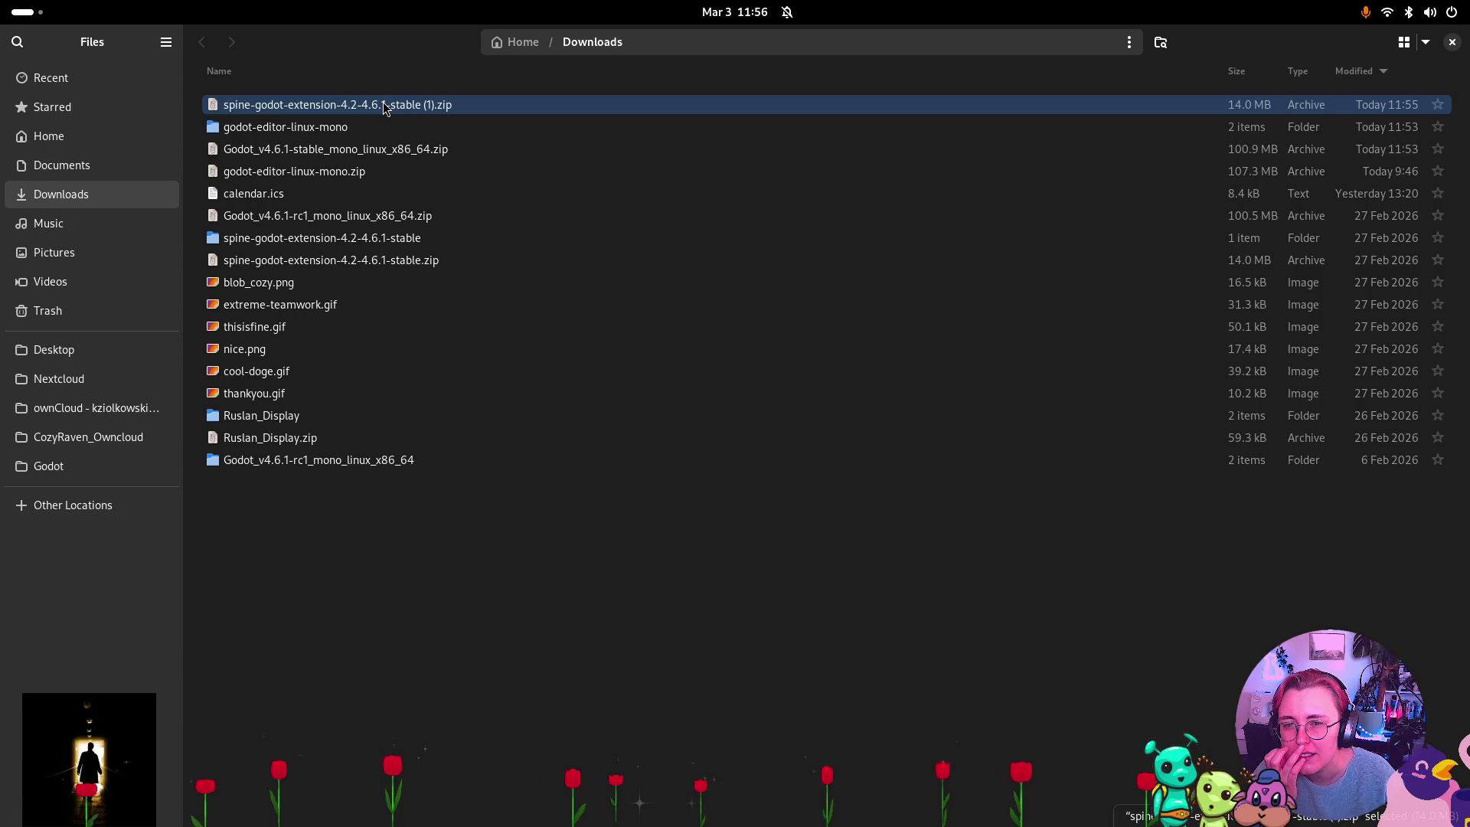
Extract the spine extension zip in place and delete the duplicate stable (2) folder.
{"action": "right_click", "coordinate": [385, 108]}
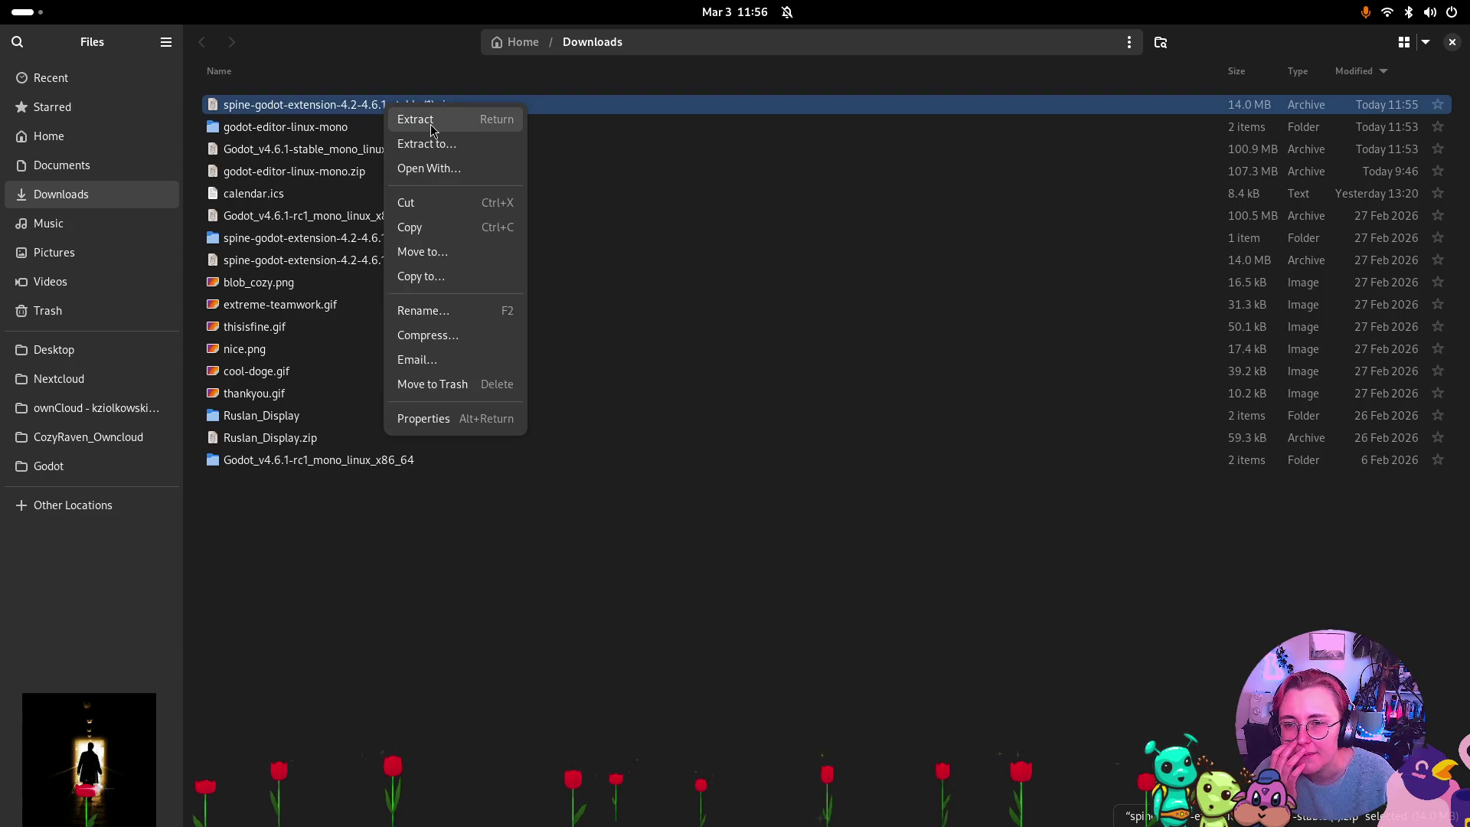
{"action": "left_click", "coordinate": [433, 129]}
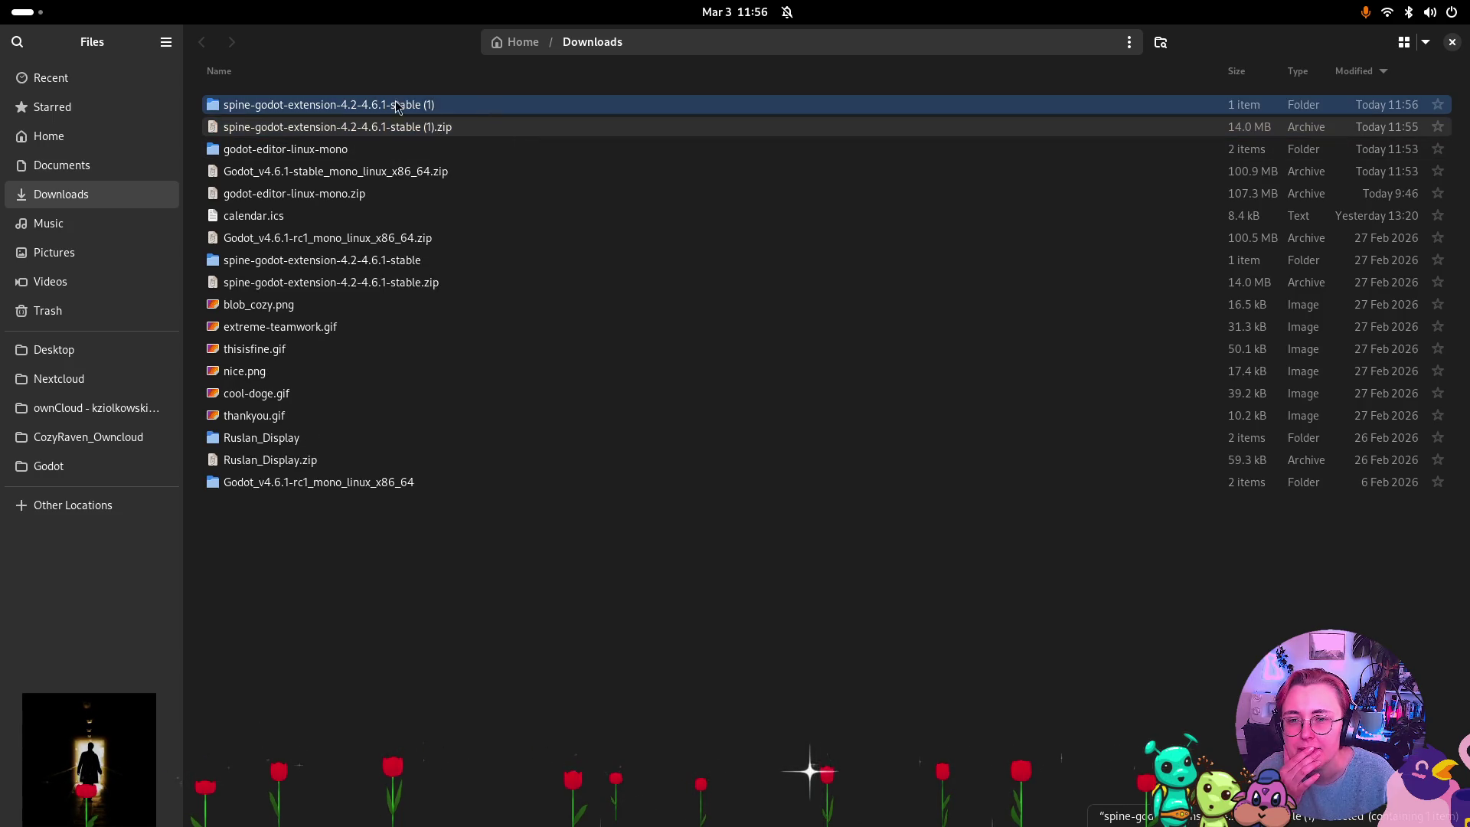
{"action": "double_click", "coordinate": [406, 130]}
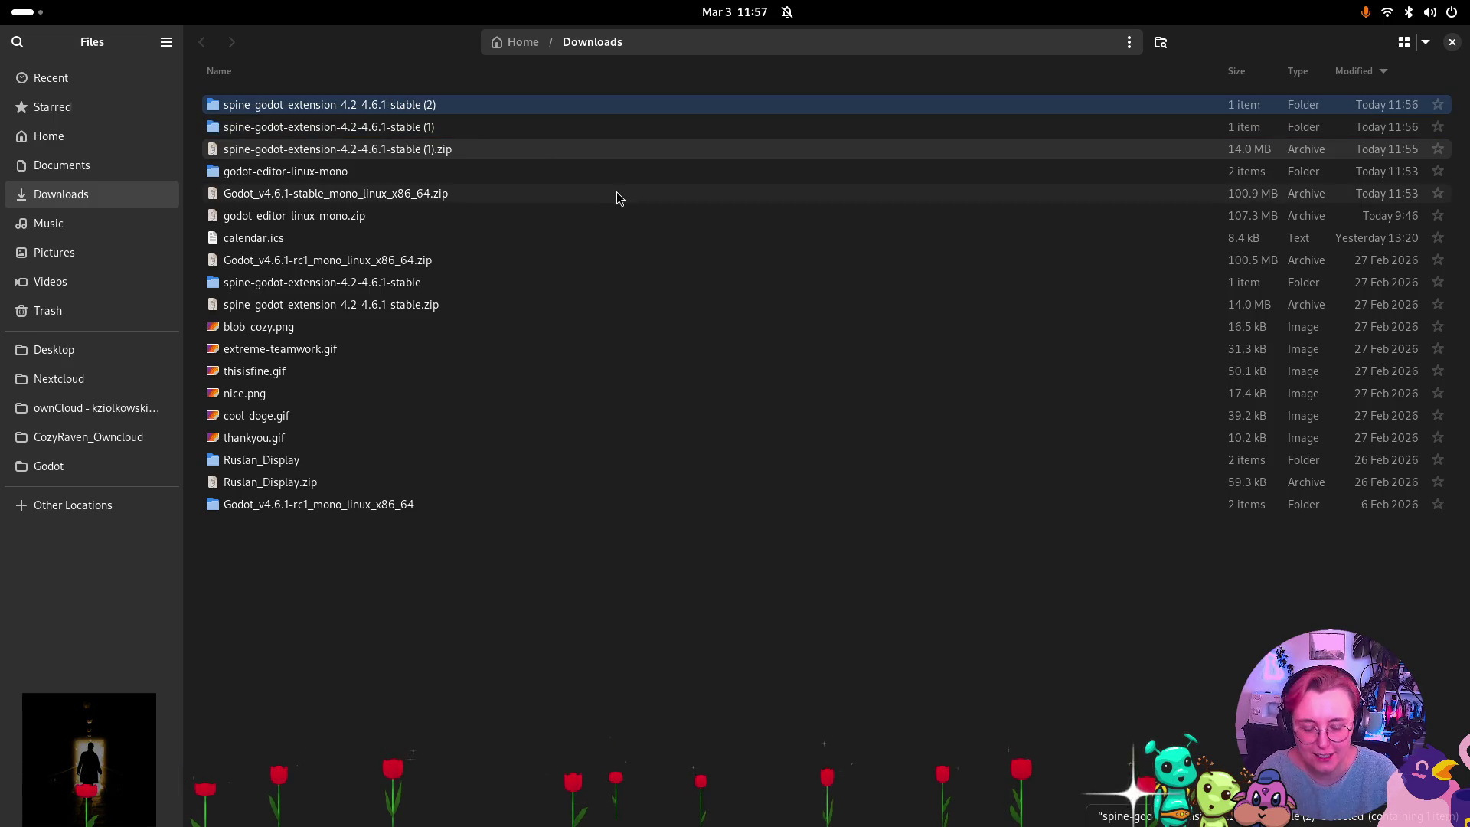
{"action": "key", "text": "Delete"}
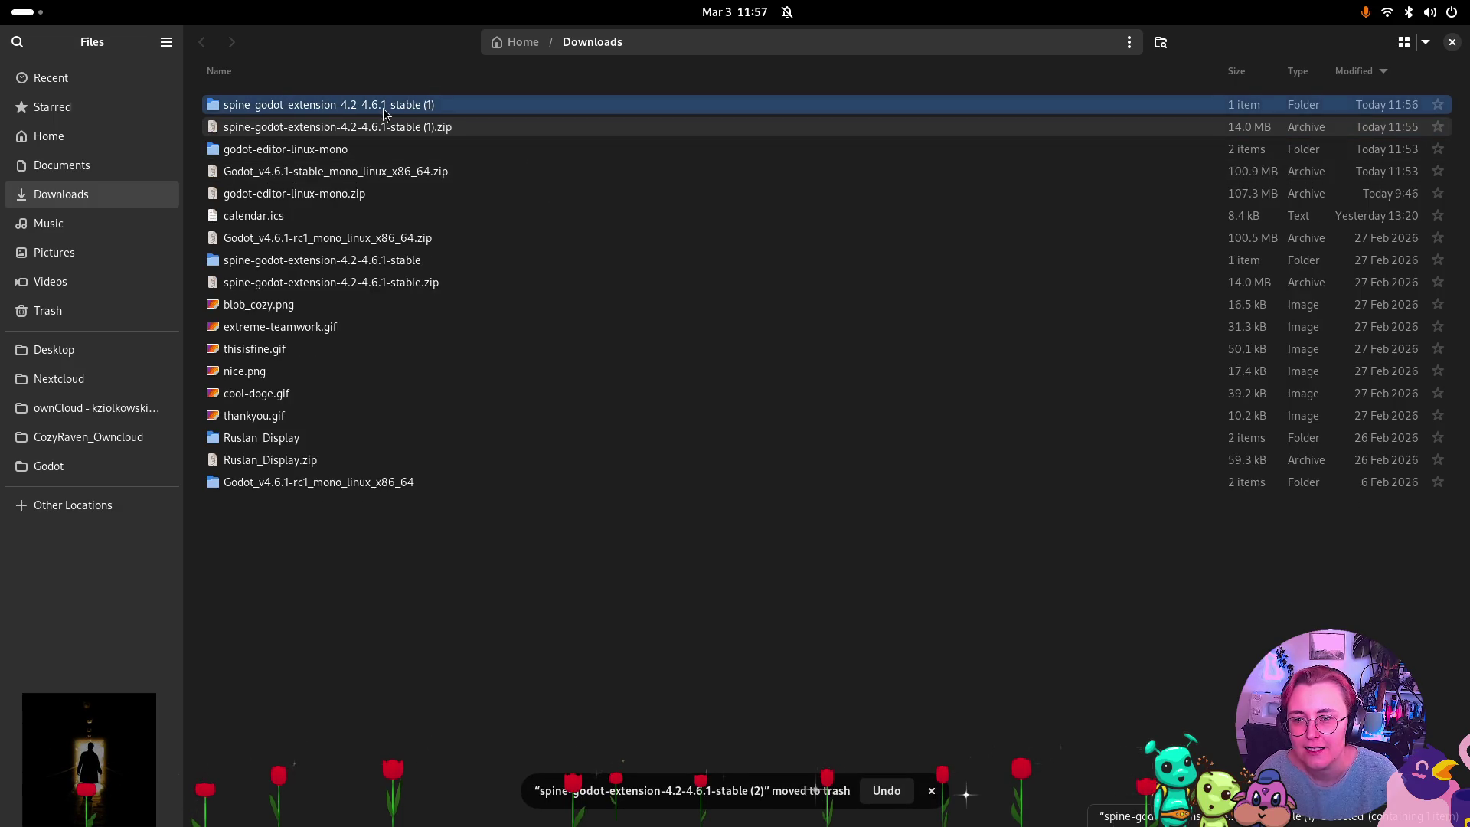
Check the seven platform folders inside the stable (1) bin folder, then reselect bin.
{"action": "double_click", "coordinate": [387, 111]}
{"action": "double_click", "coordinate": [317, 108]}
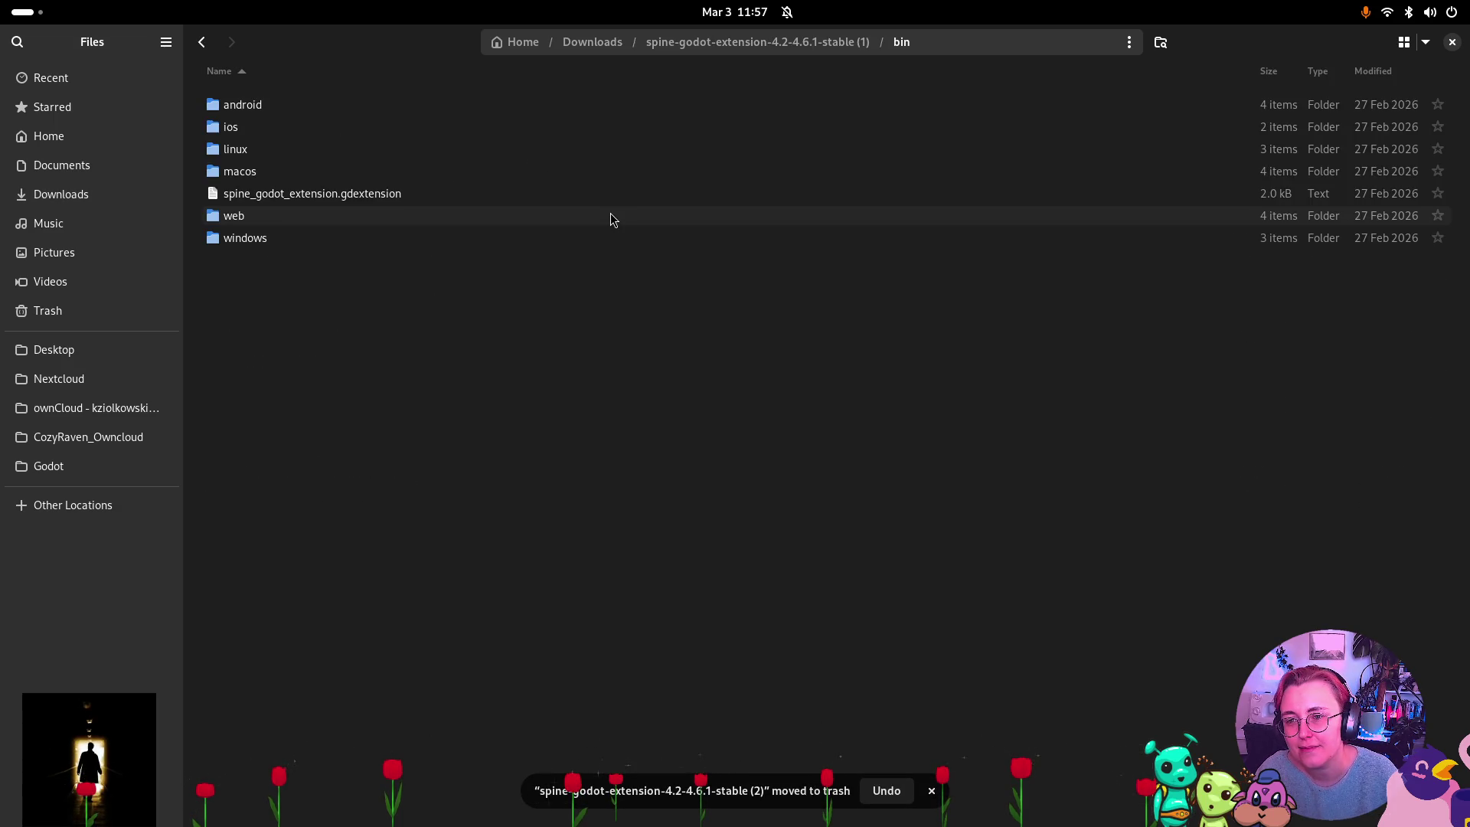
{"action": "left_click", "coordinate": [202, 41]}
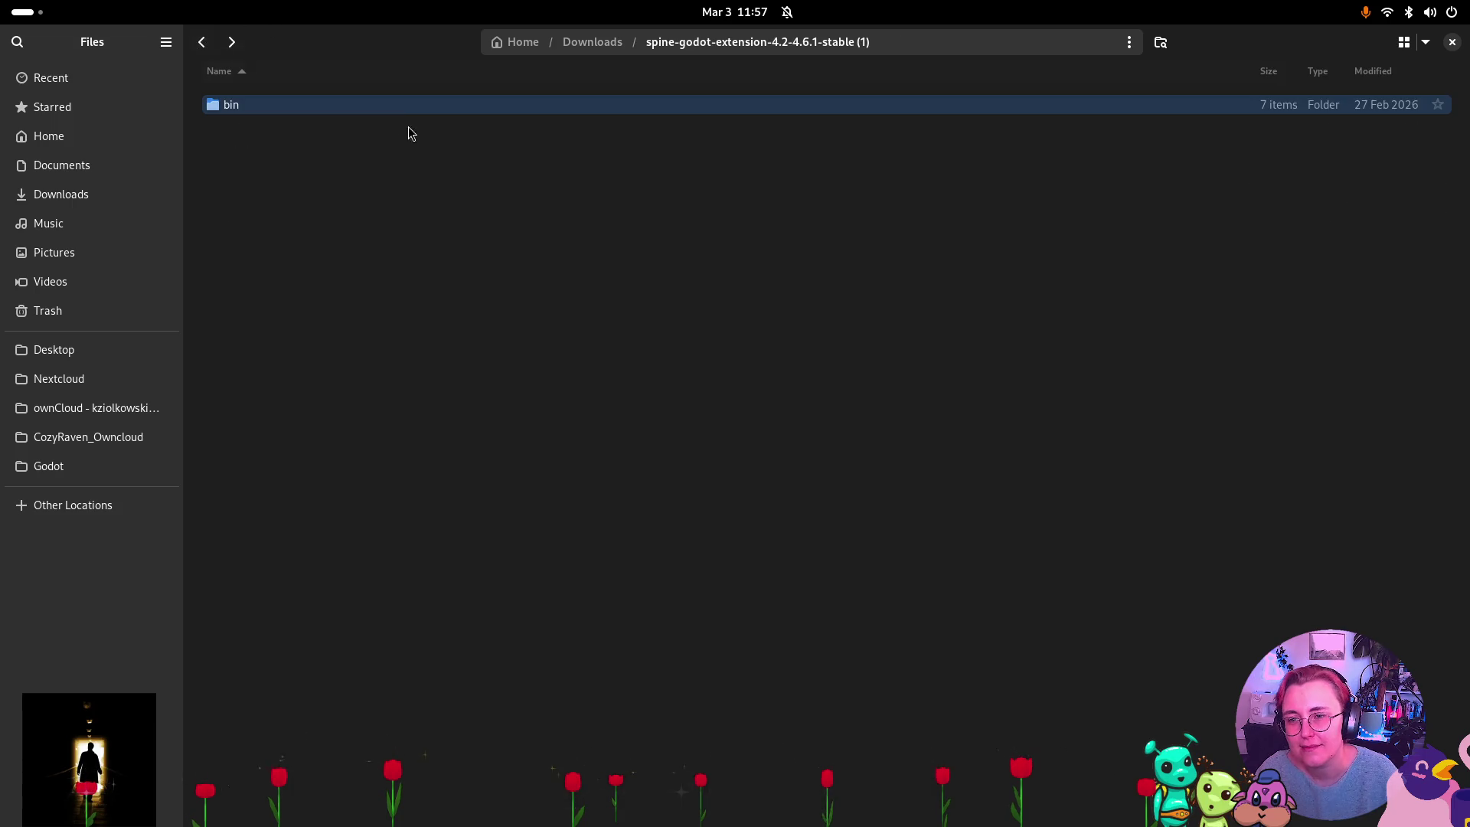
{"action": "left_click", "coordinate": [343, 147]}
{"action": "left_click", "coordinate": [322, 112]}
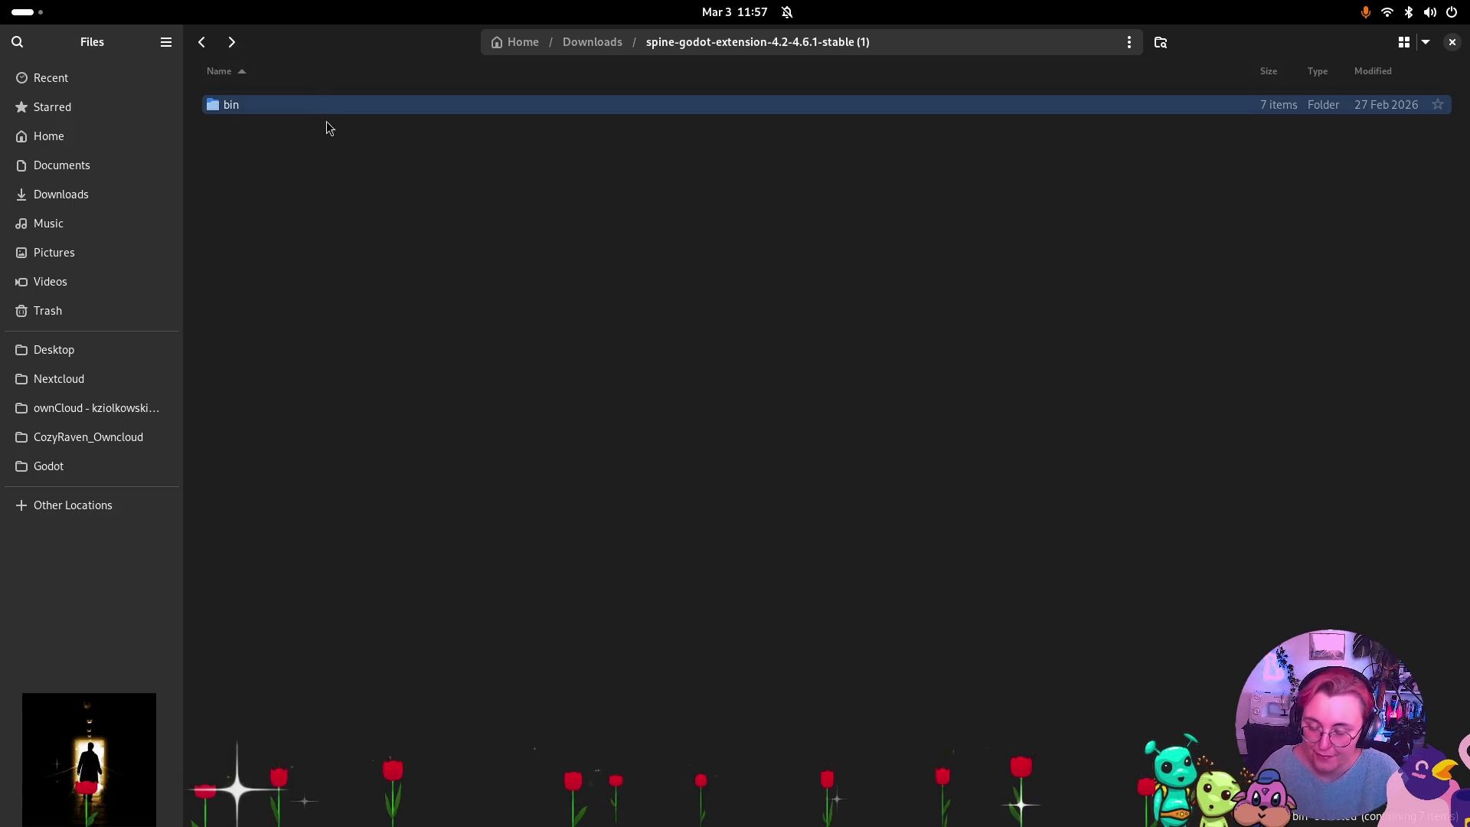
{"action": "key", "text": "super"}
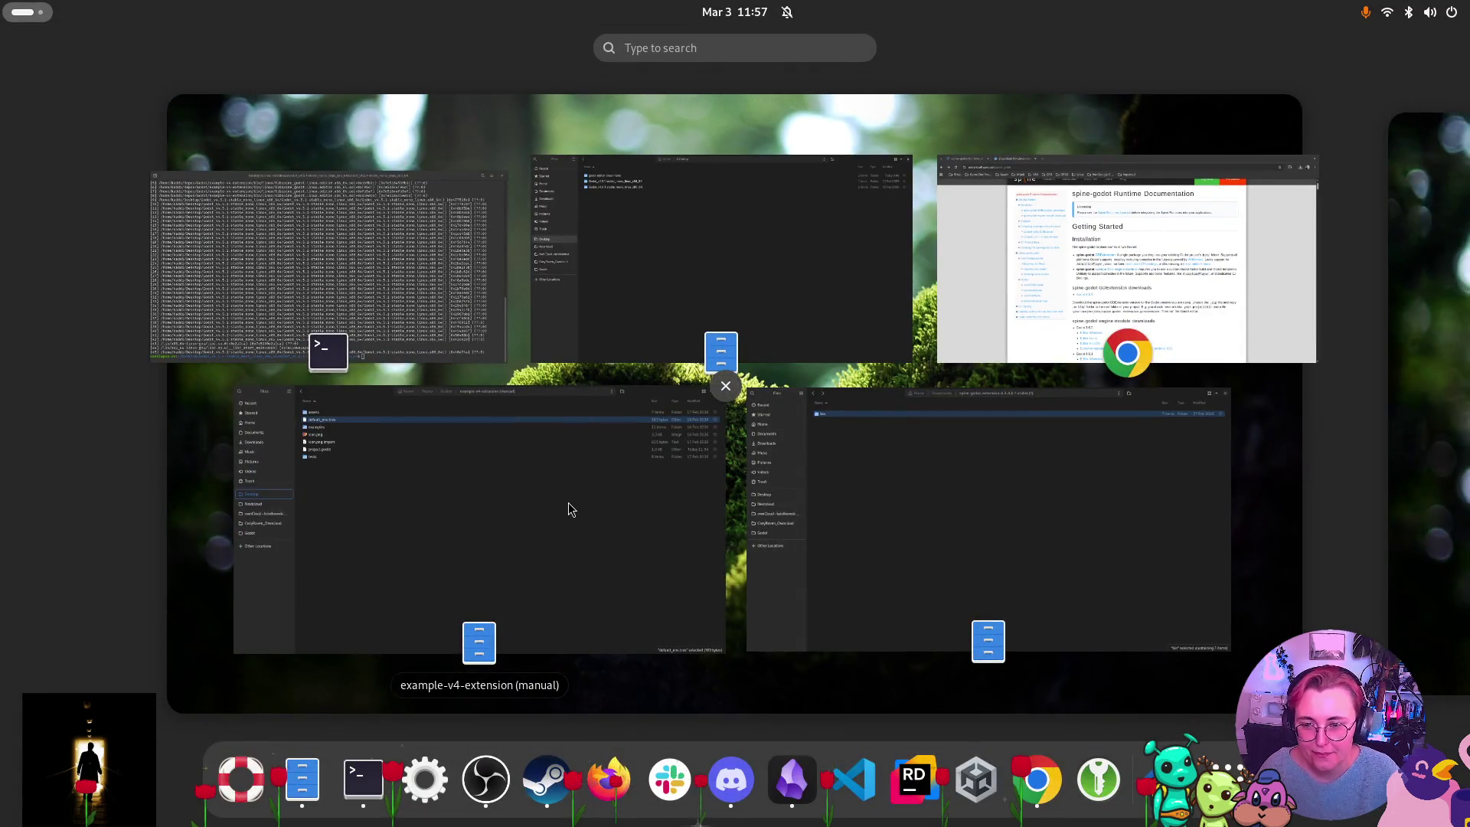
Paste the bin folder into the example-v4-extension (manual) project folder.
{"action": "left_click", "coordinate": [568, 507]}
{"action": "left_click", "coordinate": [349, 338]}
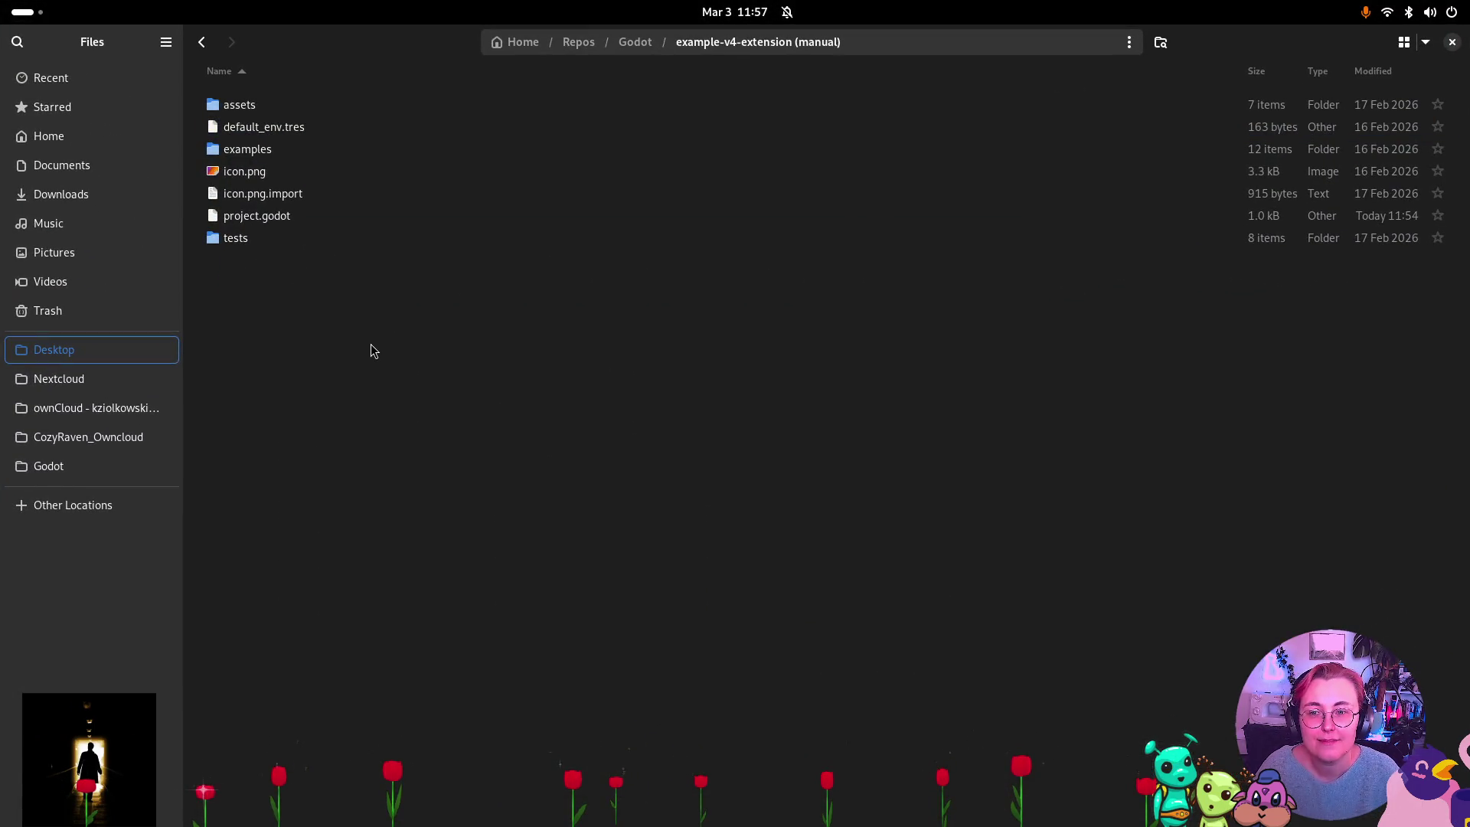
{"action": "key", "text": "ctrl+z"}
Launch the Godot 4.6.1 editor executable from the Desktop's Godot 4.6.1 folder.
{"action": "key", "text": "super"}
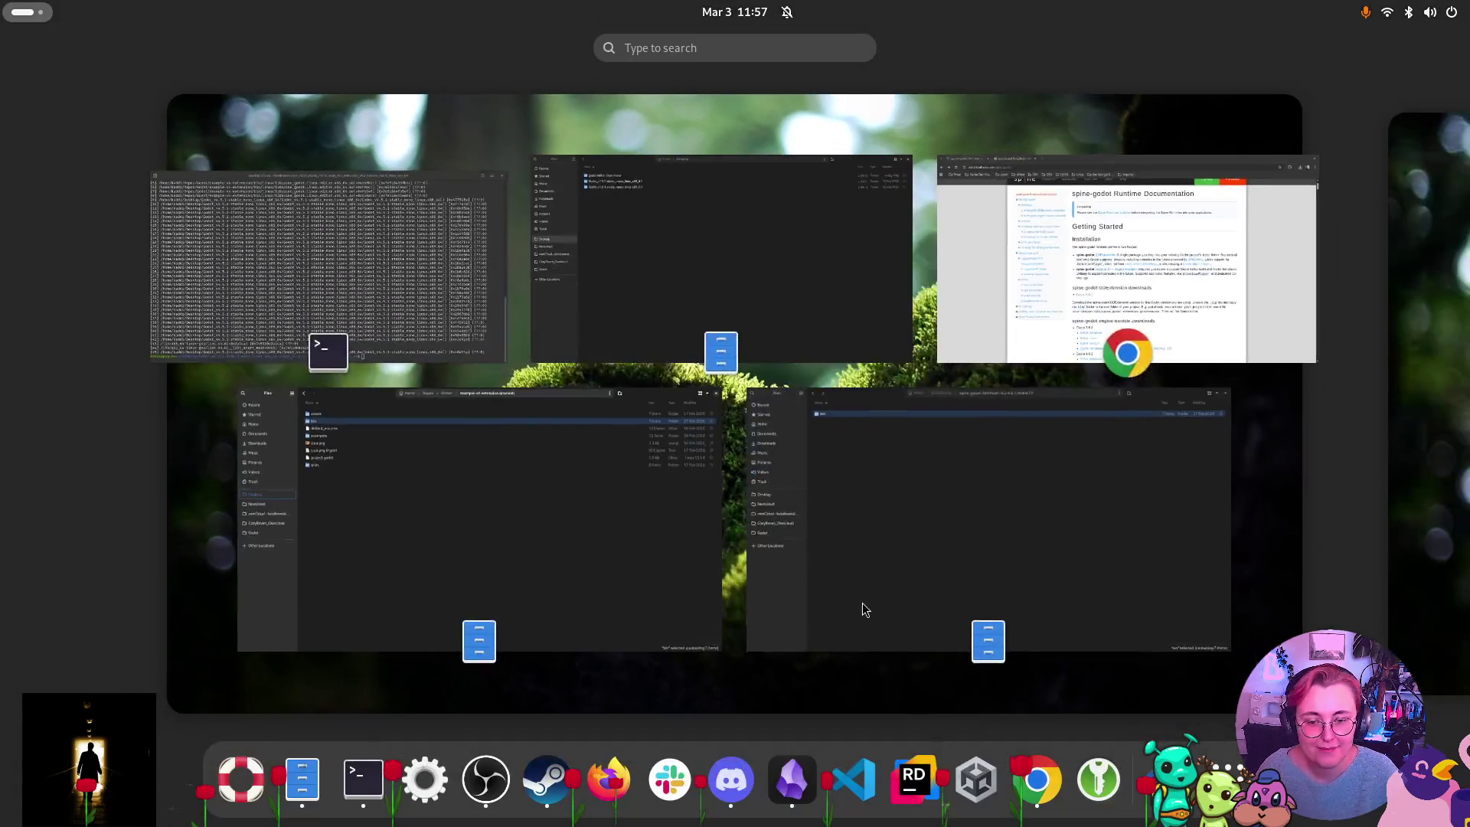
{"action": "left_click", "coordinate": [819, 236]}
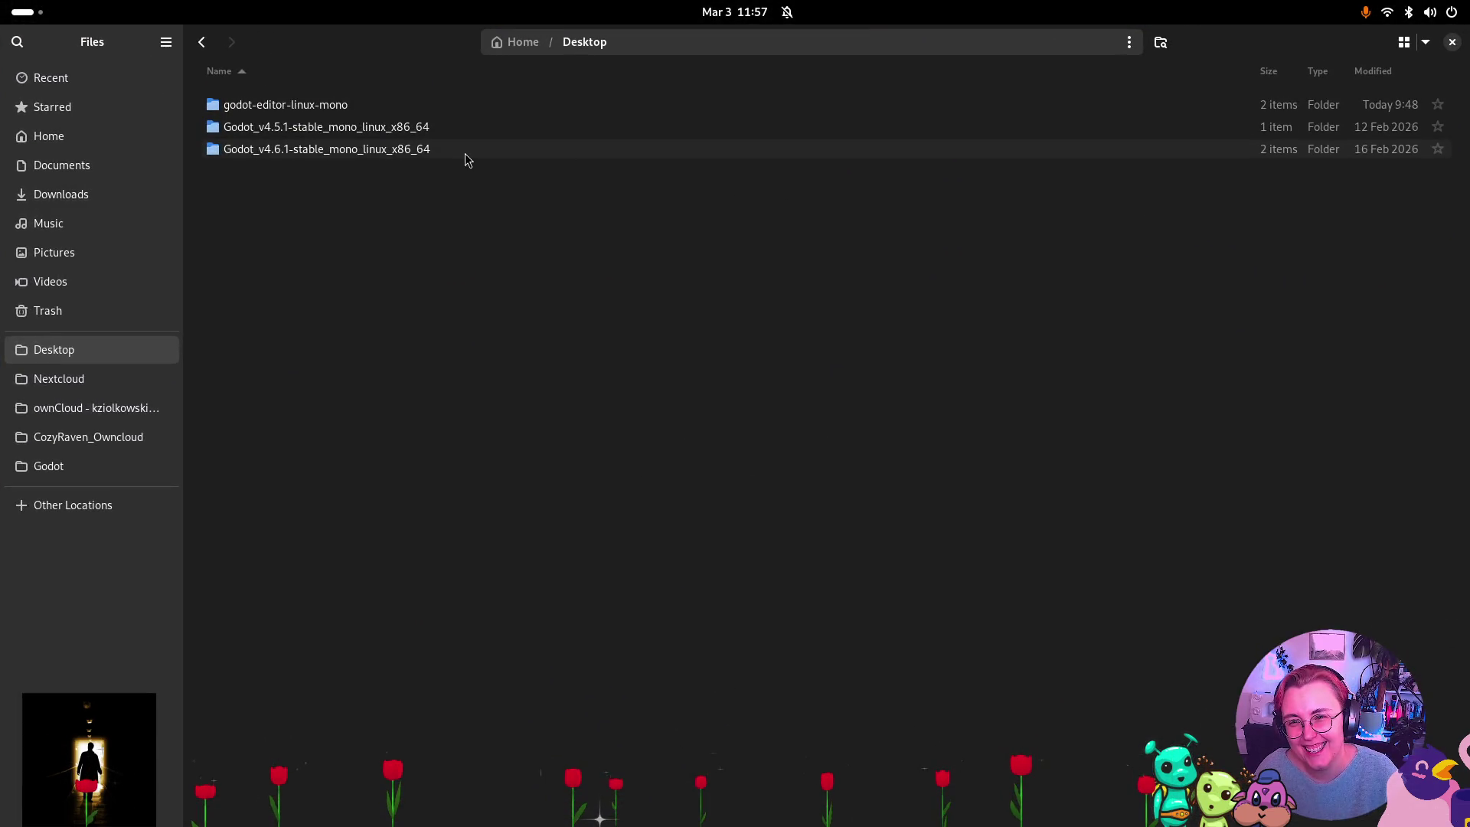
{"action": "double_click", "coordinate": [398, 149]}
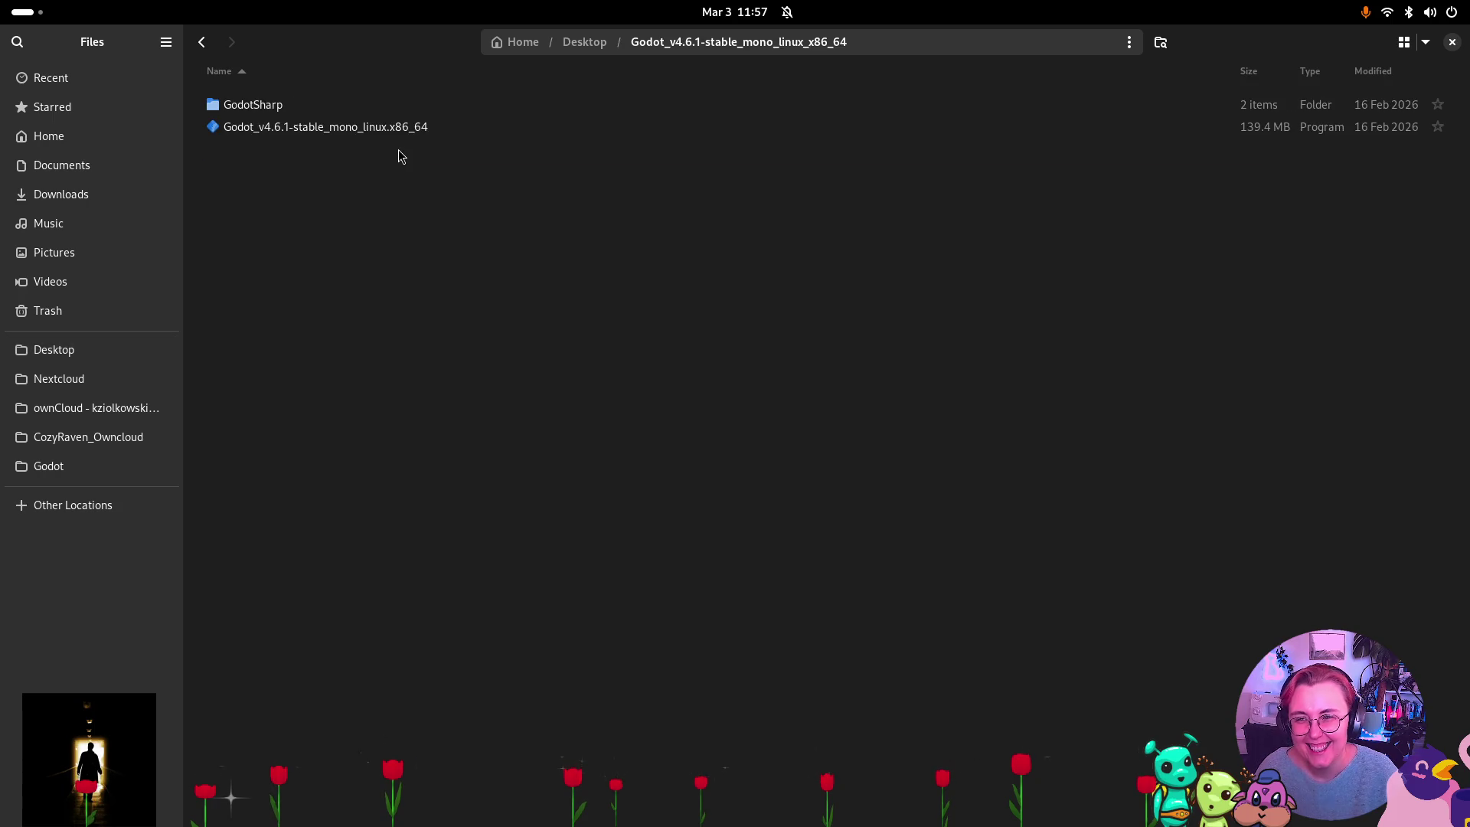
{"action": "left_click", "coordinate": [374, 130]}
{"action": "double_click", "coordinate": [374, 135]}
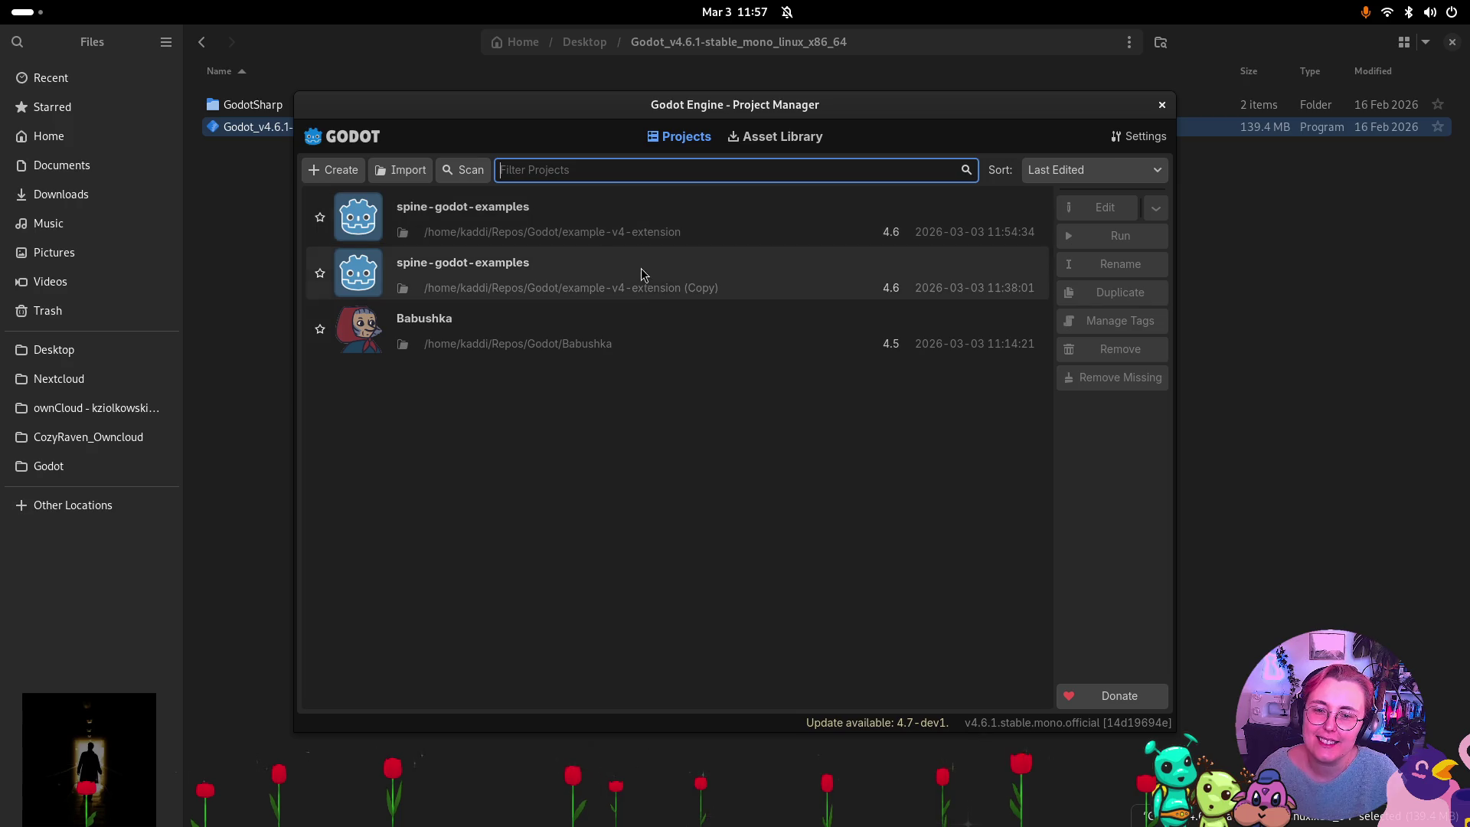
Import Repos/Godot/example-v4-extension (manual)/project.godot and open it for editing.
{"action": "left_click", "coordinate": [401, 169]}
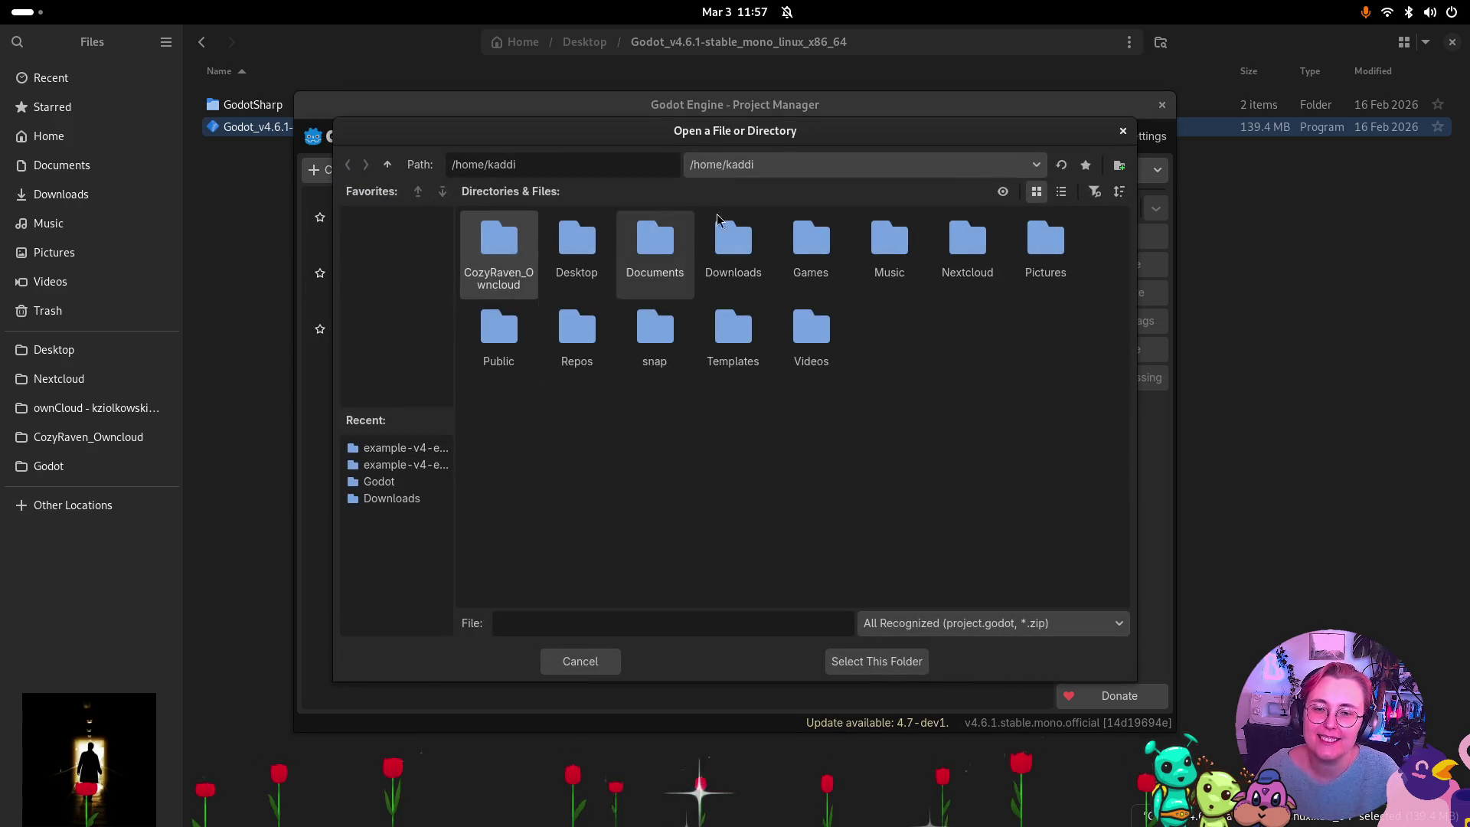
{"action": "double_click", "coordinate": [584, 340]}
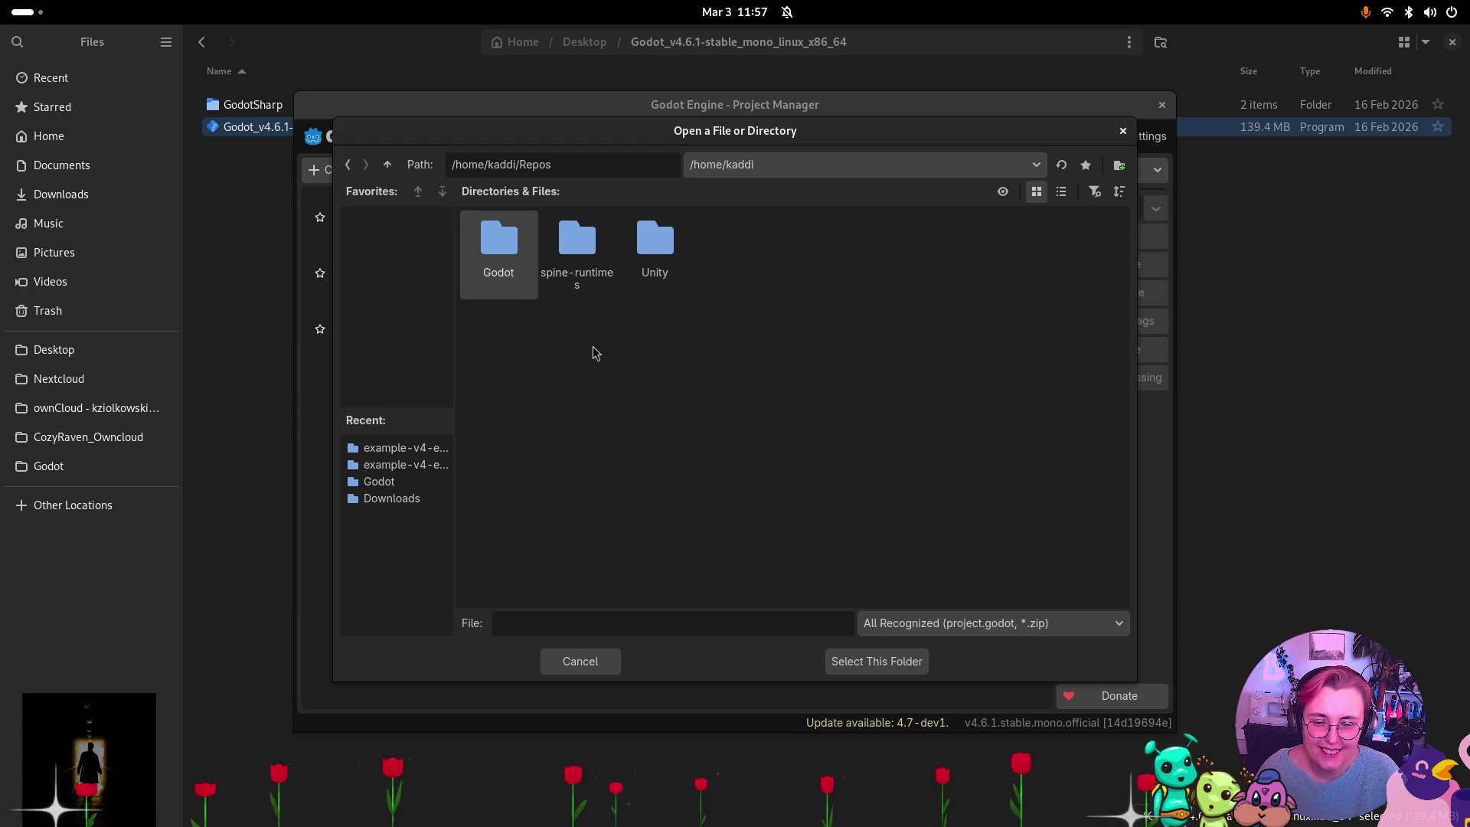
{"action": "double_click", "coordinate": [526, 263]}
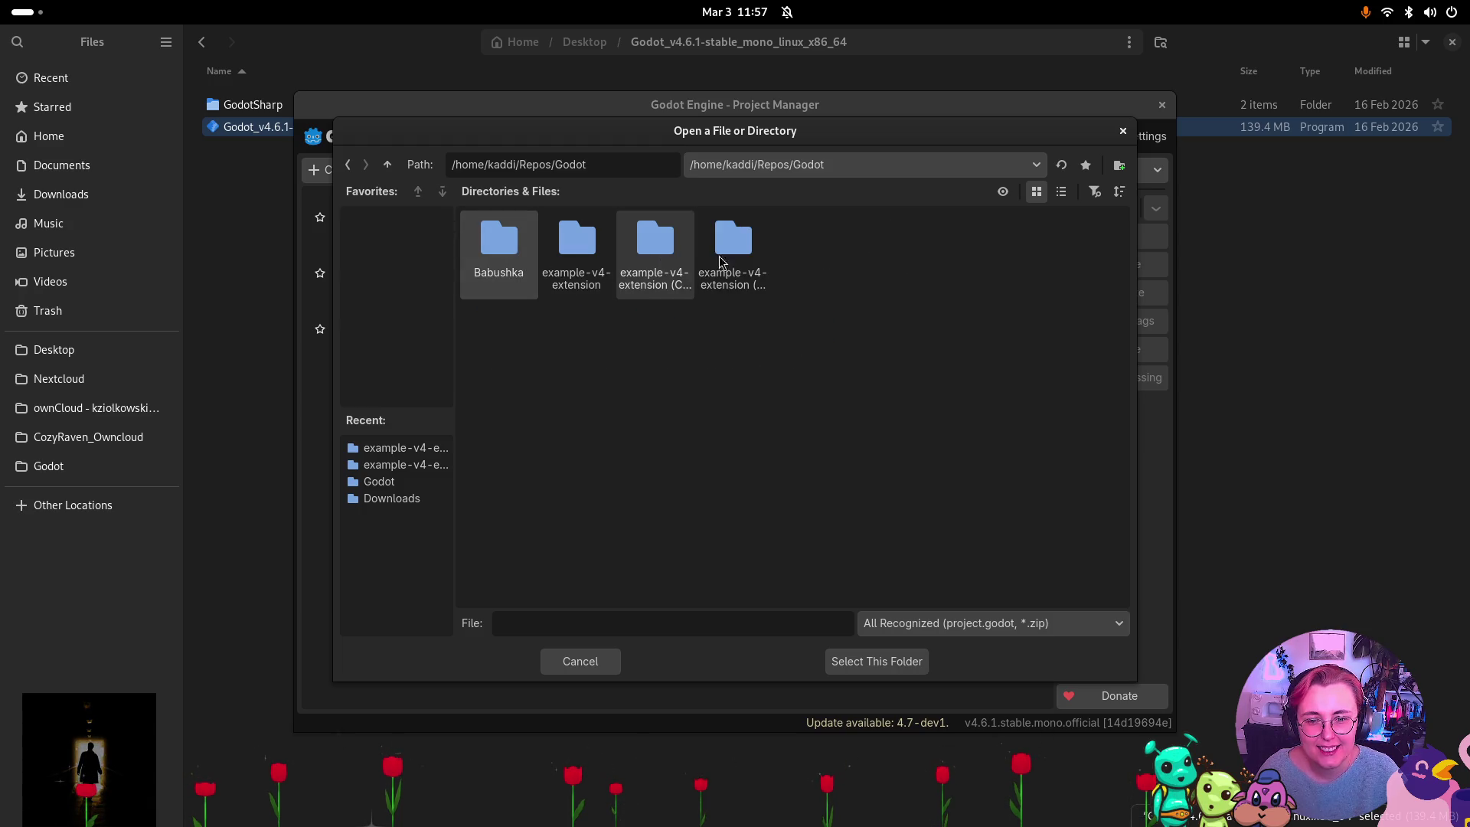
{"action": "left_click", "coordinate": [1061, 191]}
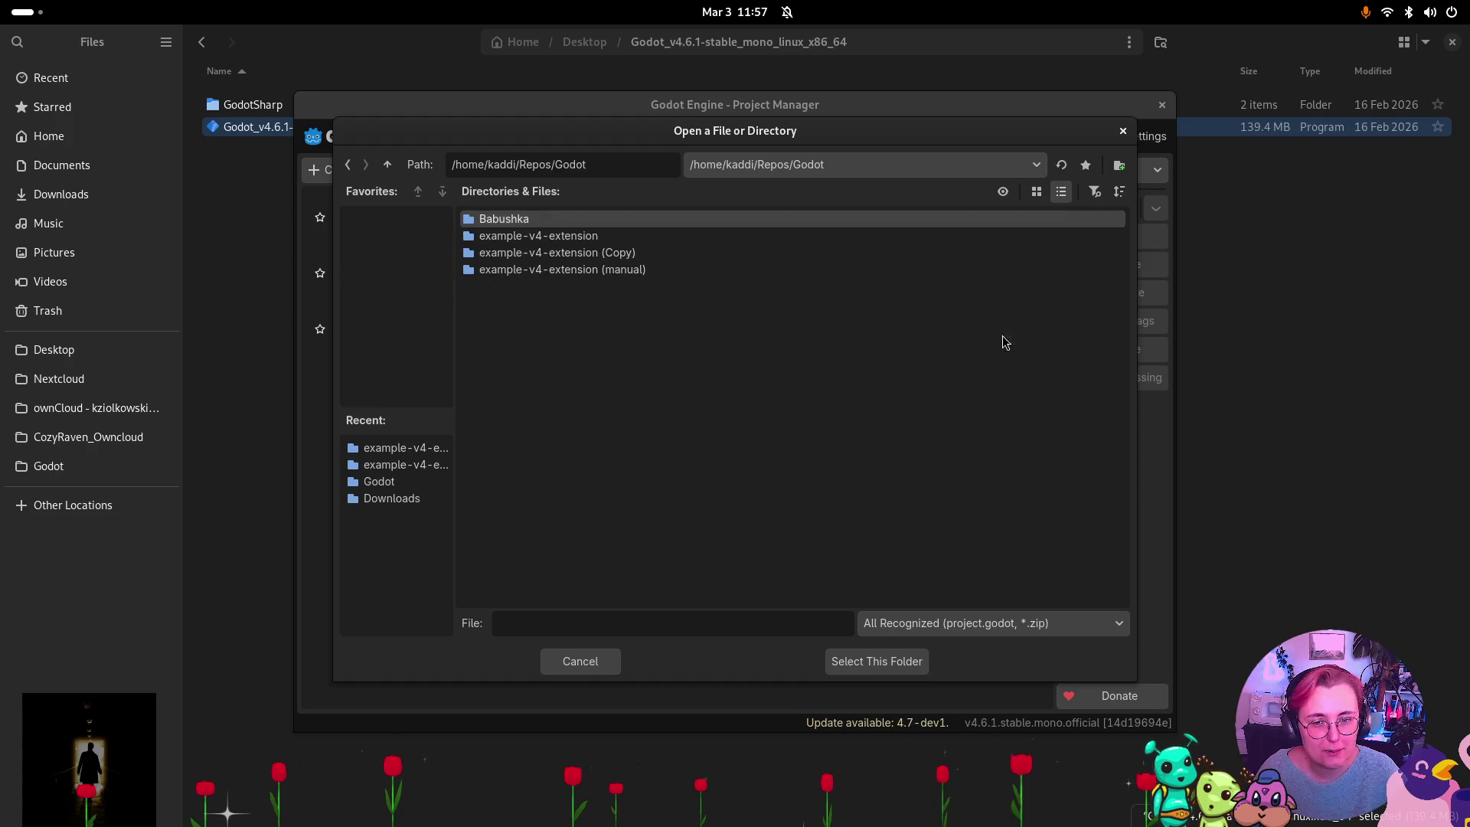
{"action": "left_click", "coordinate": [564, 272]}
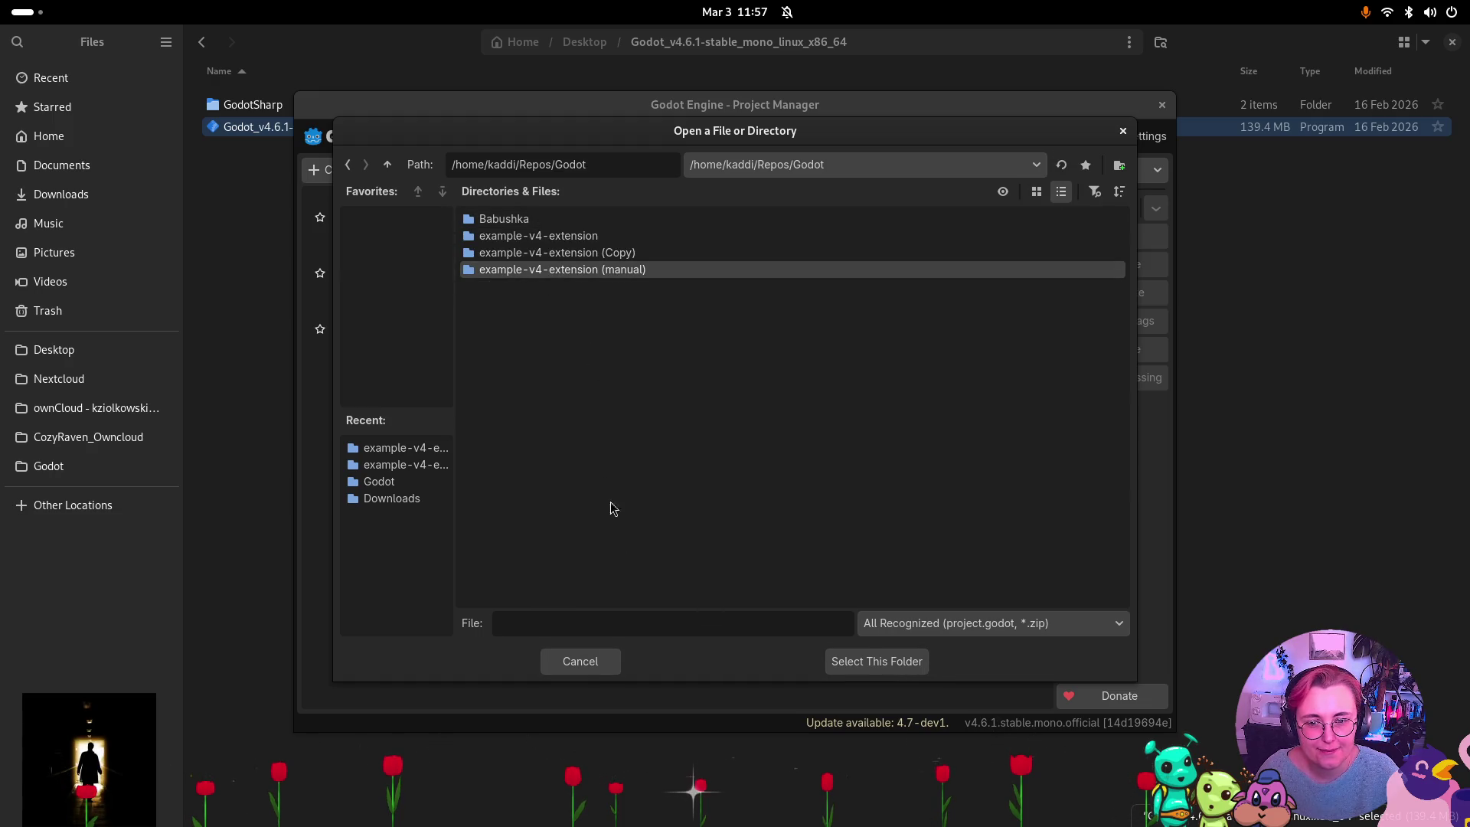
{"action": "double_click", "coordinate": [633, 275]}
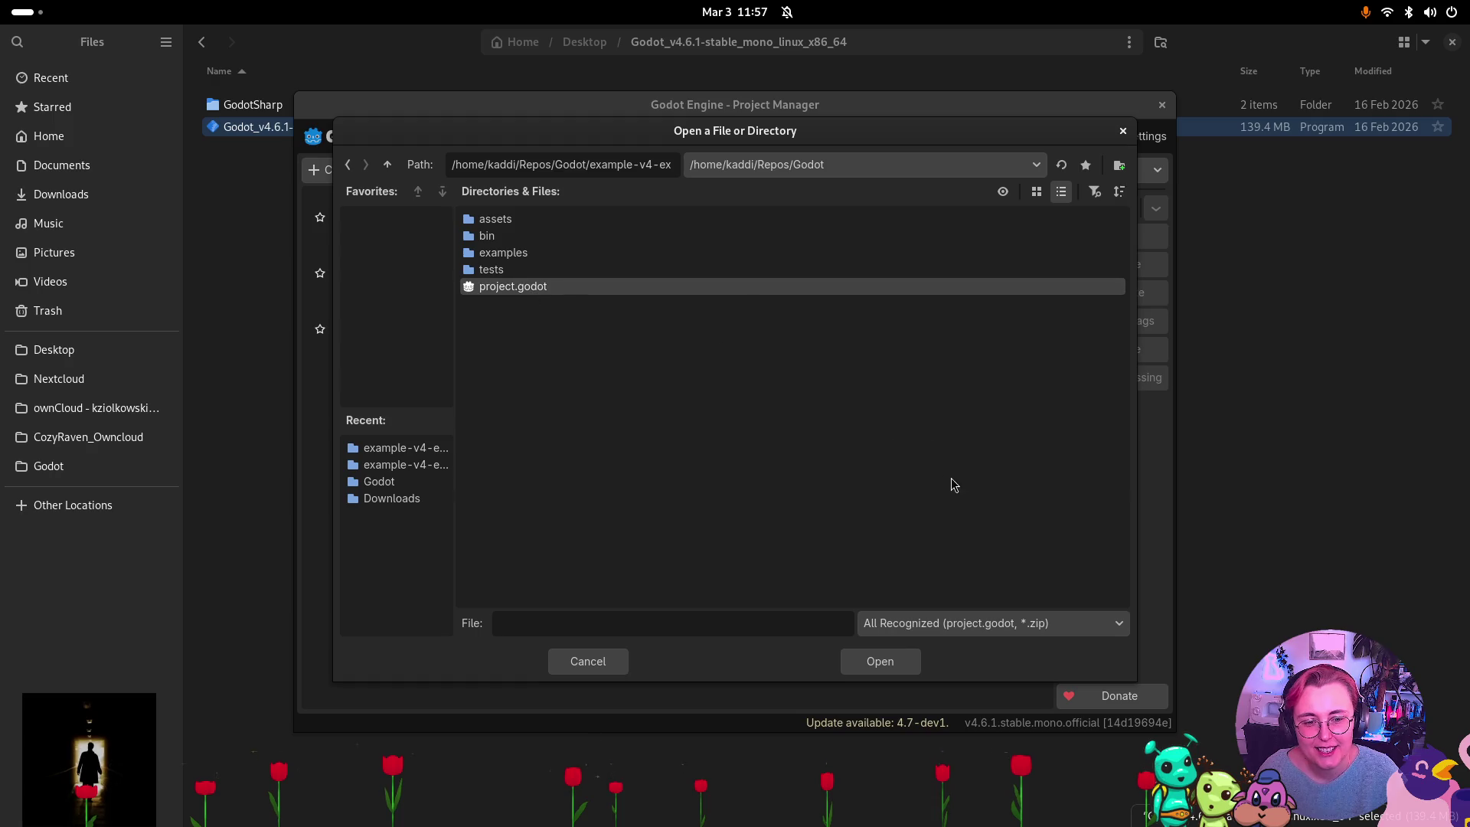
{"action": "double_click", "coordinate": [712, 288]}
{"action": "left_click", "coordinate": [774, 482]}
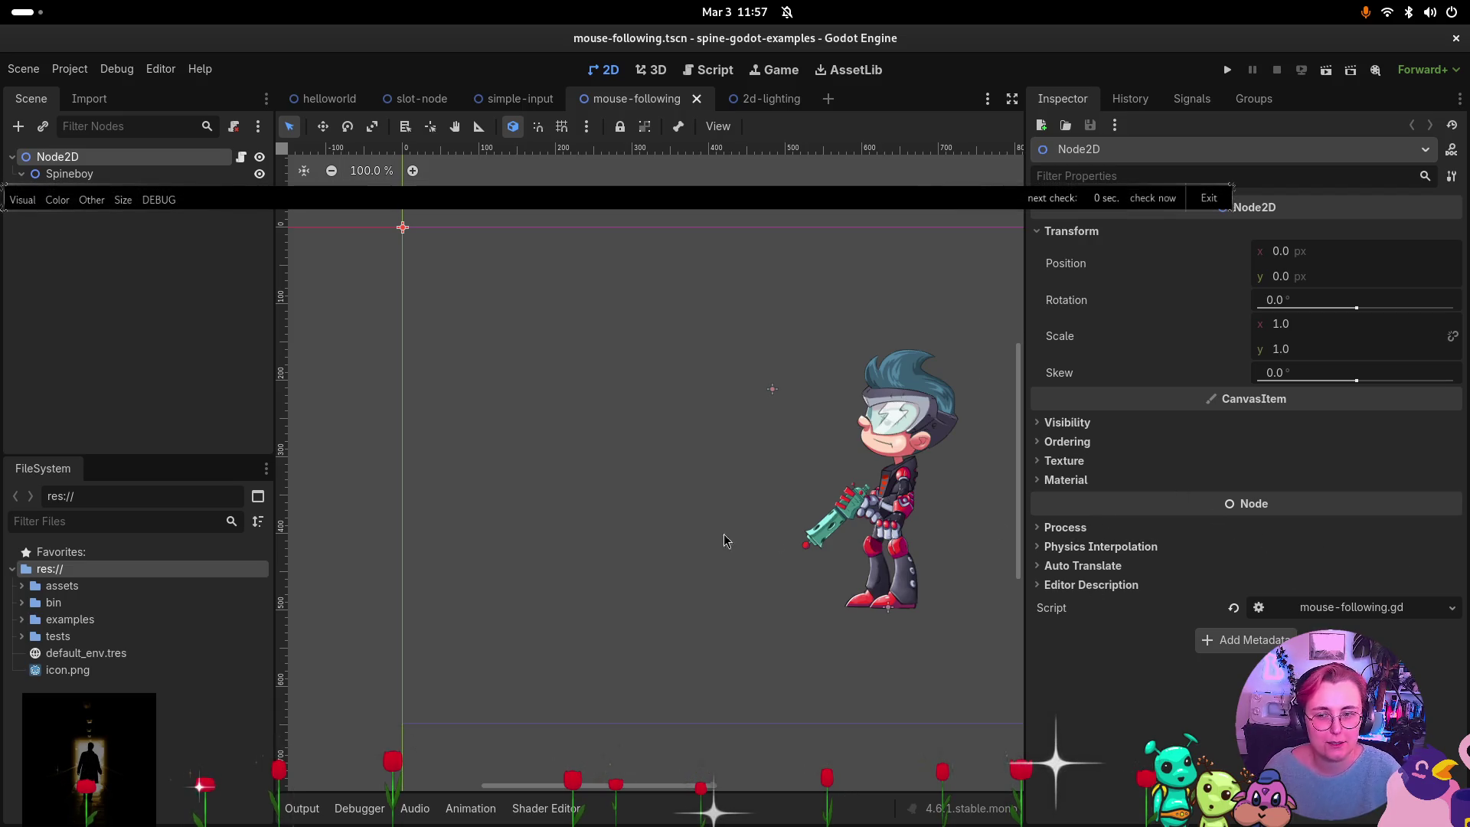
On the Spineboy node, expand Skeleton Data Res and Animation Mixes, then add an element.
{"action": "left_click", "coordinate": [69, 174]}
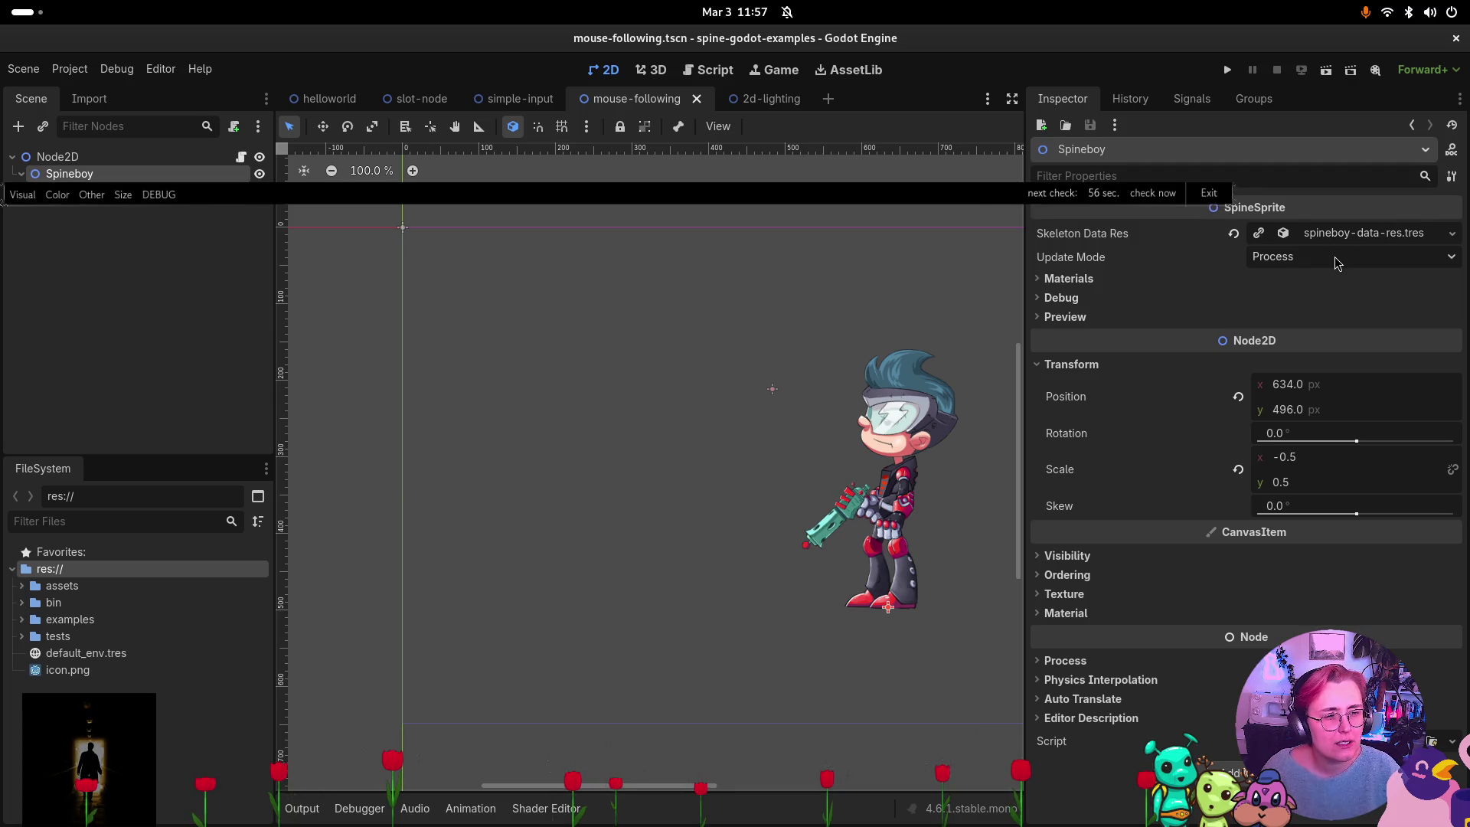
{"action": "left_click", "coordinate": [1349, 233]}
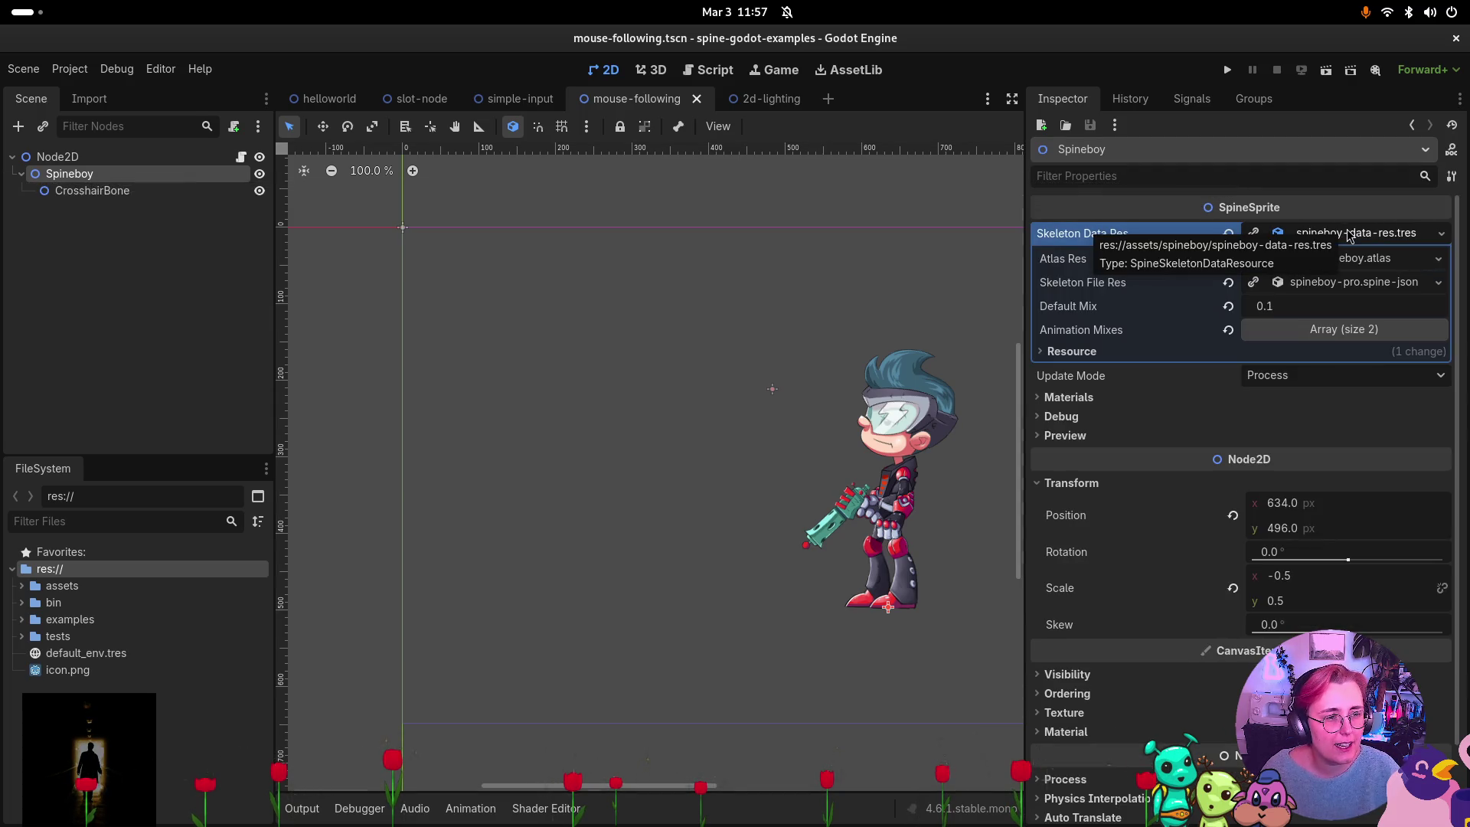
{"action": "left_click", "coordinate": [1336, 329]}
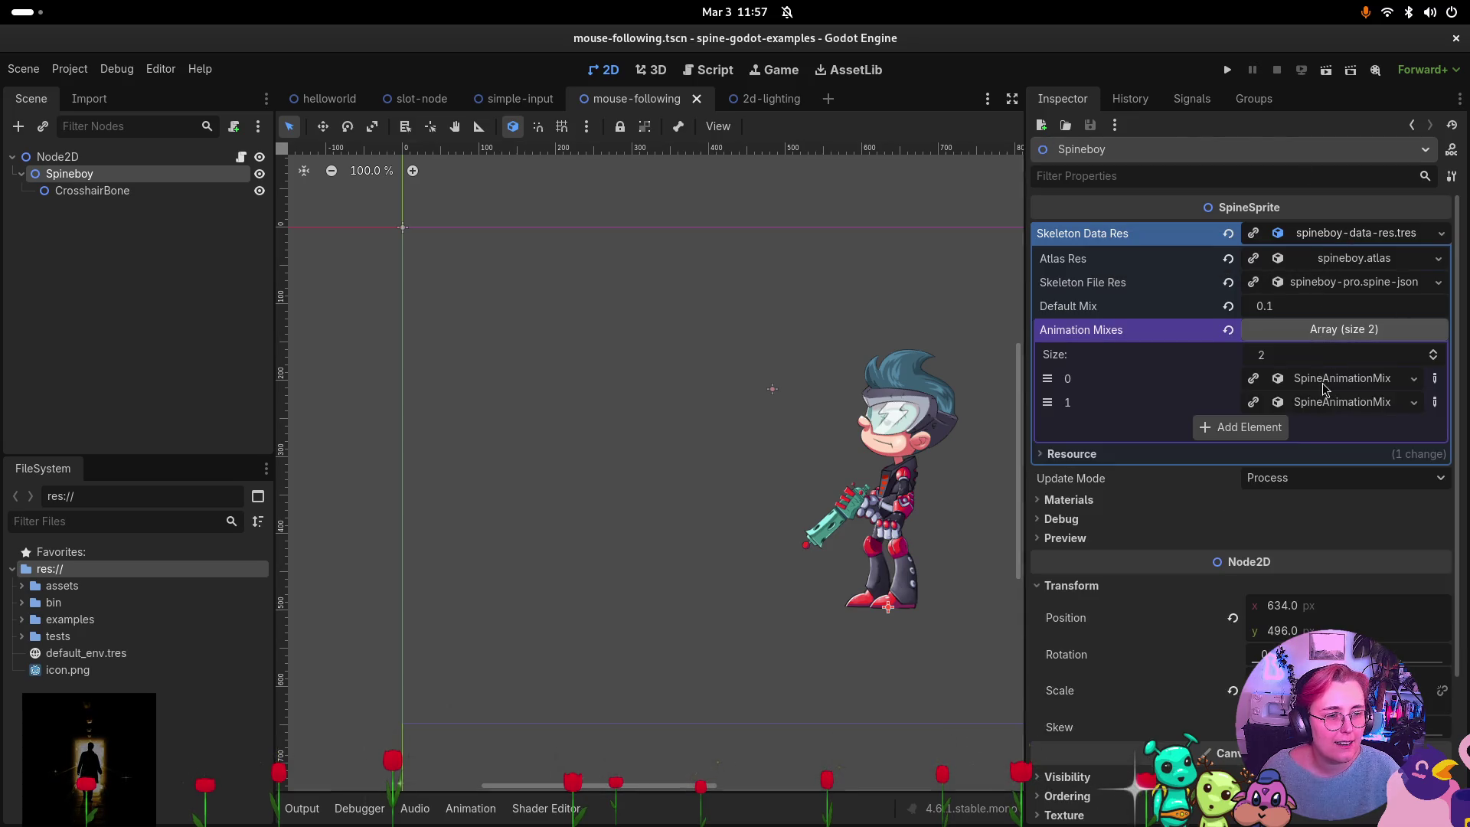
{"action": "left_click", "coordinate": [1259, 419]}
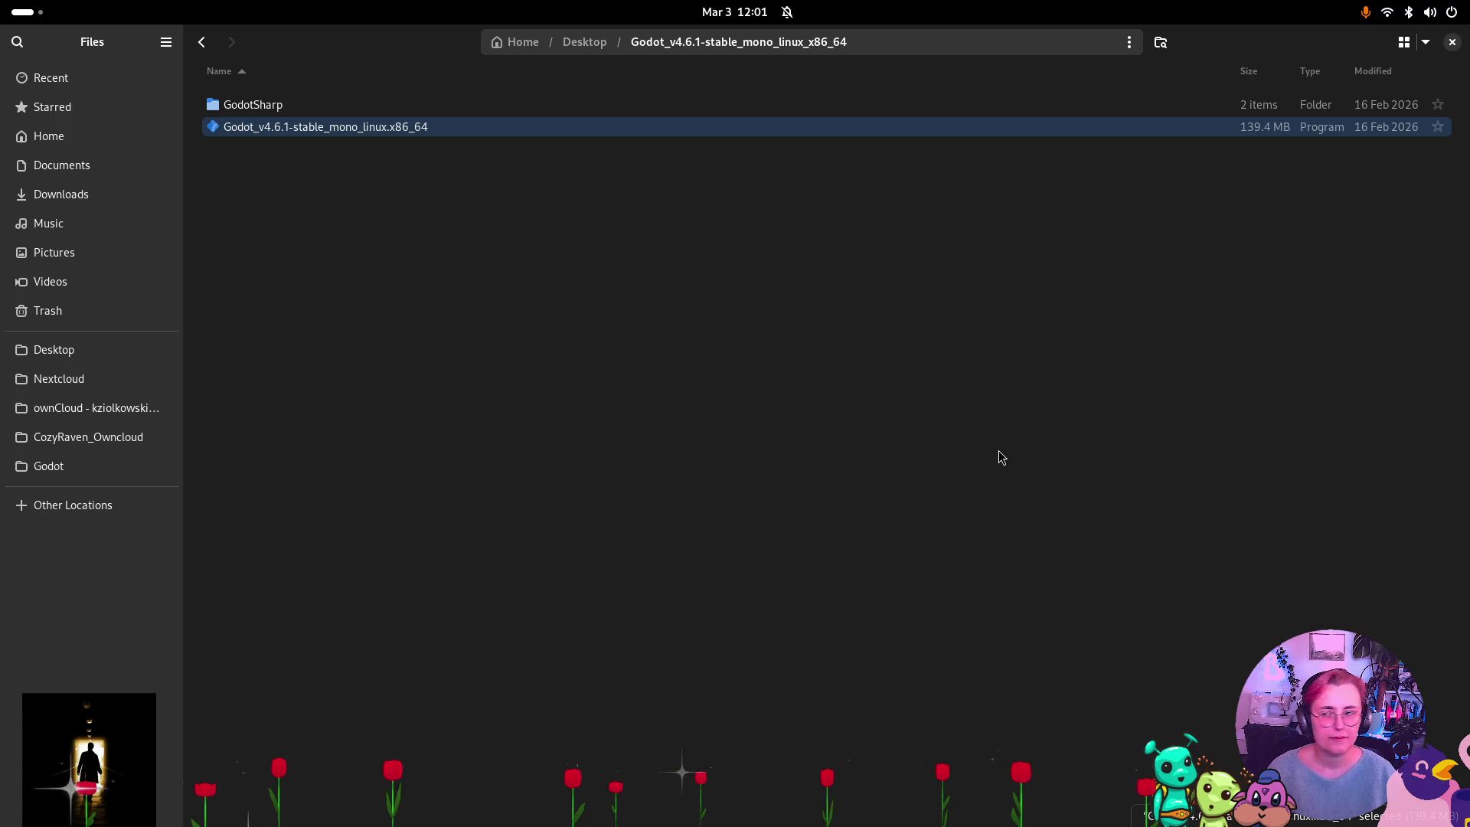
Bring up the Chrome window with the spine-godot Runtime Documentation.
{"action": "key", "text": "super"}
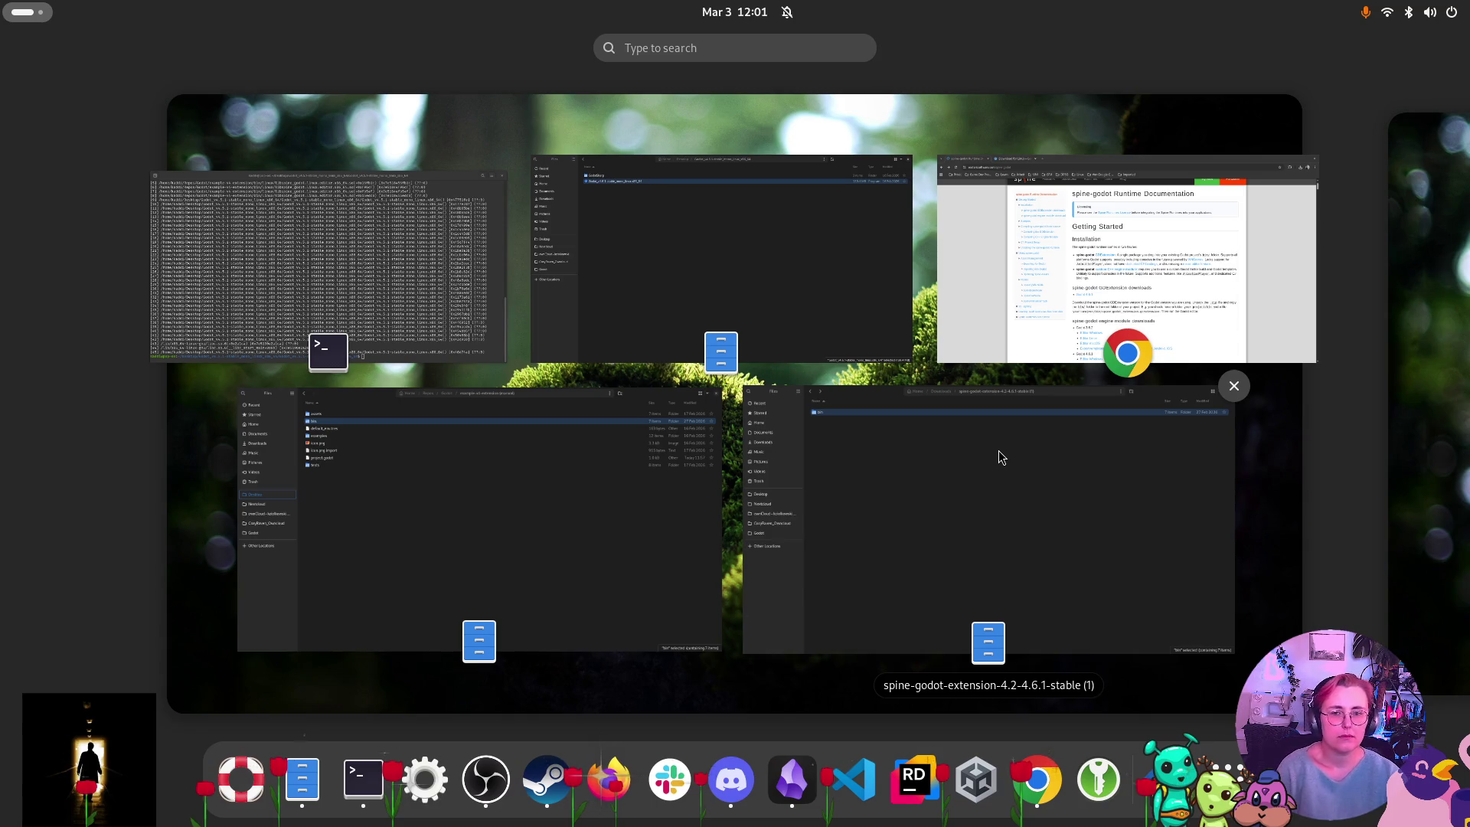
{"action": "left_click", "coordinate": [1137, 227]}
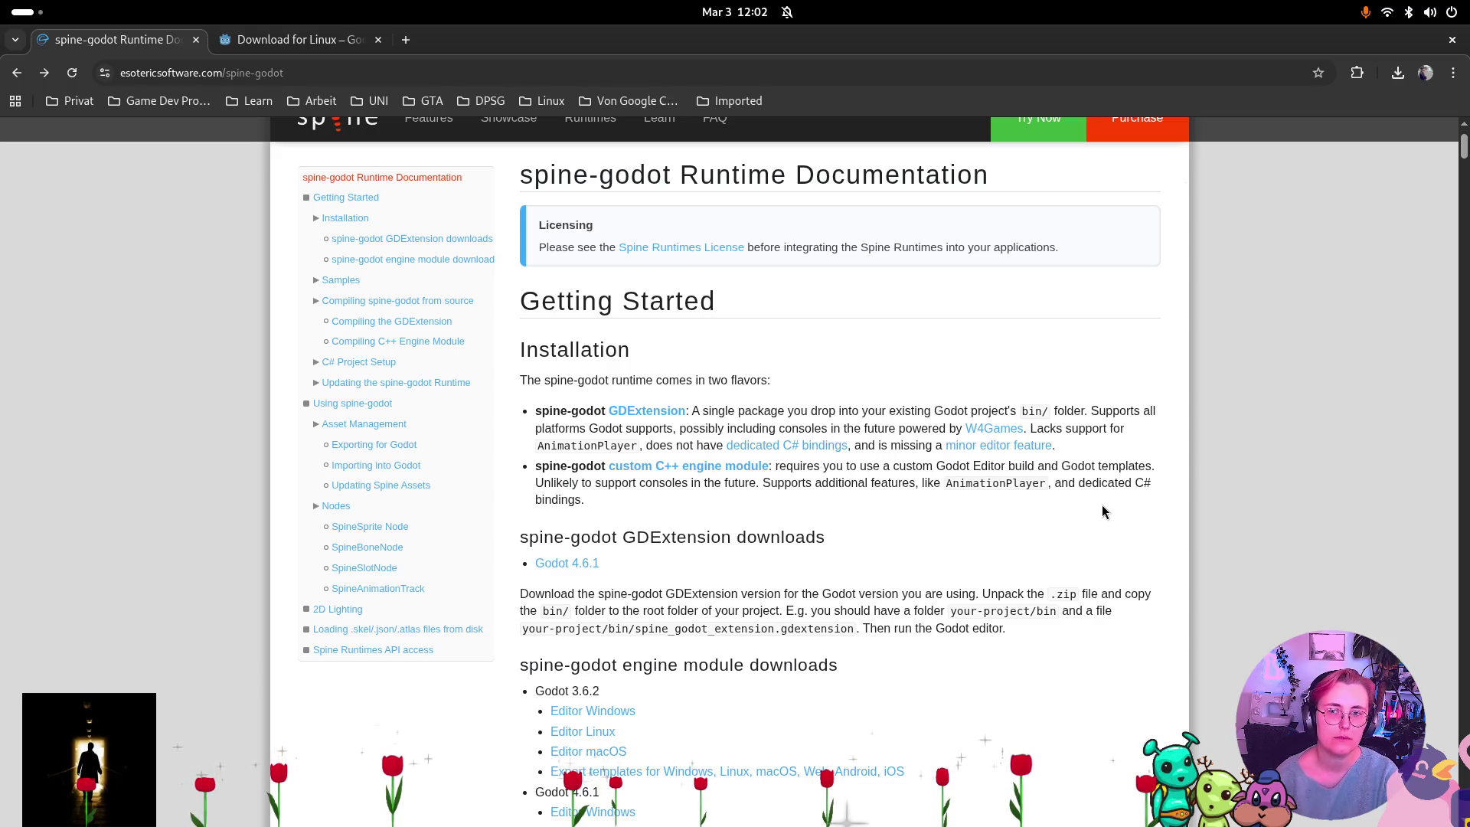
{"action": "key", "text": "super"}
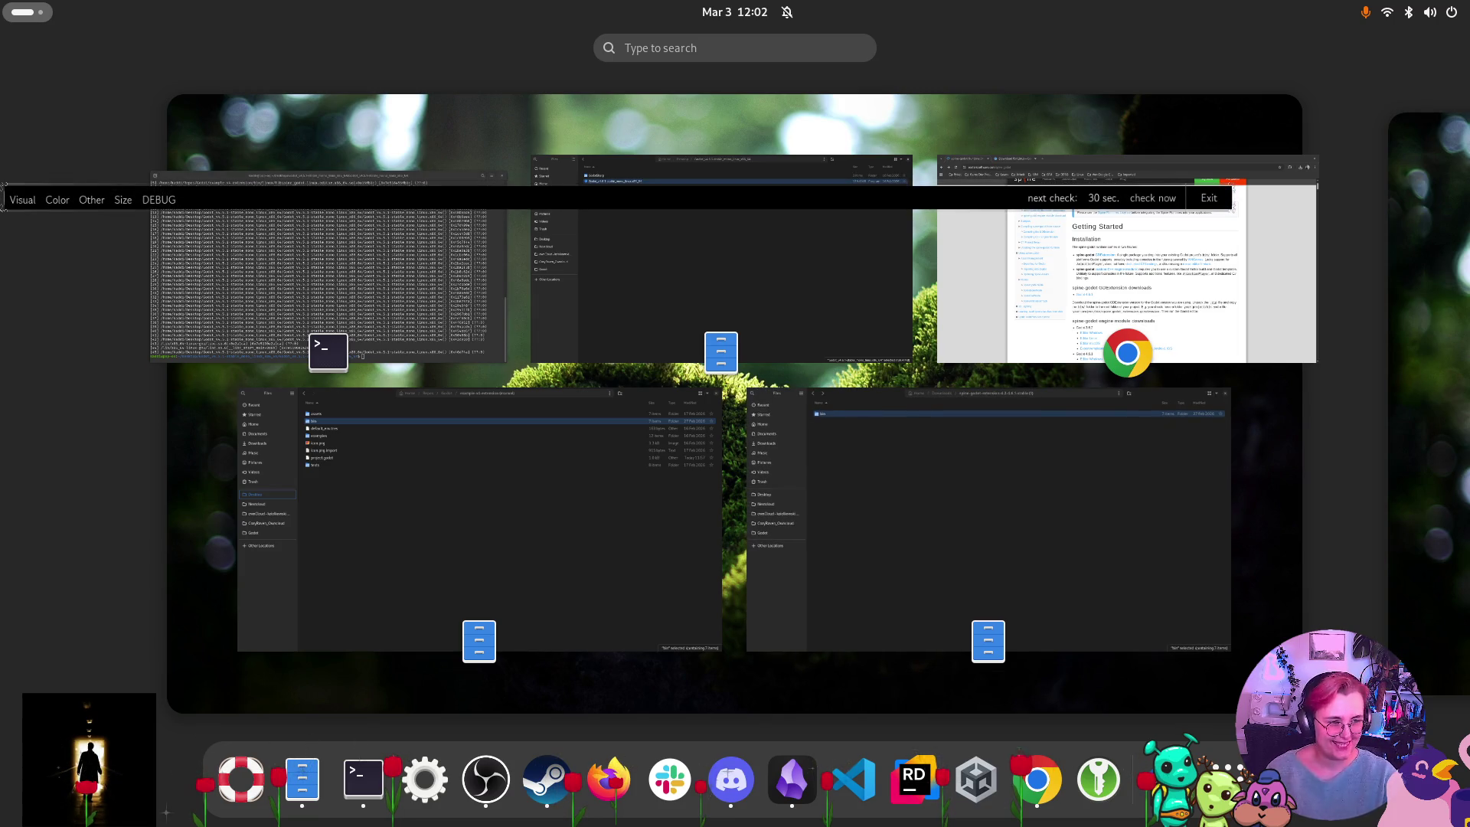
{"action": "key", "text": "Escape"}
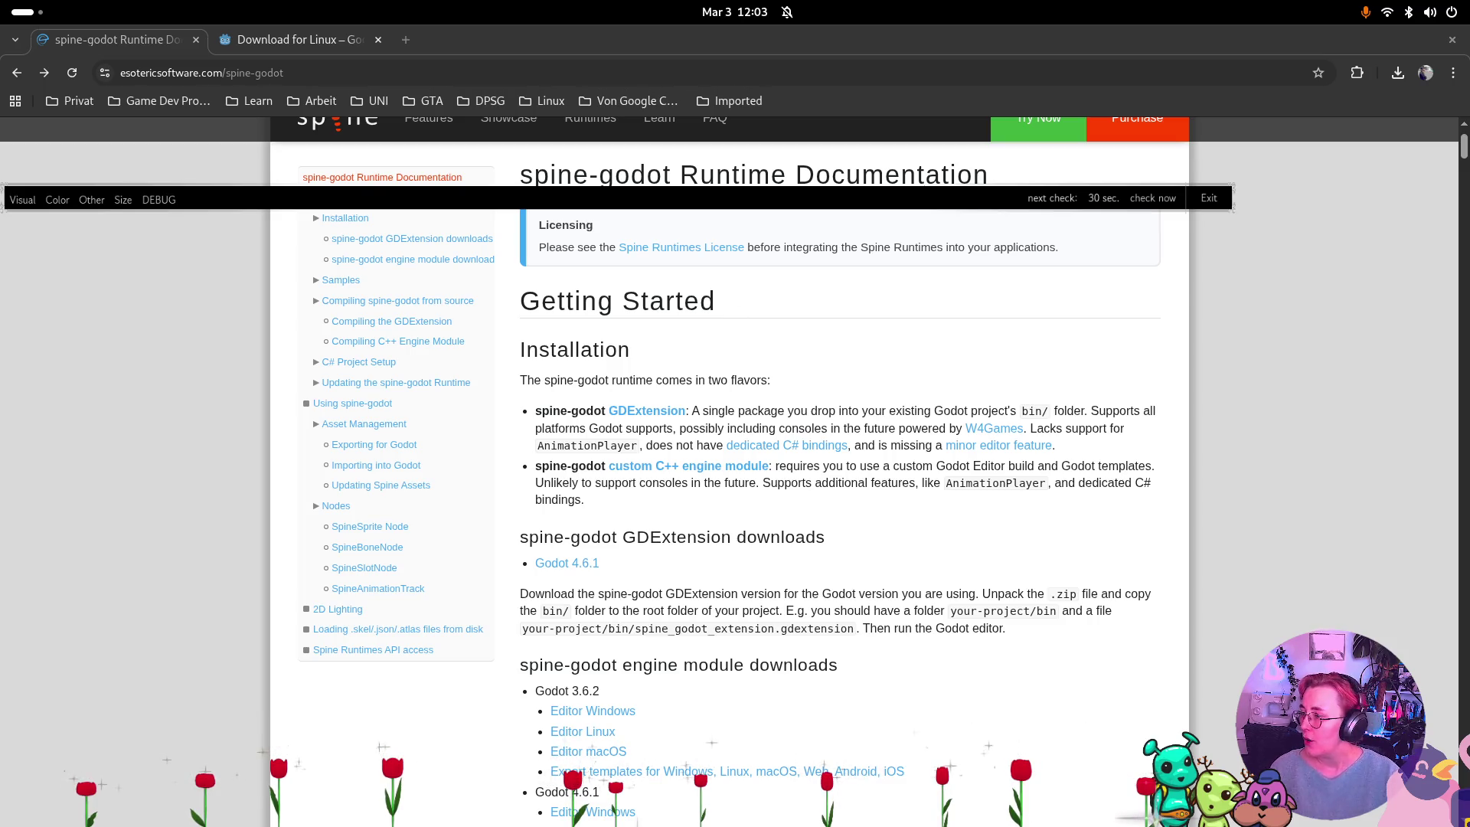
{"action": "key", "text": "super"}
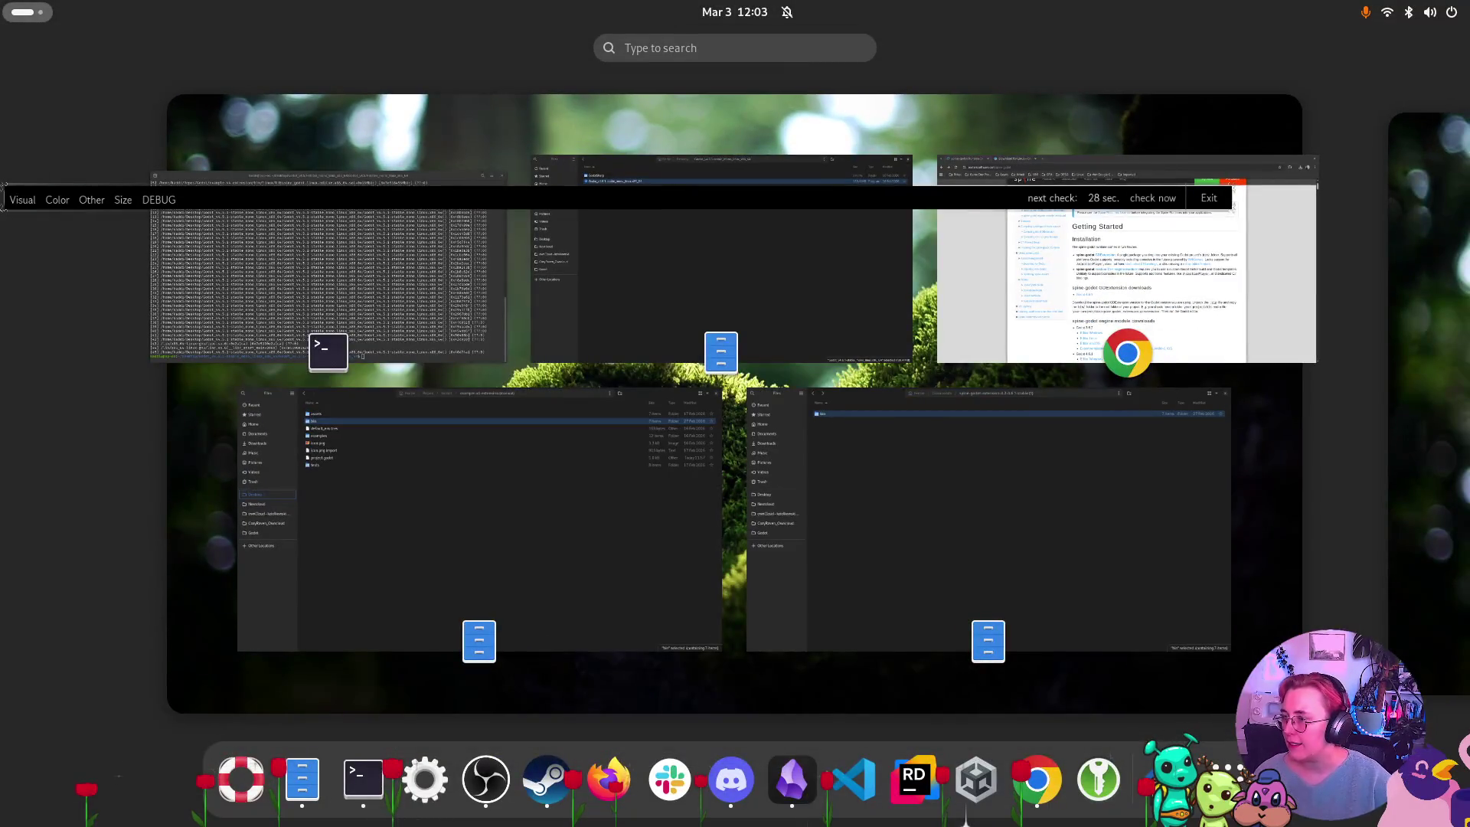
{"action": "key", "text": "super"}
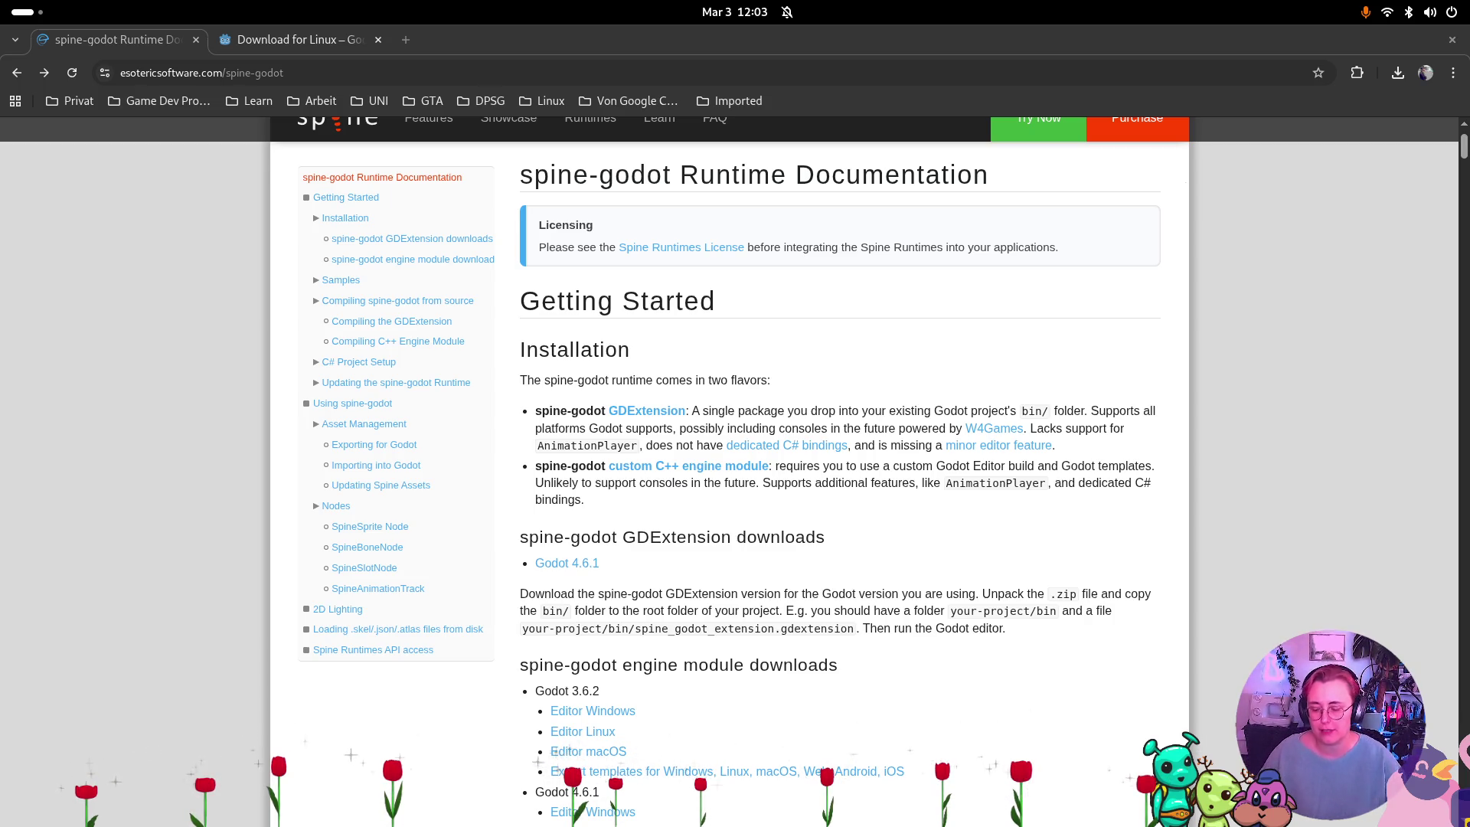
{"action": "key", "text": "super"}
{"action": "key", "text": "super"}
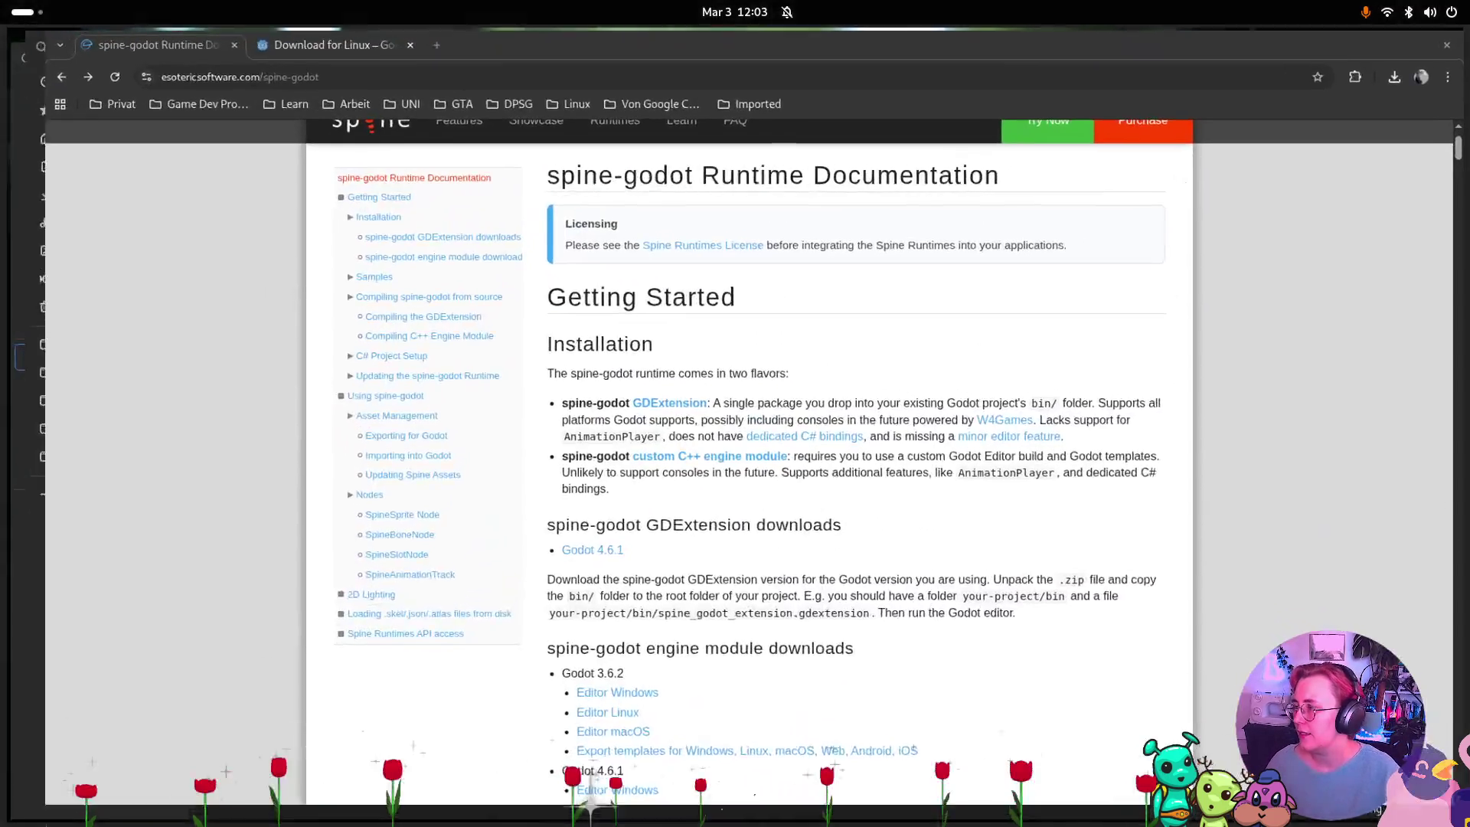
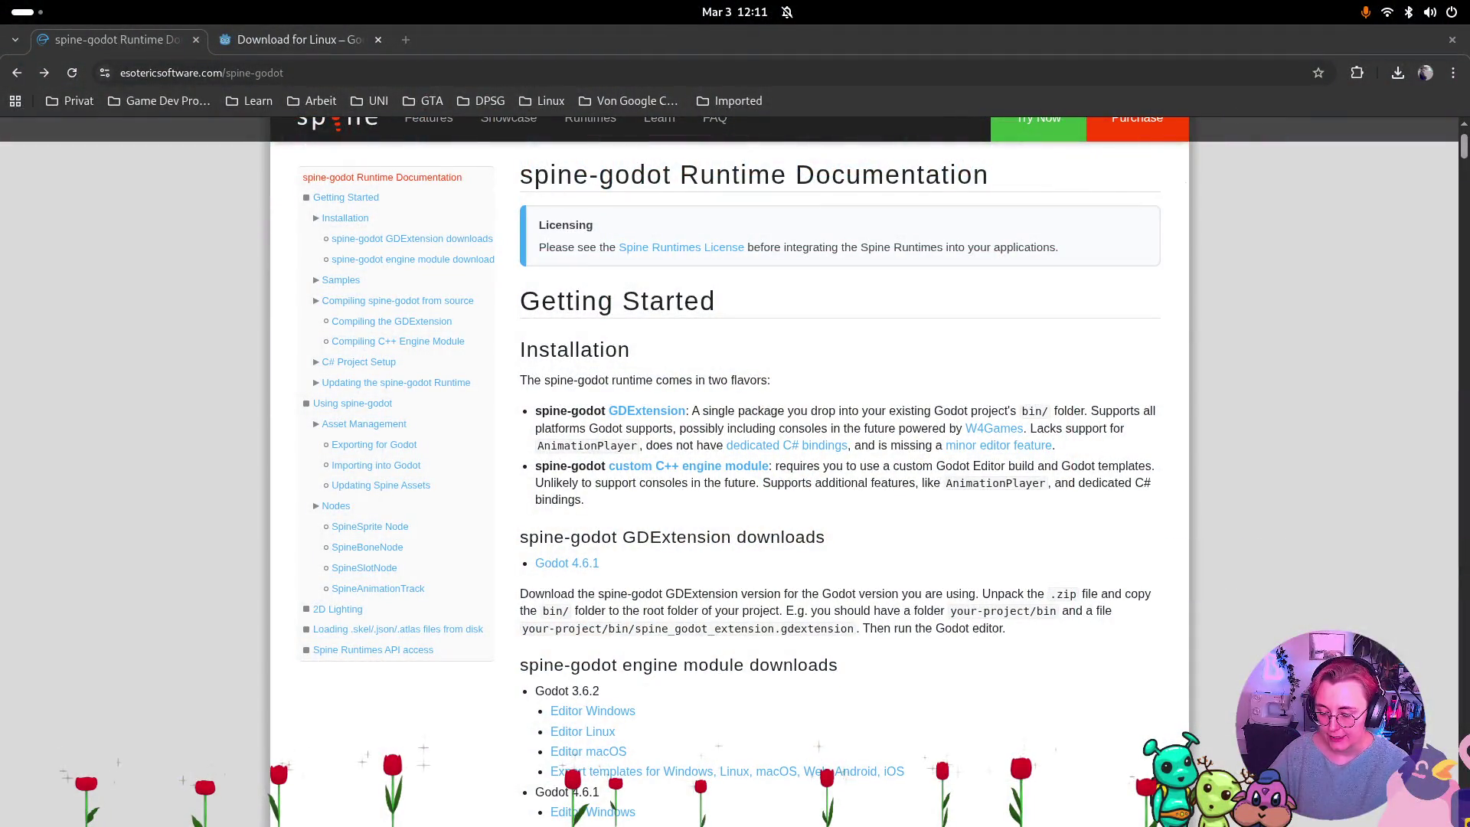
Show the window overview with Chrome's spine-godot docs beside the terminal and Files windows.
{"action": "key", "text": "super"}
{"action": "key", "text": "super"}
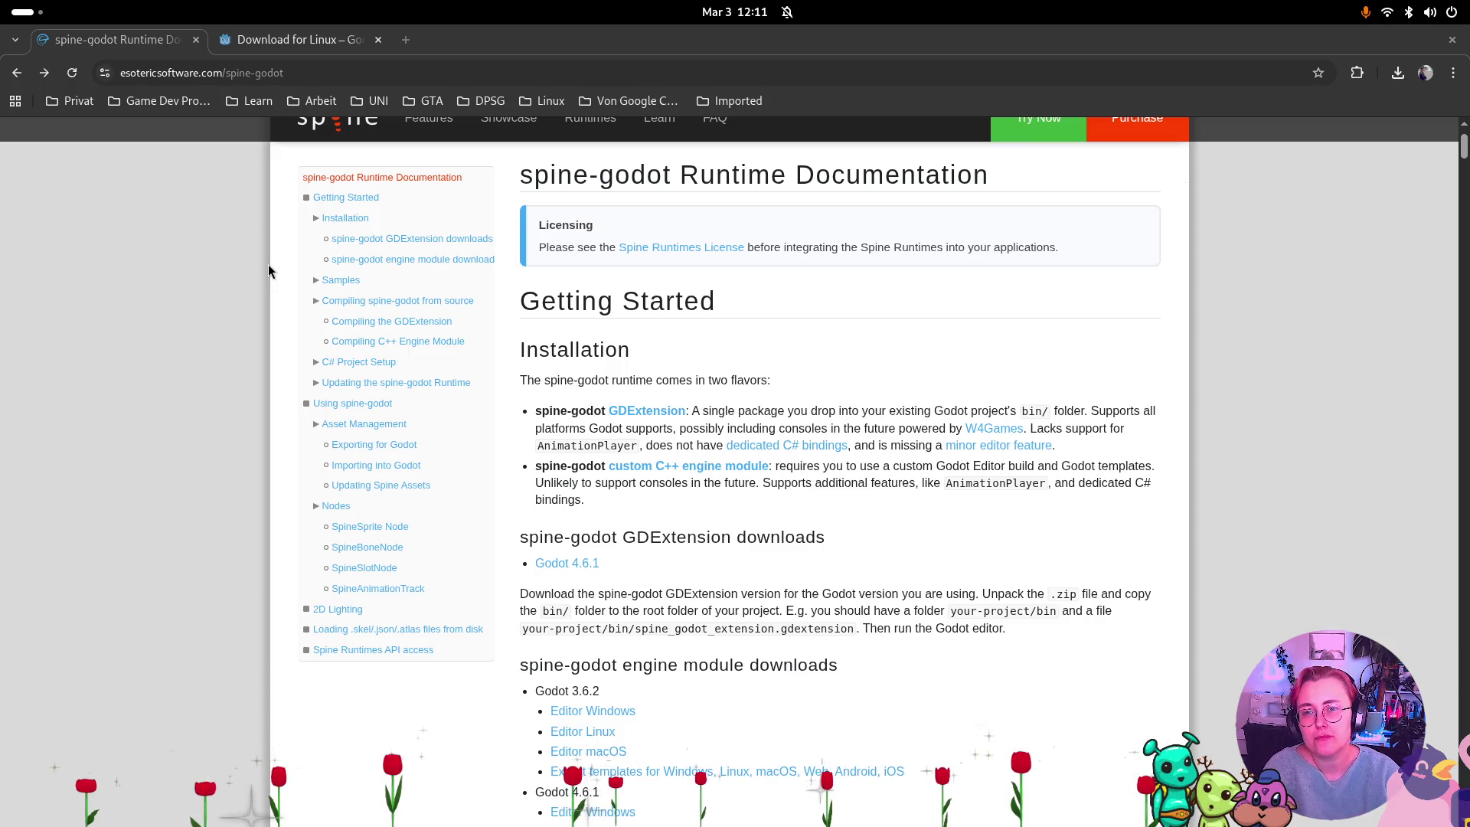
{"action": "key", "text": "super"}
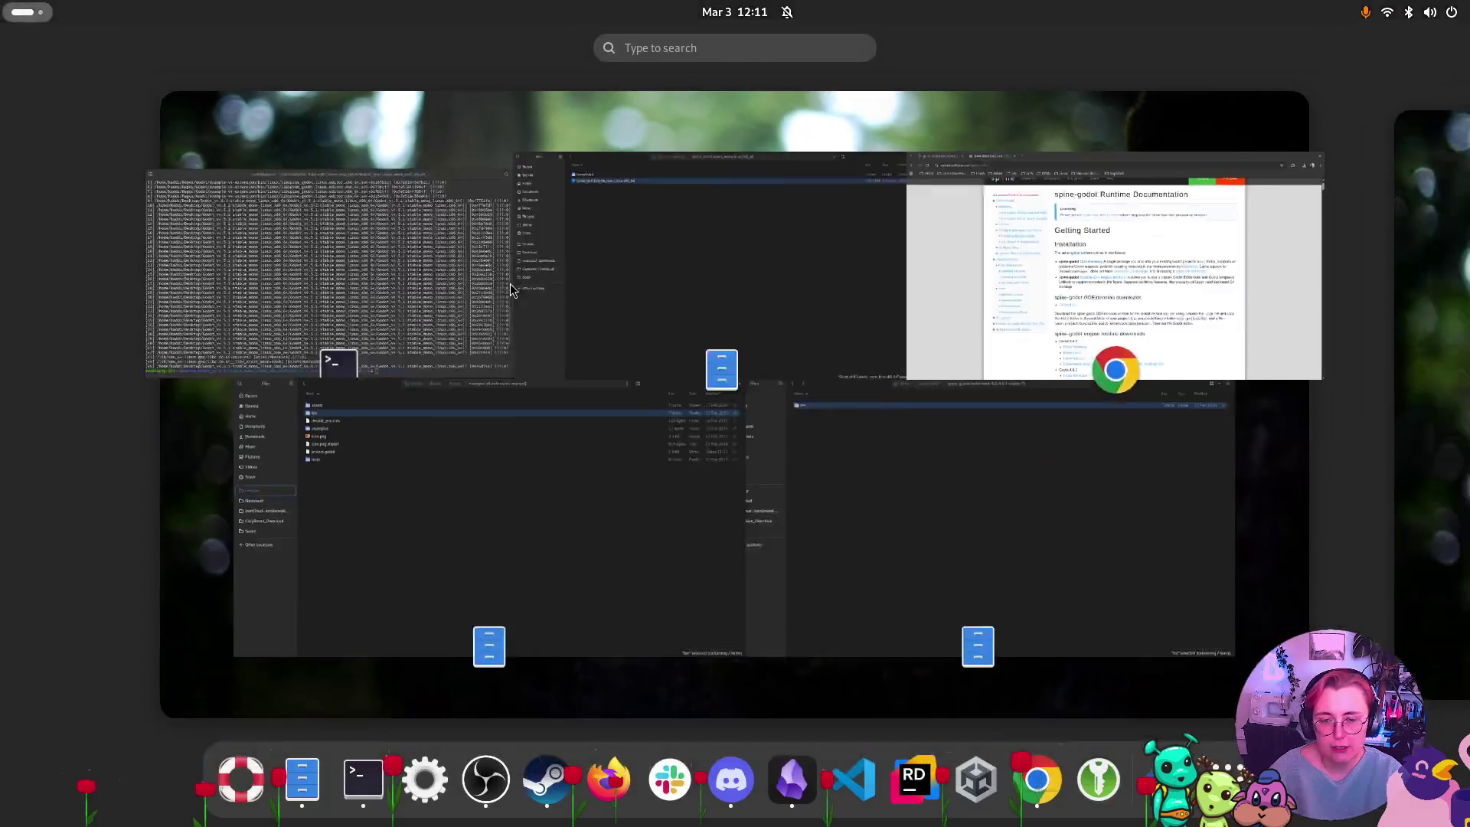
Close the terminal and two spare Files windows, keeping the Godot_v4.6.1 folder window in front.
{"action": "left_click", "coordinate": [440, 284]}
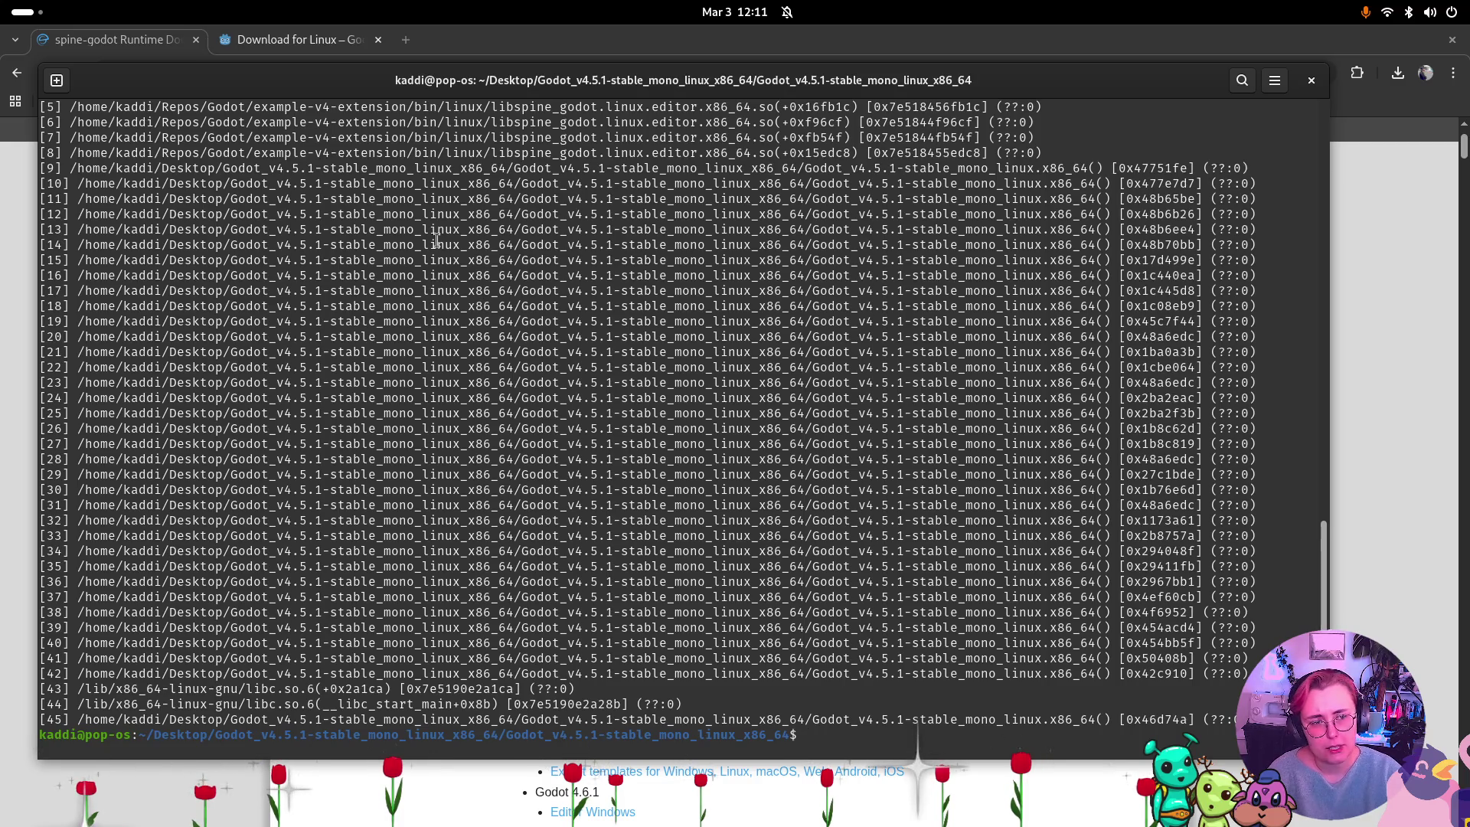
{"action": "left_click", "coordinate": [1310, 80]}
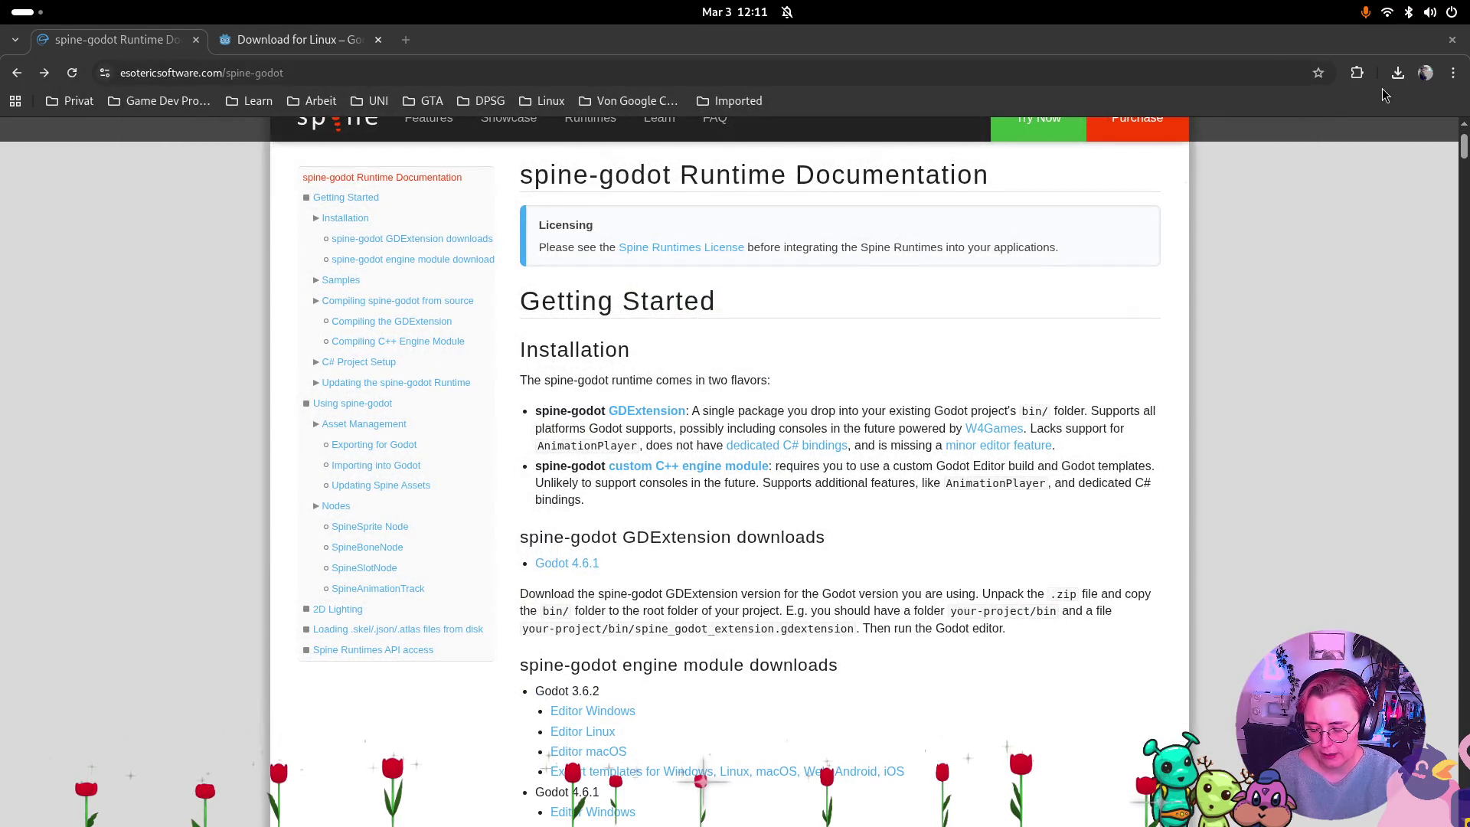
{"action": "key", "text": "super"}
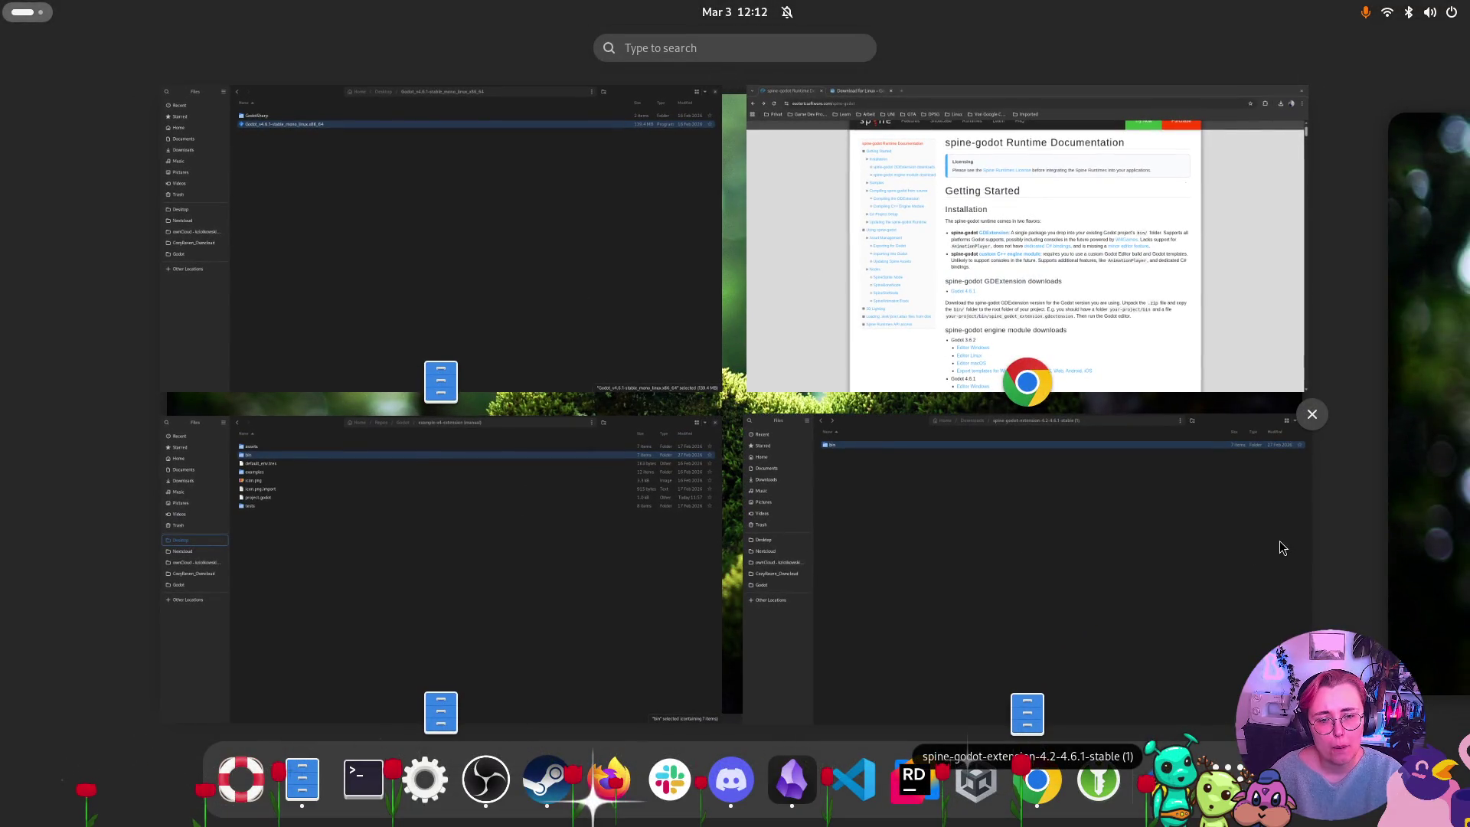
{"action": "left_click", "coordinate": [1311, 414]}
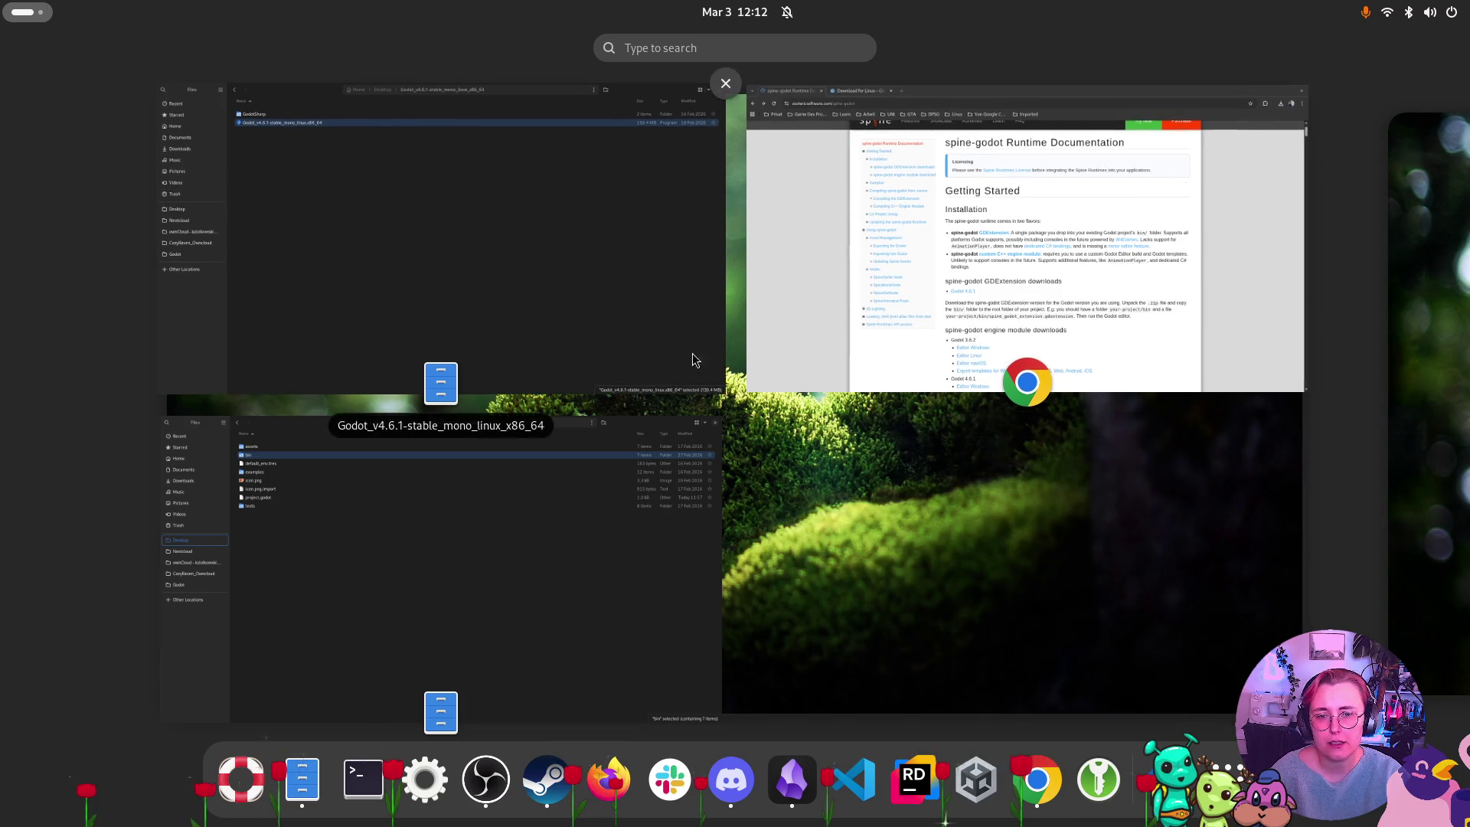
{"action": "left_click", "coordinate": [723, 417]}
{"action": "left_click", "coordinate": [554, 266]}
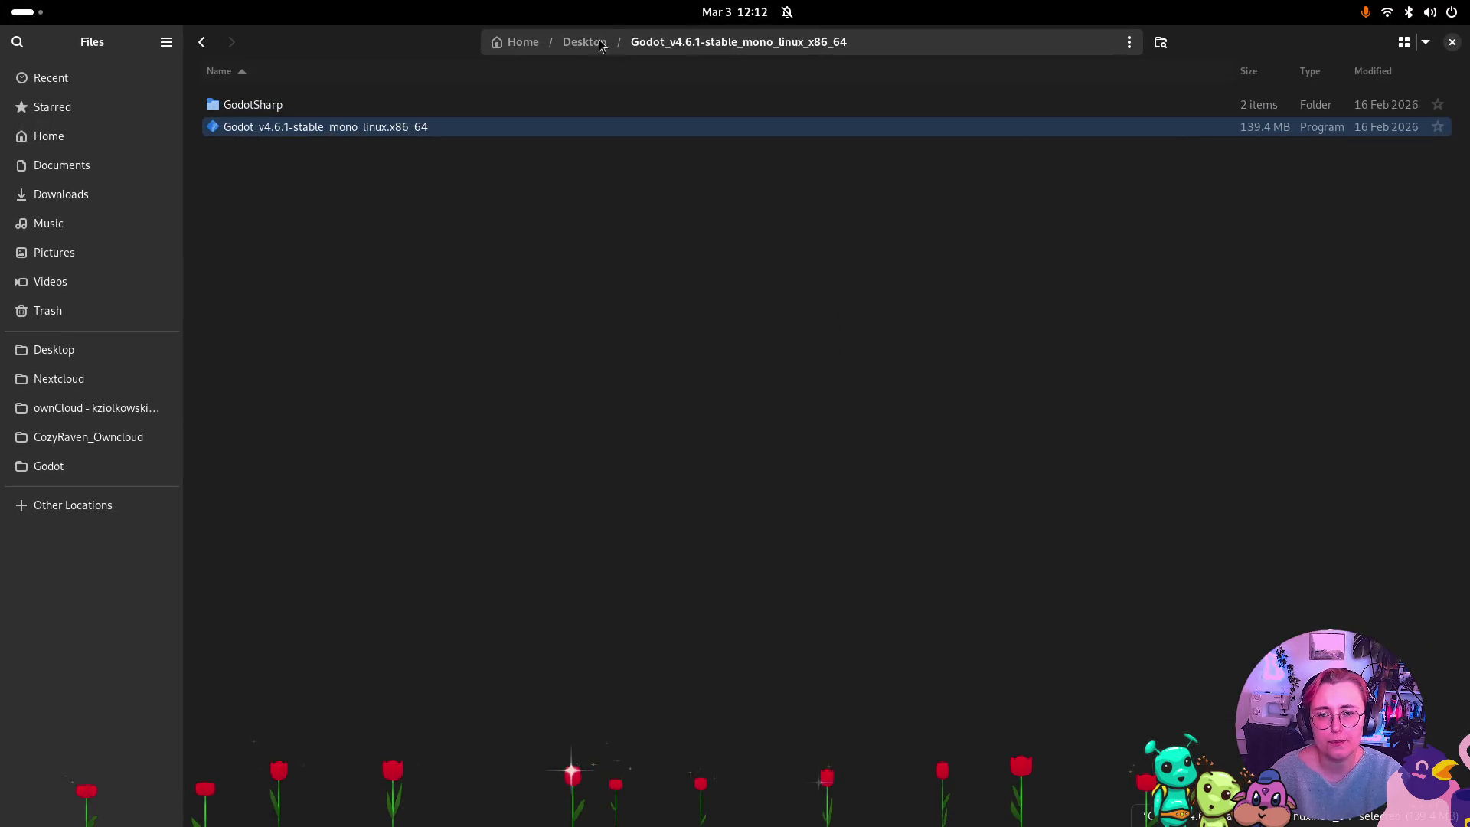
Rename the Desktop folder godot-editor-linux-mono to godot-editor-linux-mono-spine.
{"action": "key", "text": "alt+Up"}
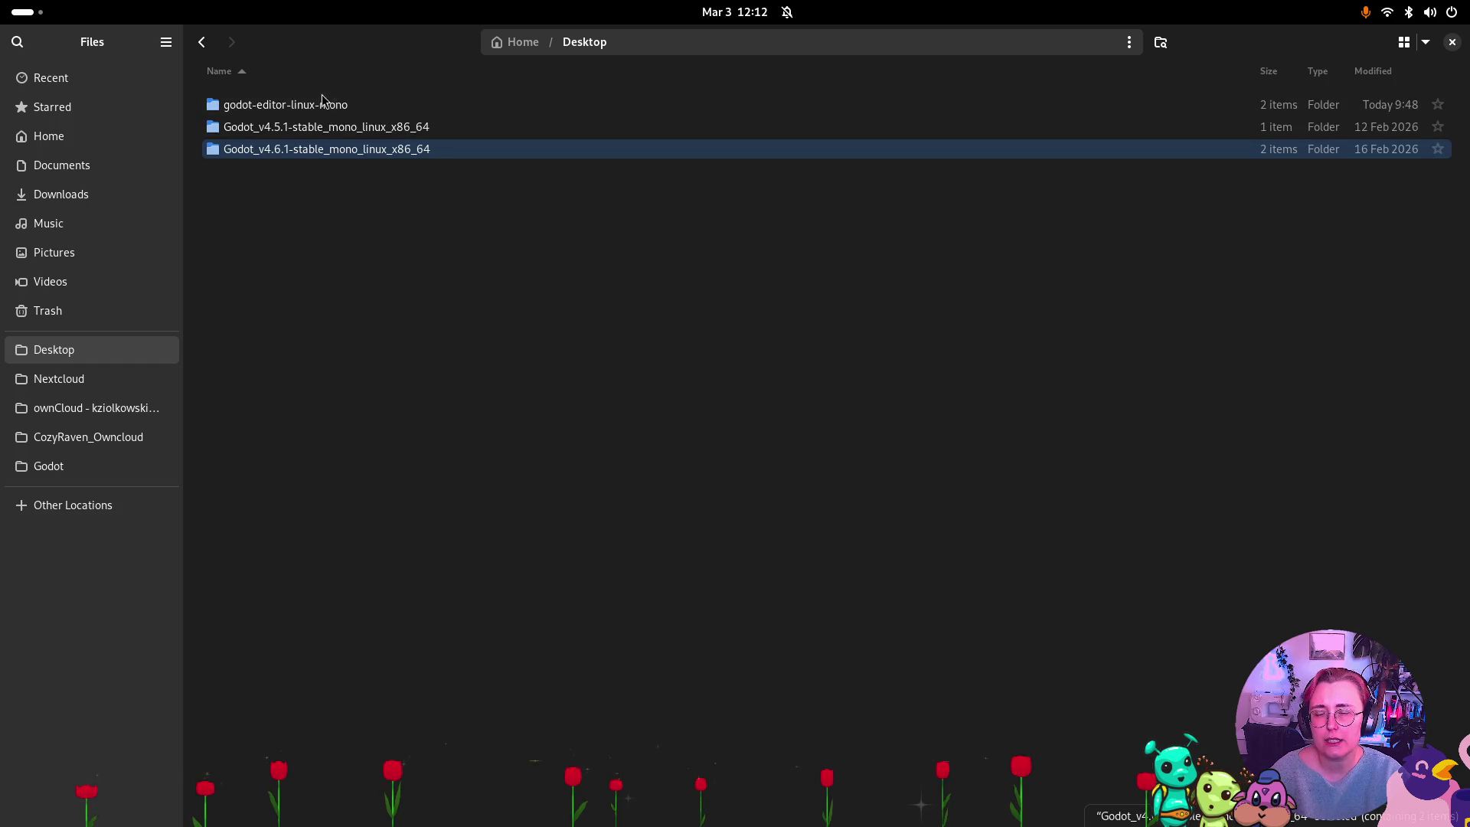
{"action": "double_click", "coordinate": [325, 104]}
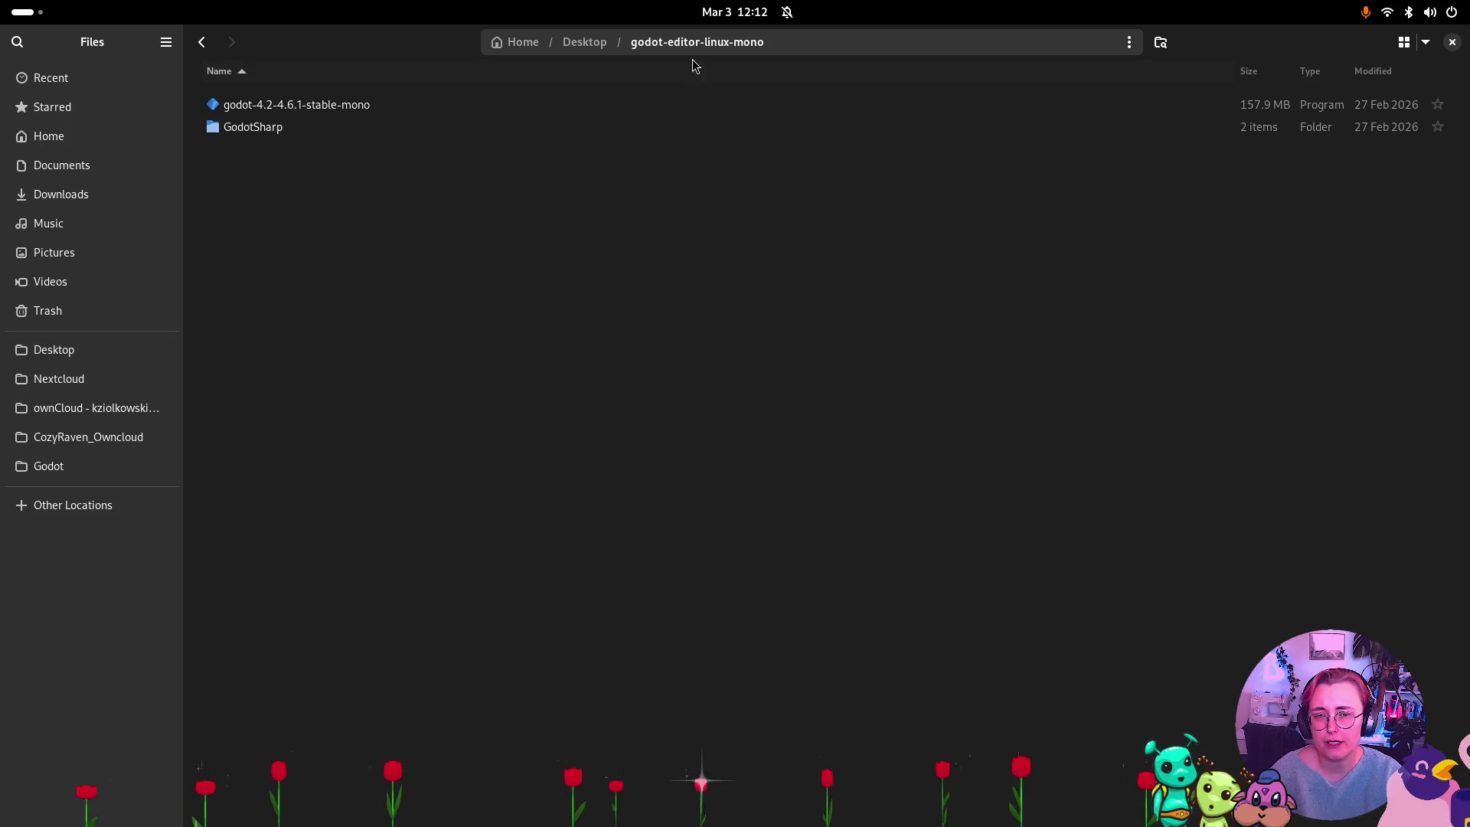
{"action": "left_click", "coordinate": [585, 42]}
{"action": "left_click", "coordinate": [360, 126]}
{"action": "left_click", "coordinate": [306, 107]}
{"action": "key", "text": "F2"}
{"action": "key", "text": "Left"}
{"action": "key", "text": "Right"}
{"action": "key", "text": "Right"}
{"action": "key", "text": "Right"}
{"action": "key", "text": "End"}
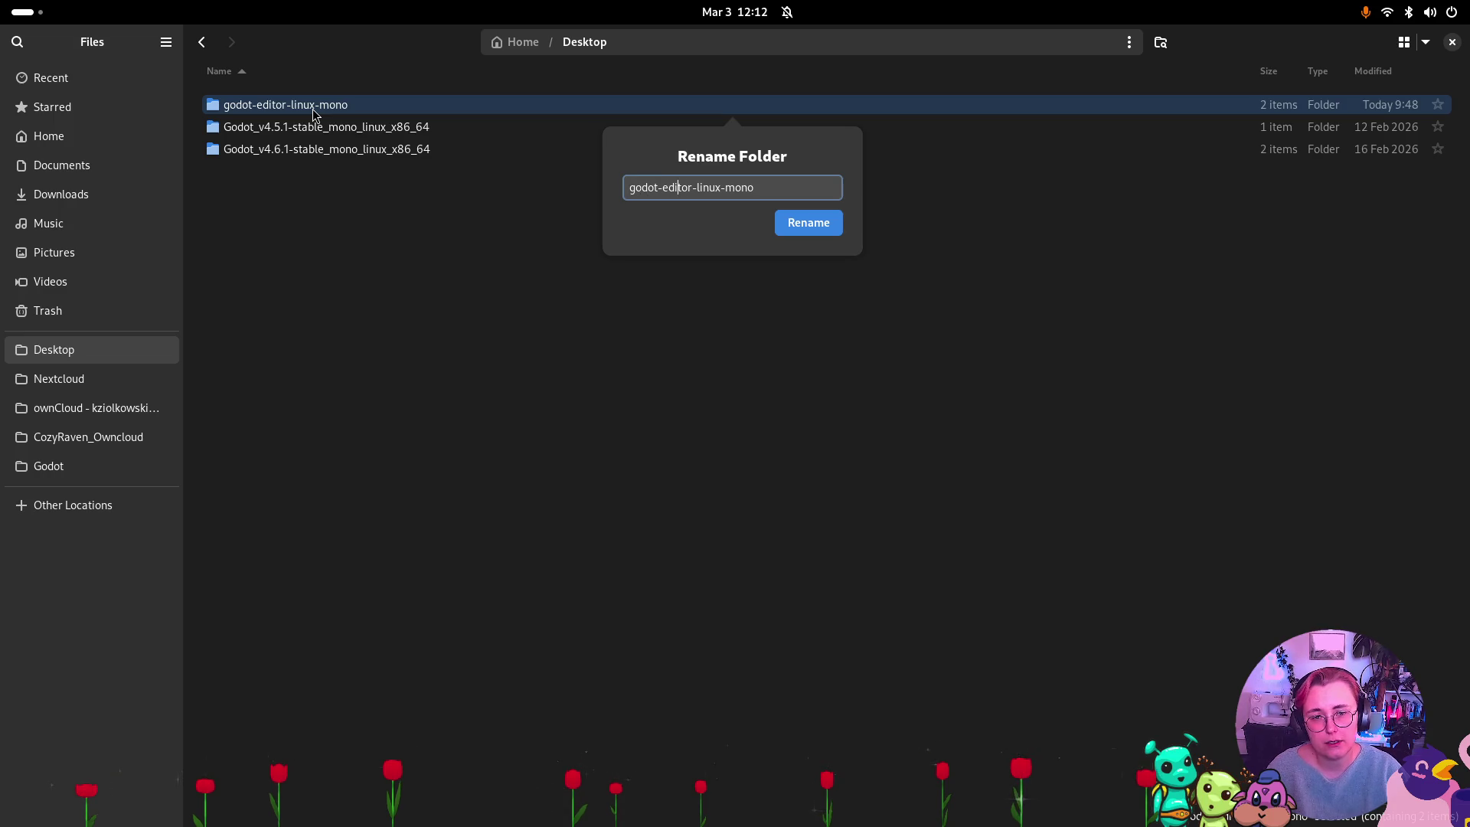
{"action": "type", "text": "-"}
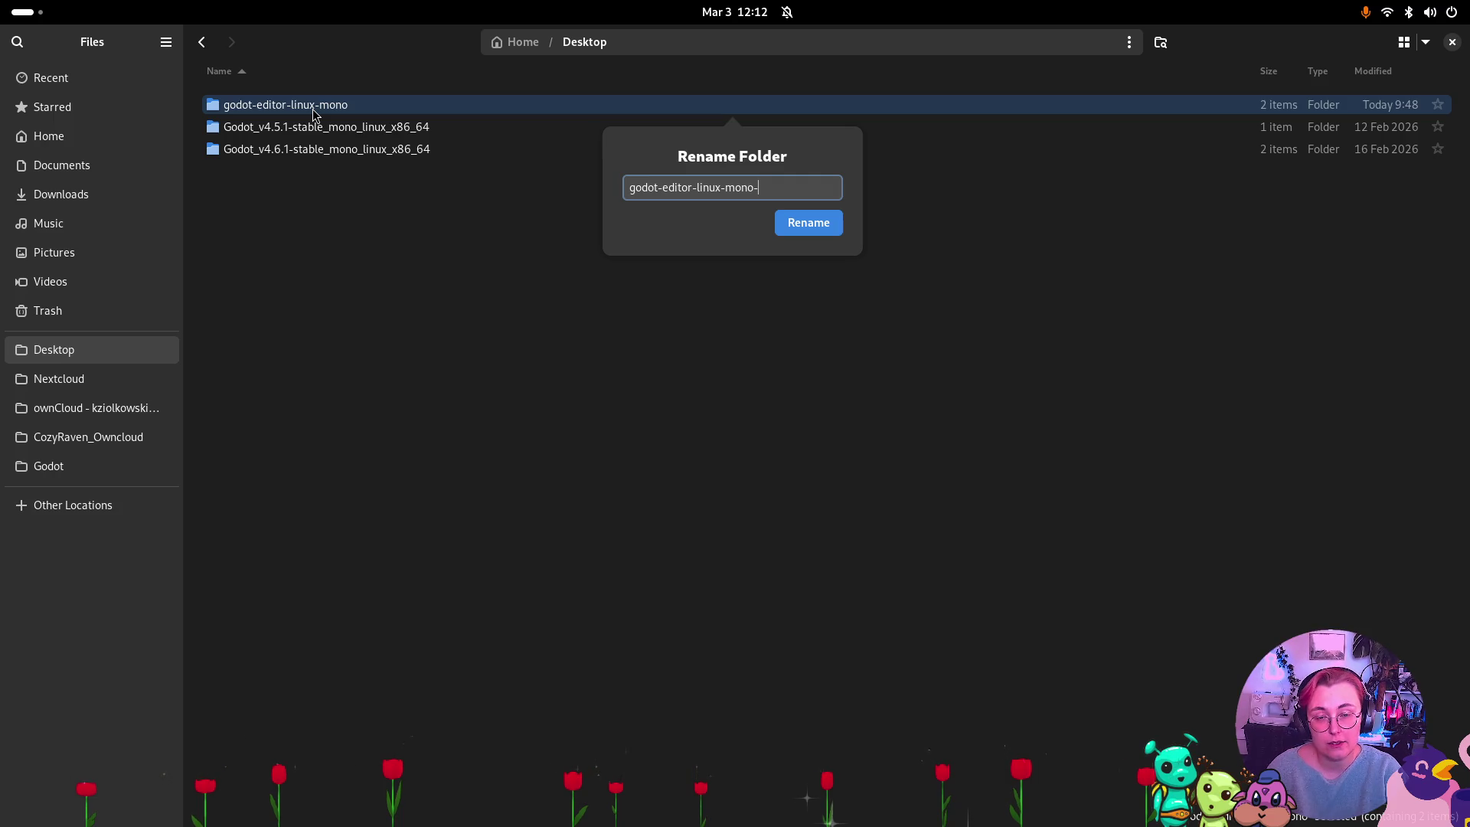
{"action": "type", "text": "p"}
{"action": "key", "text": "BackSpace"}
{"action": "type", "text": "spine"}
{"action": "key", "text": "Return"}
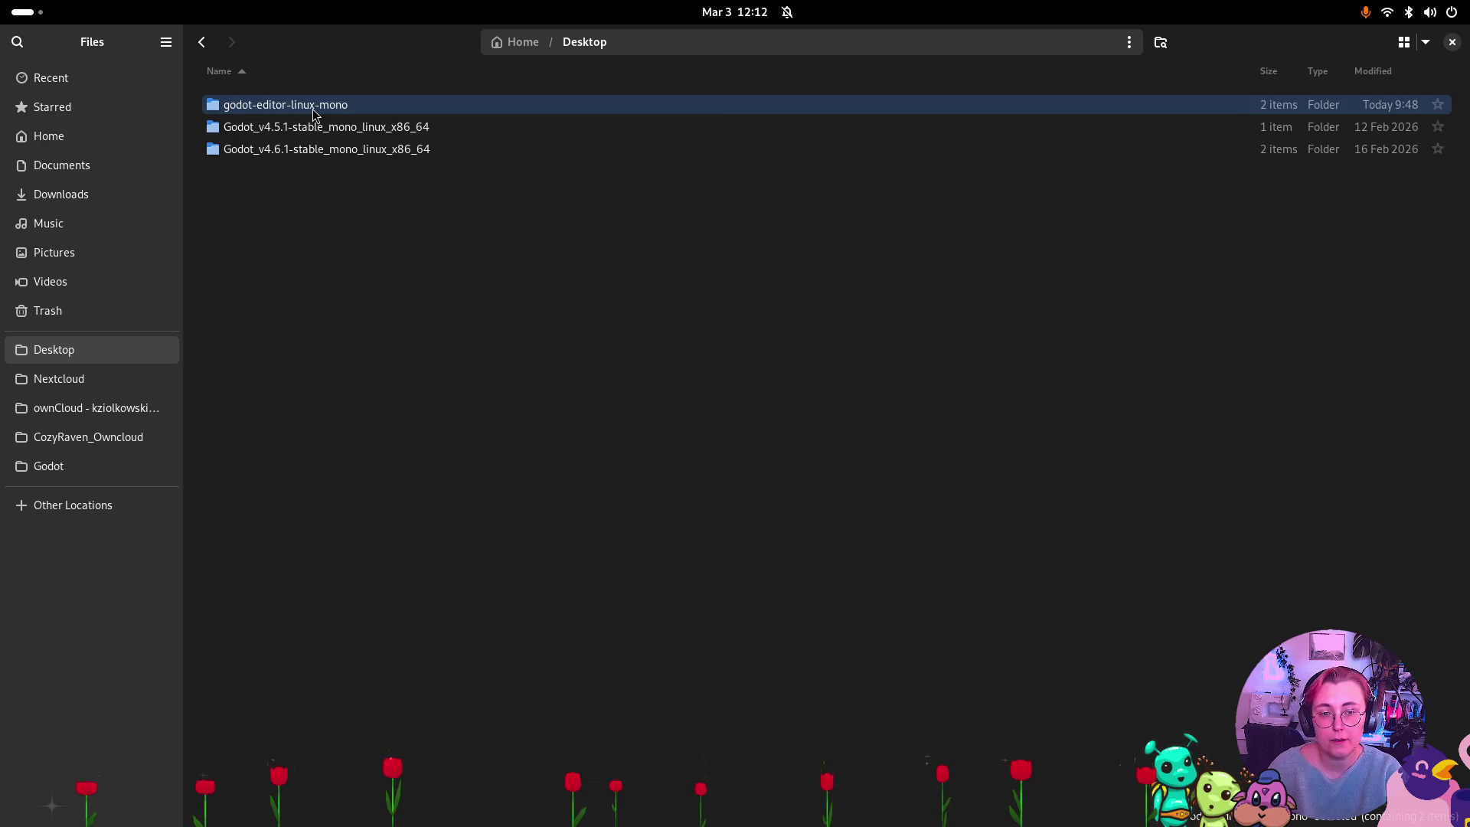
Launch the godot-4.2-4.6.1-stable-mono editor from the renamed folder.
{"action": "double_click", "coordinate": [366, 107]}
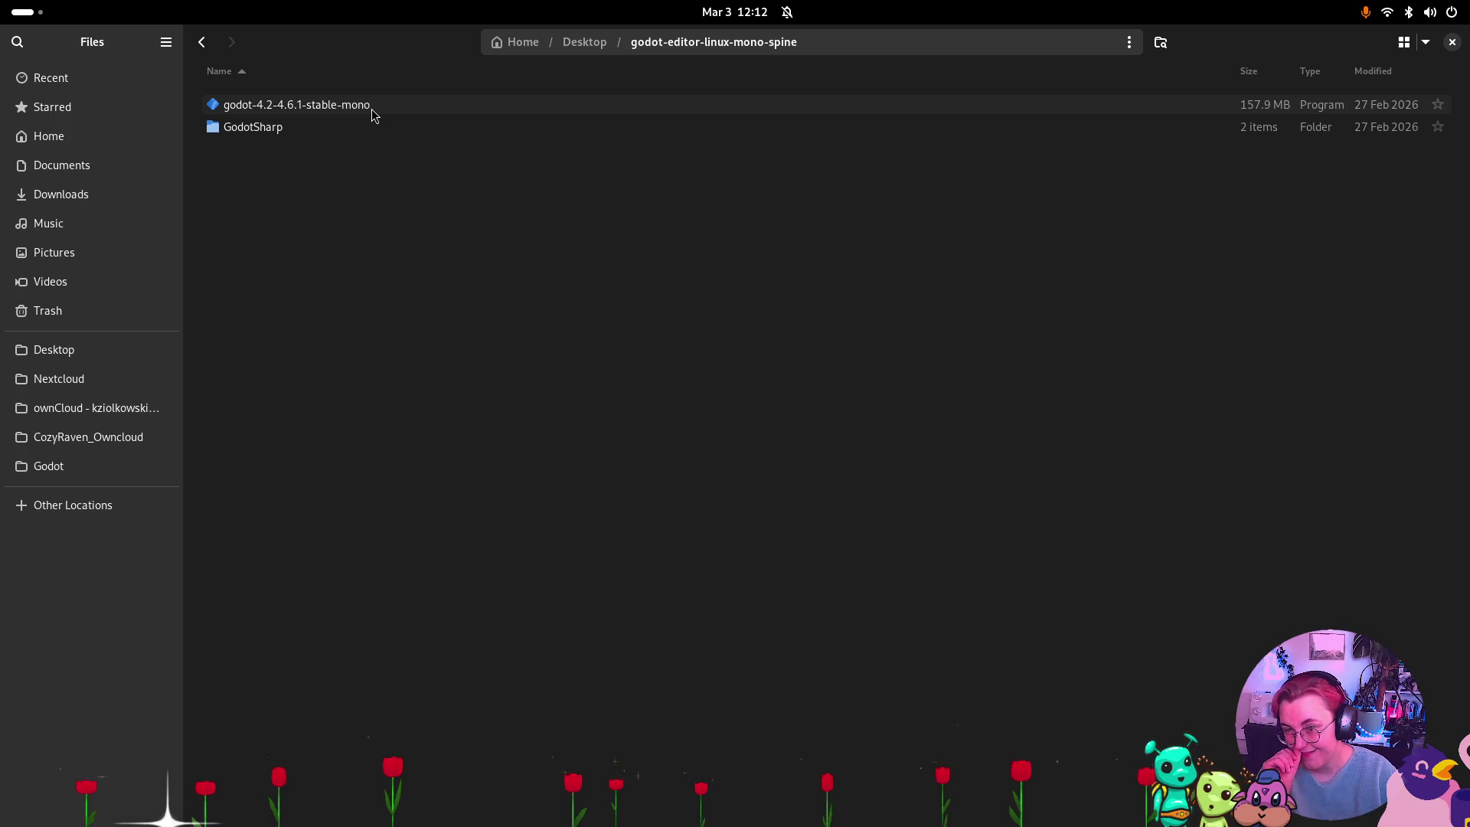
{"action": "left_click", "coordinate": [380, 113]}
{"action": "double_click", "coordinate": [381, 113]}
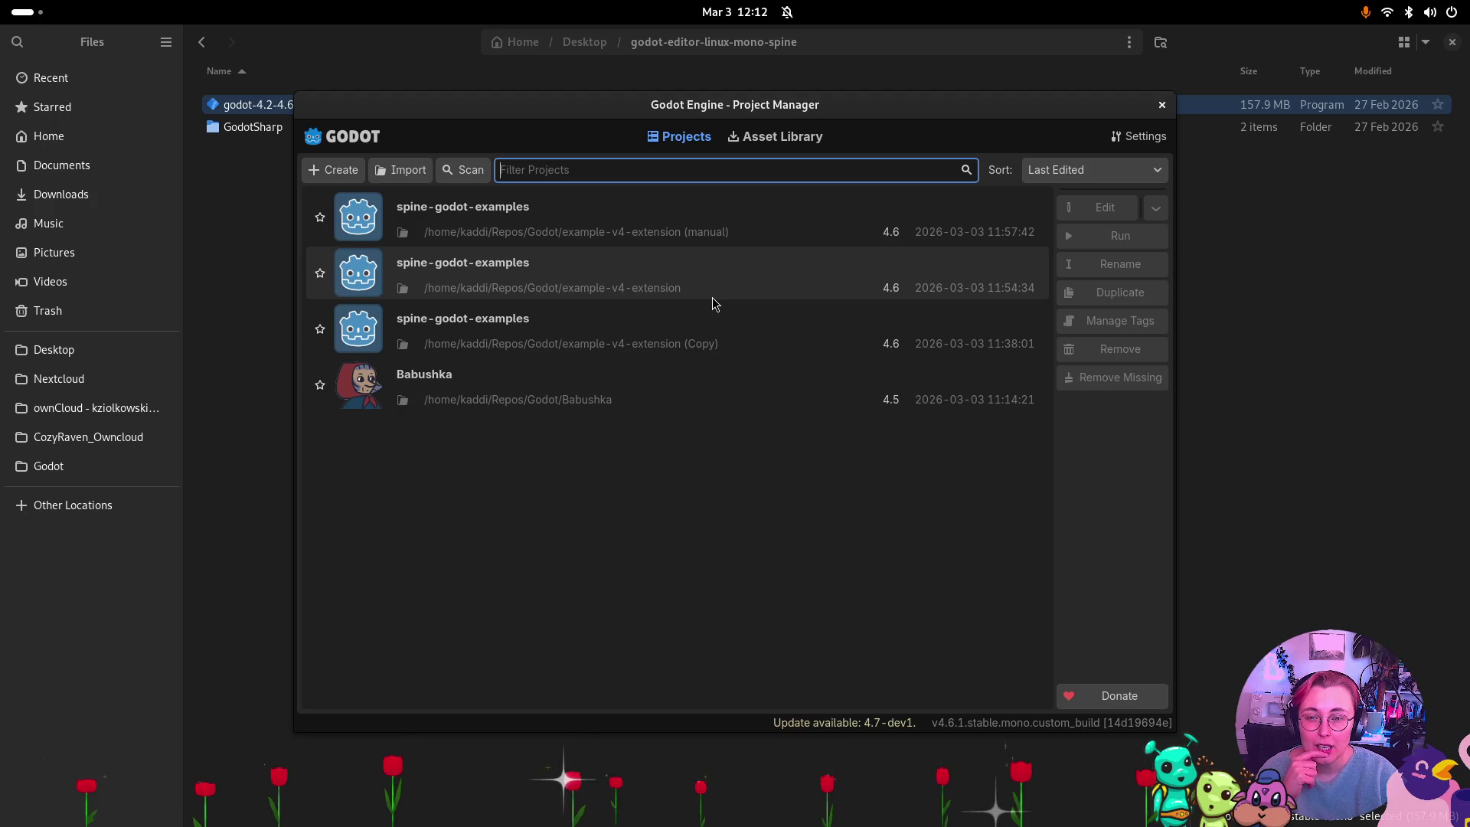
Open the spine-godot-examples project and browse its slot-node.gd and spineboy-simple-input.gd scripts.
{"action": "double_click", "coordinate": [685, 352]}
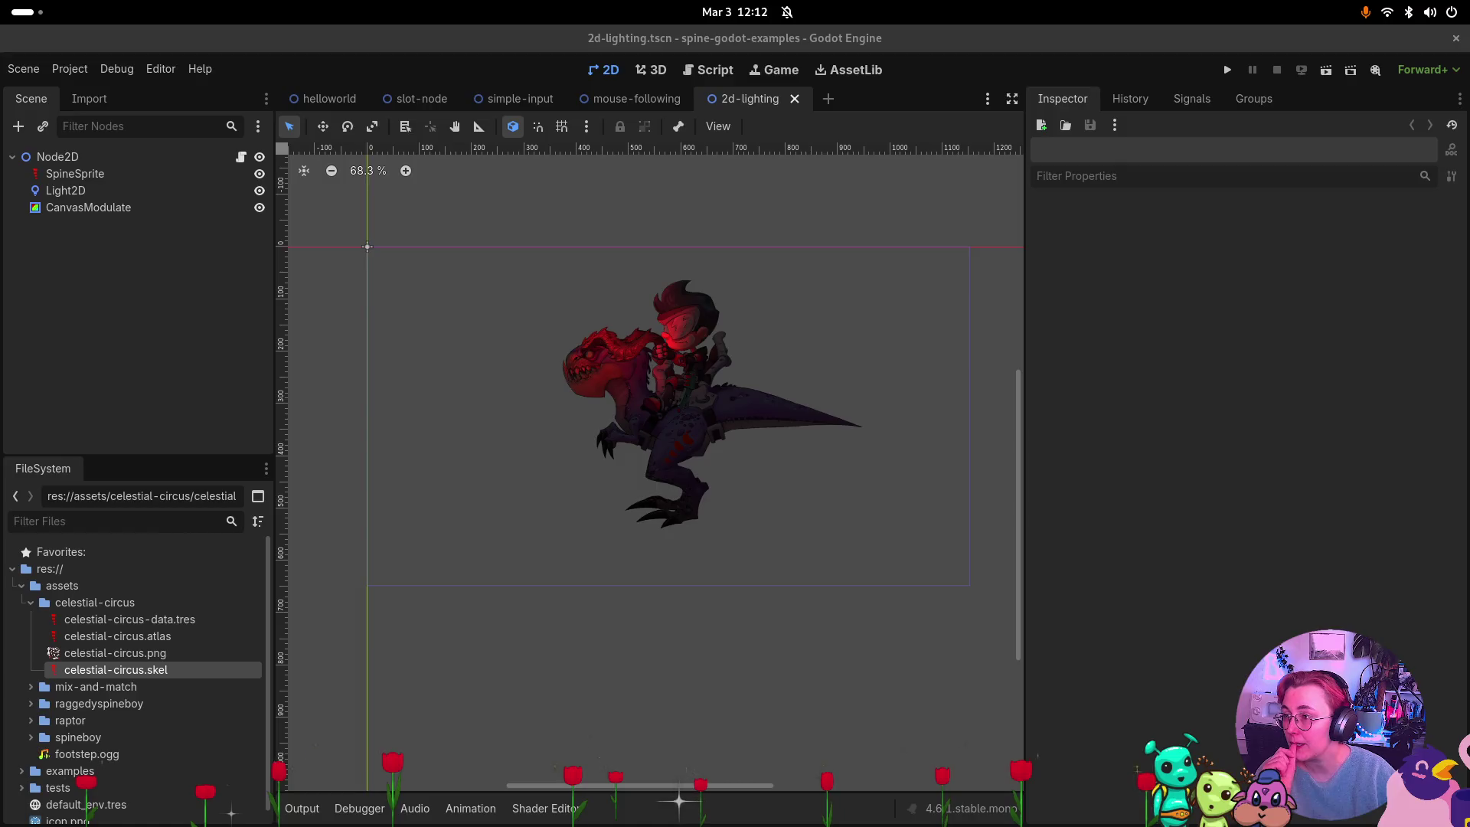
{"action": "left_click", "coordinate": [700, 70]}
{"action": "left_click", "coordinate": [356, 195]}
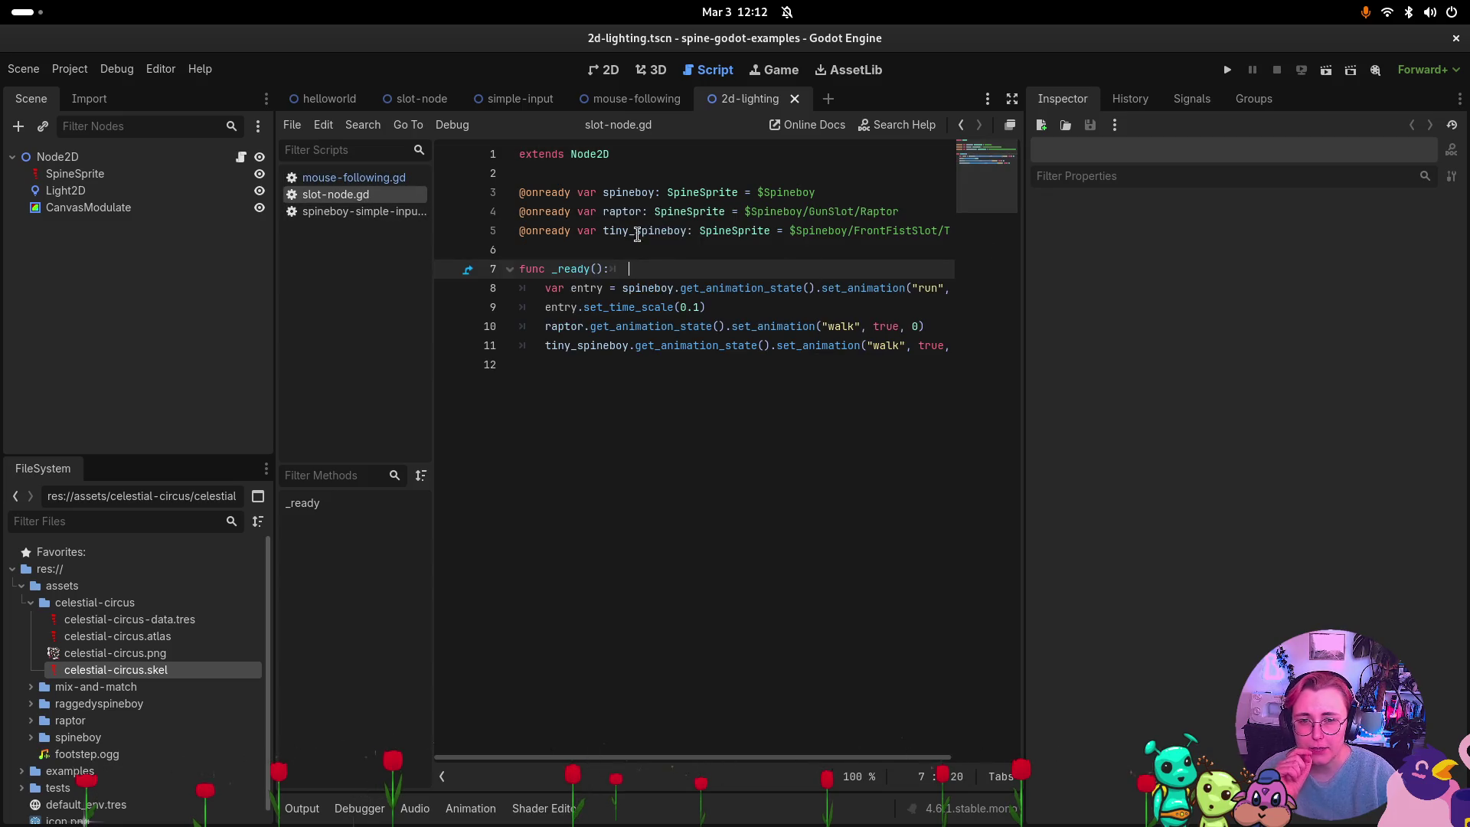
{"action": "left_click", "coordinate": [354, 212]}
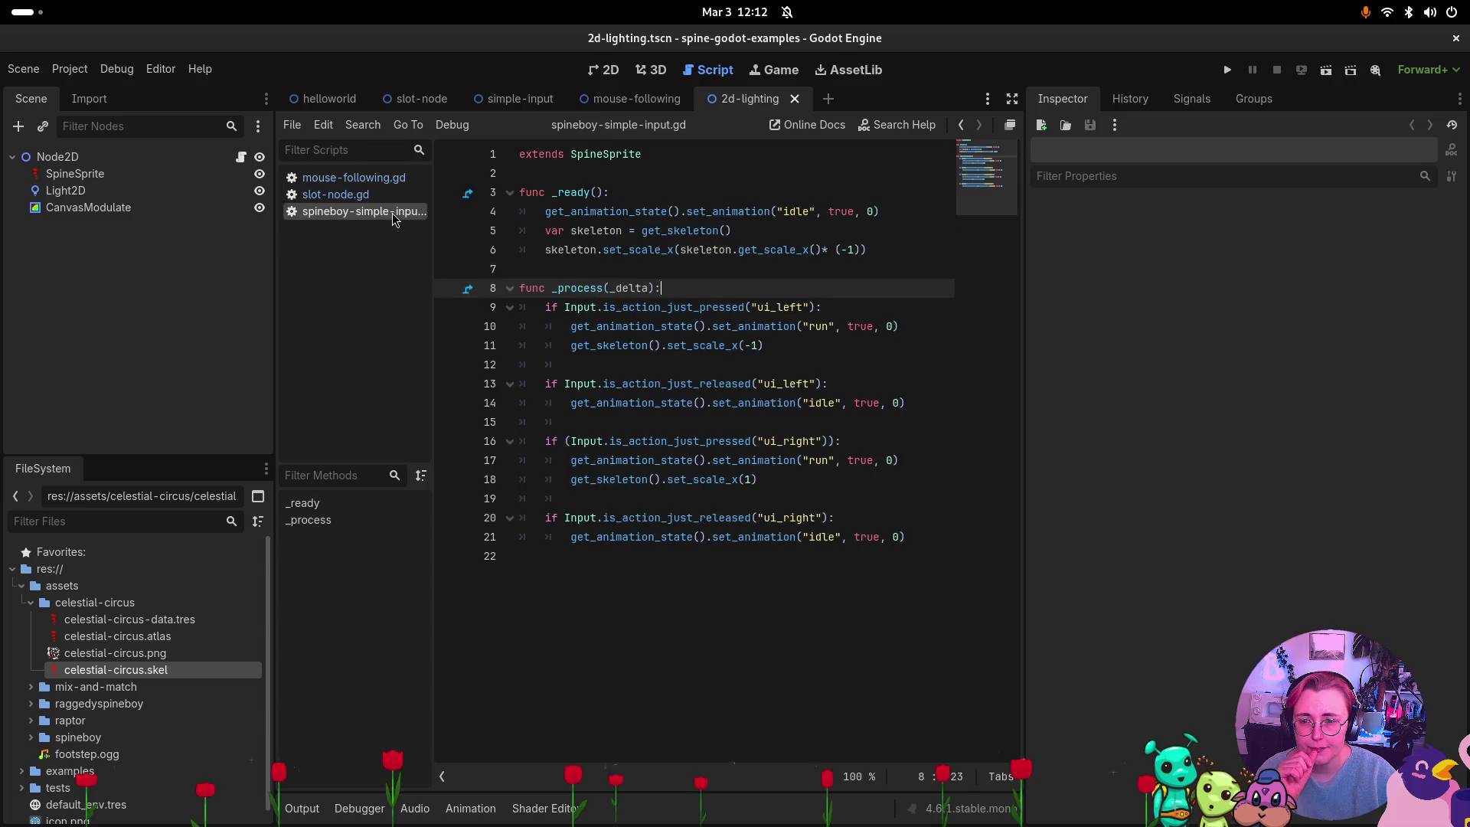
{"action": "mouse_move", "coordinate": [434, 283]}
{"action": "left_mouse_down"}
{"action": "mouse_move", "coordinate": [502, 269]}
{"action": "mouse_move", "coordinate": [488, 265]}
{"action": "left_mouse_up"}
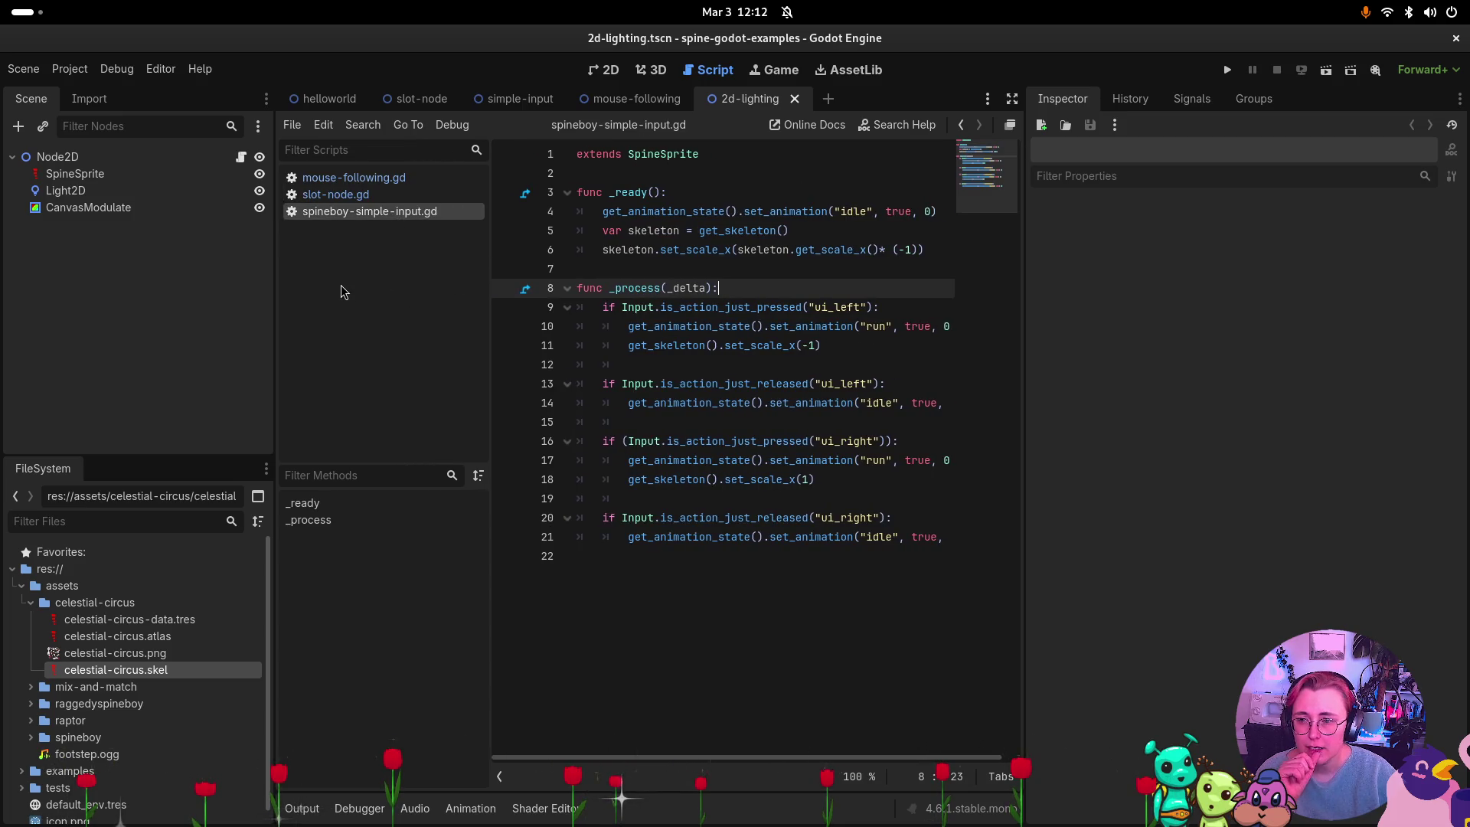
Inspect the 2d-lighting scene's nodes and open the root Node2D's 2d-lighting.gd script.
{"action": "left_click", "coordinate": [107, 191]}
{"action": "left_click", "coordinate": [111, 175]}
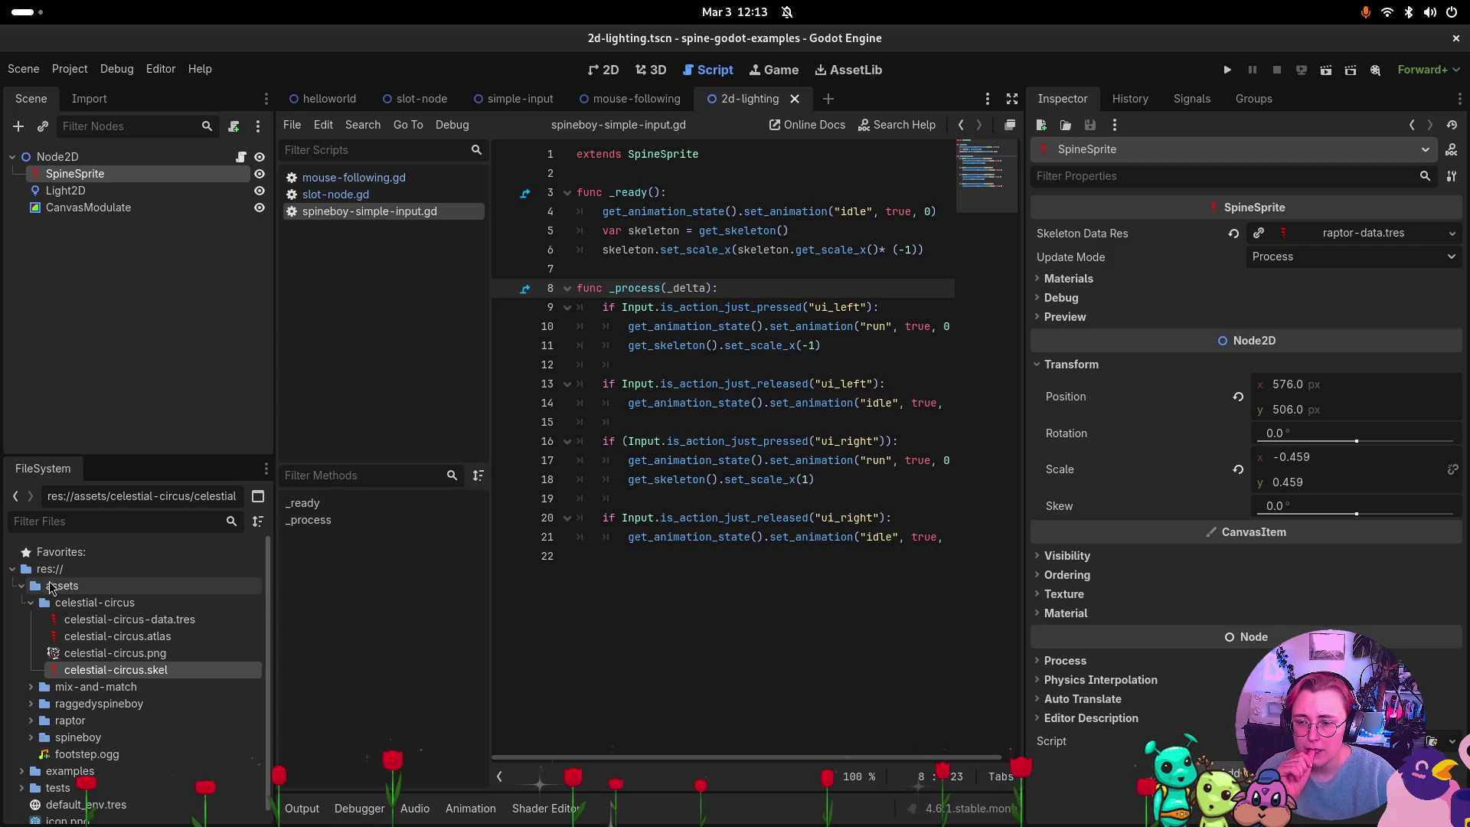
{"action": "left_click", "coordinate": [20, 587]}
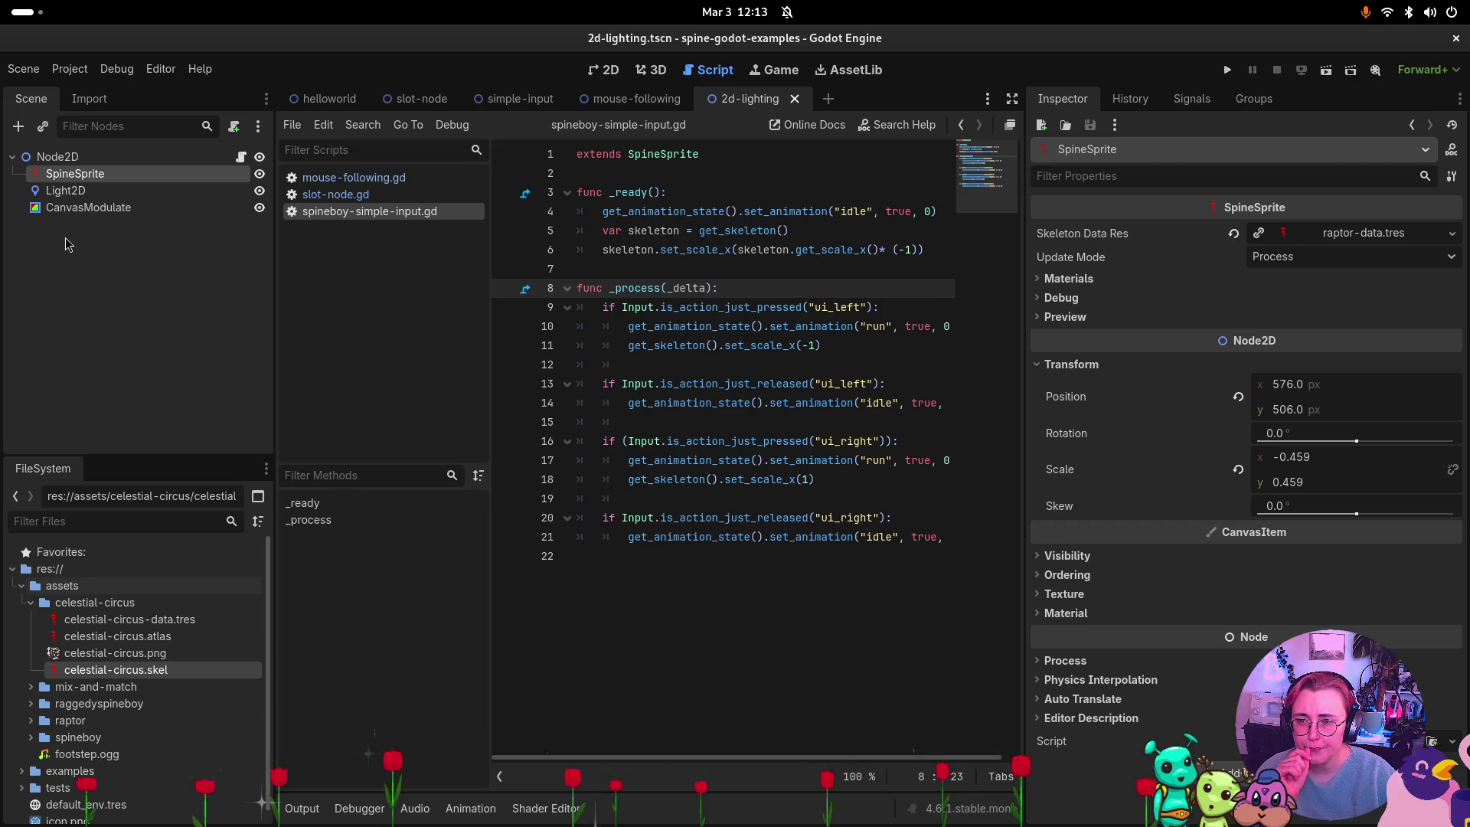
{"action": "left_click", "coordinate": [190, 162]}
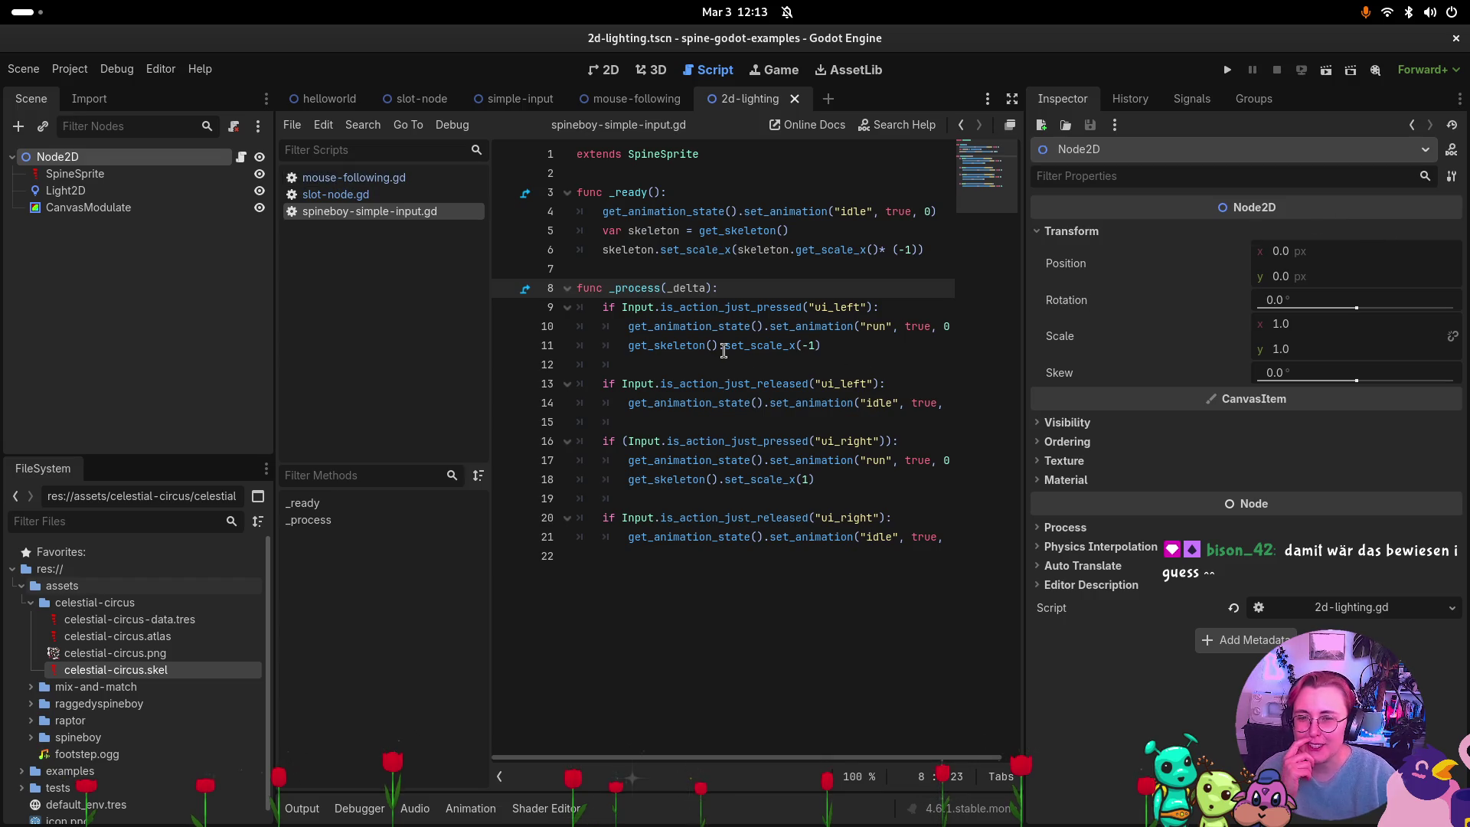
{"action": "left_click", "coordinate": [1352, 609]}
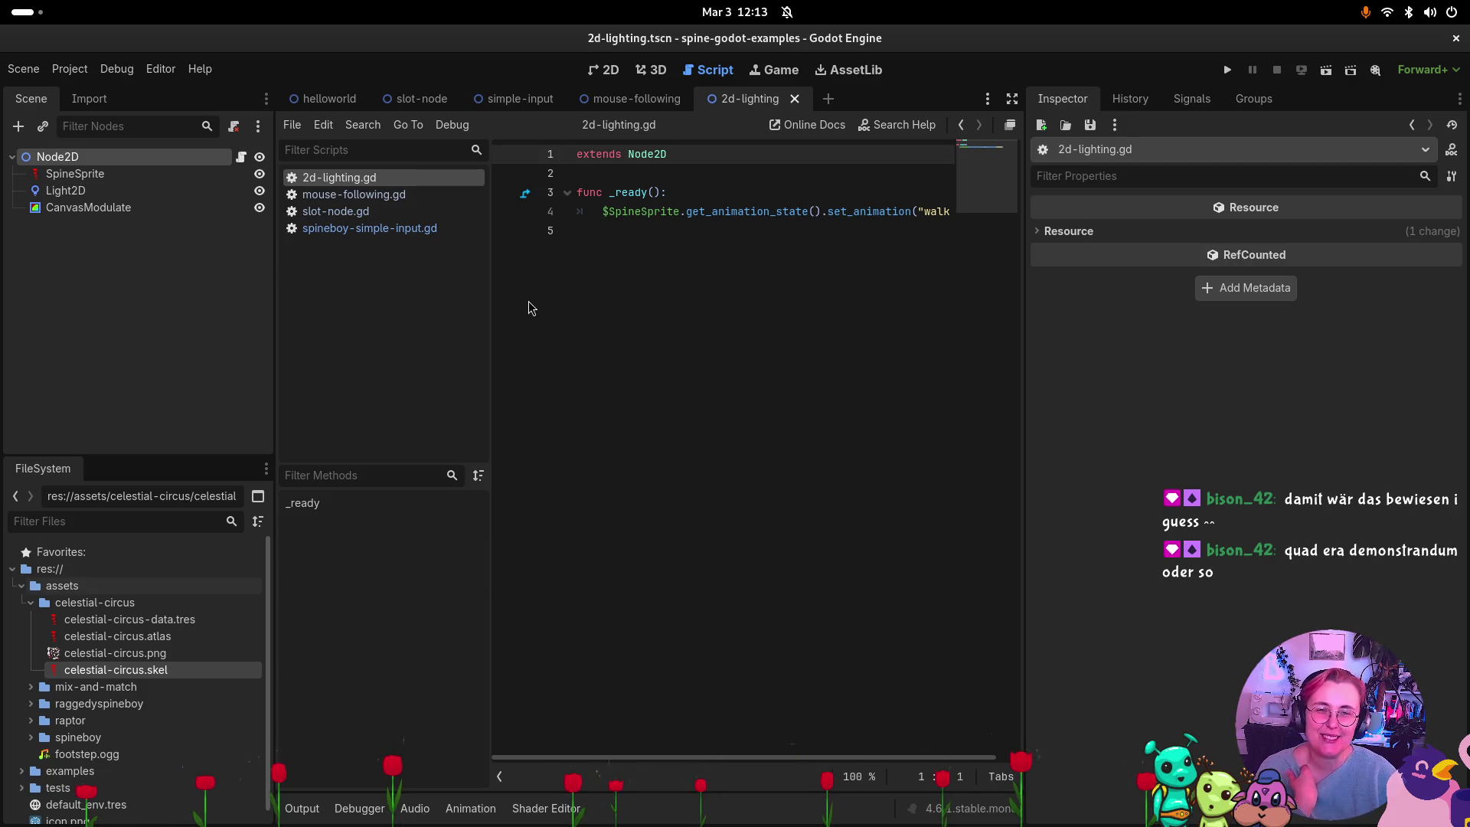
{"action": "key", "text": "super"}
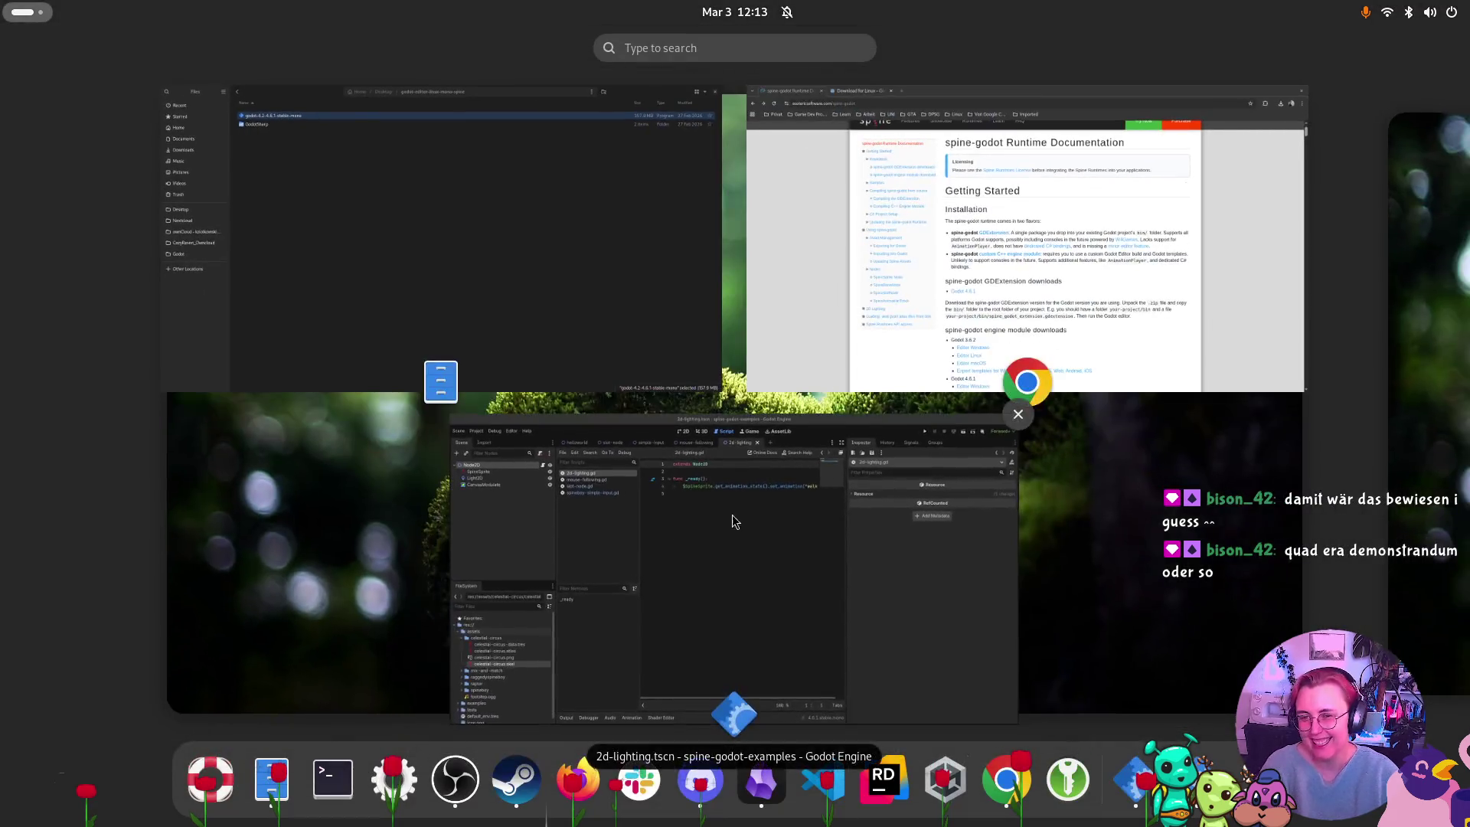
Close Chrome's spine-godot documentation tab, then close the browser window.
{"action": "key", "text": "super"}
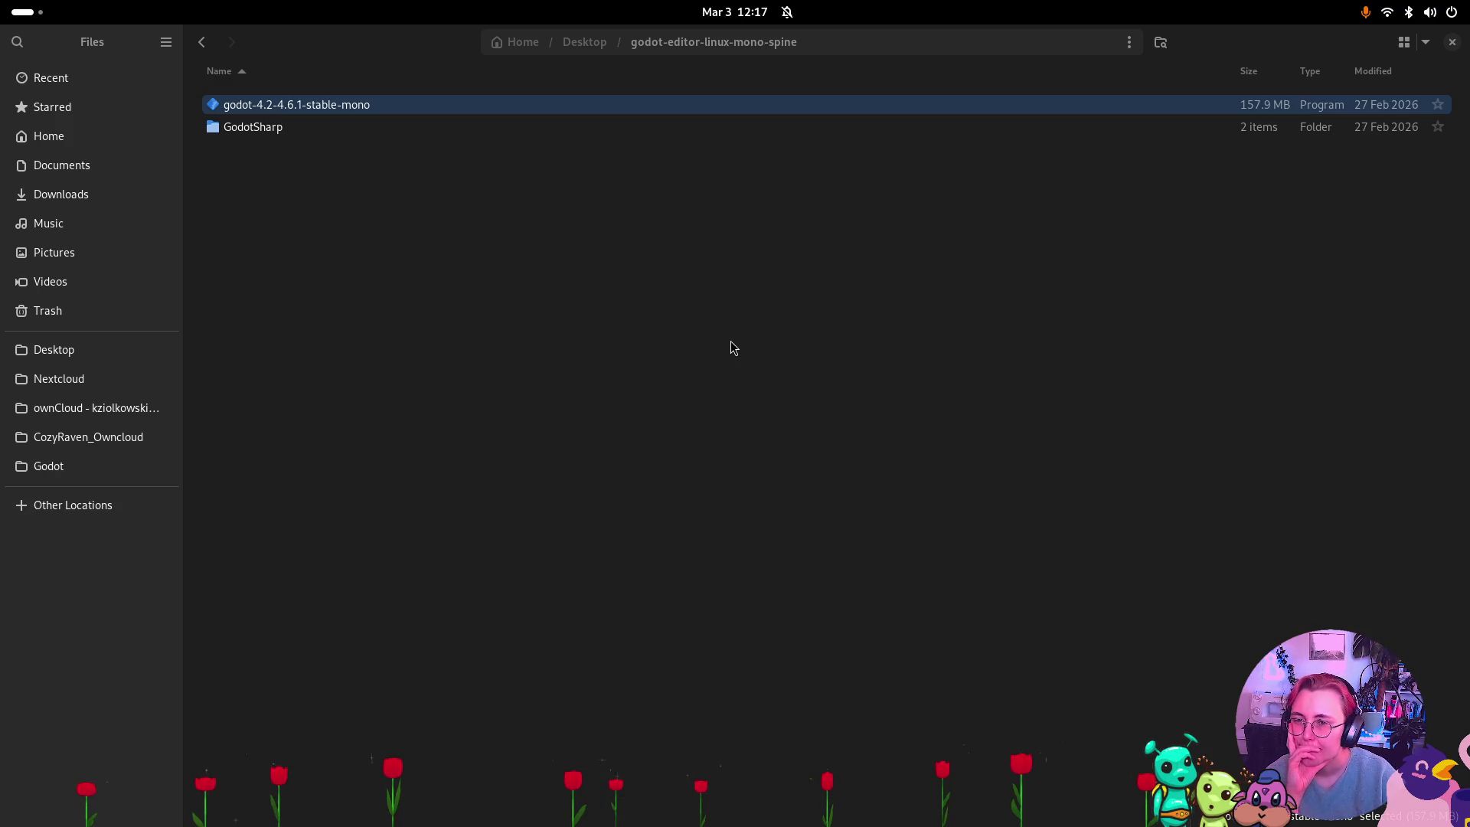
{"action": "key", "text": "super"}
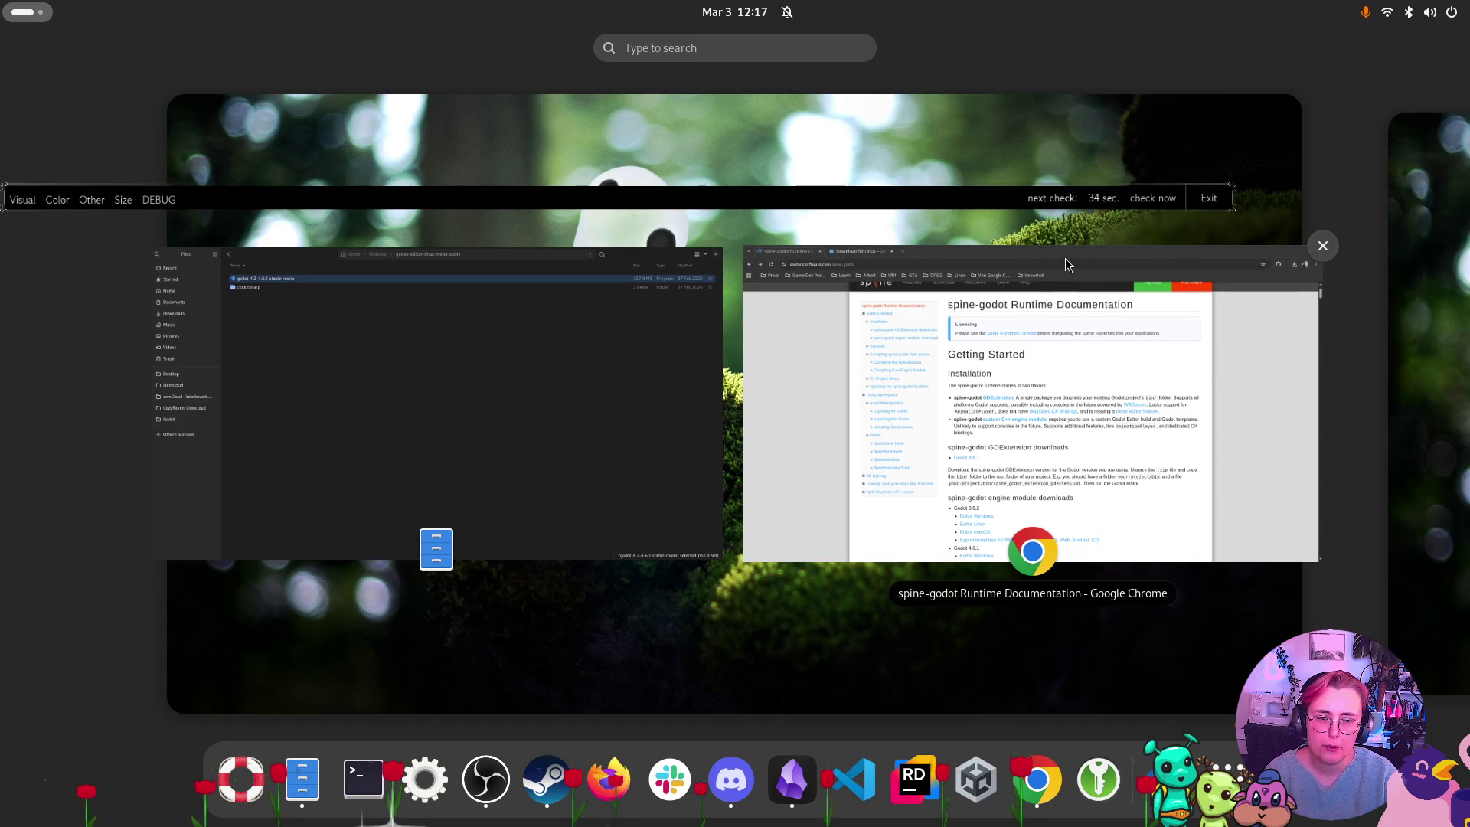
{"action": "key", "text": "super"}
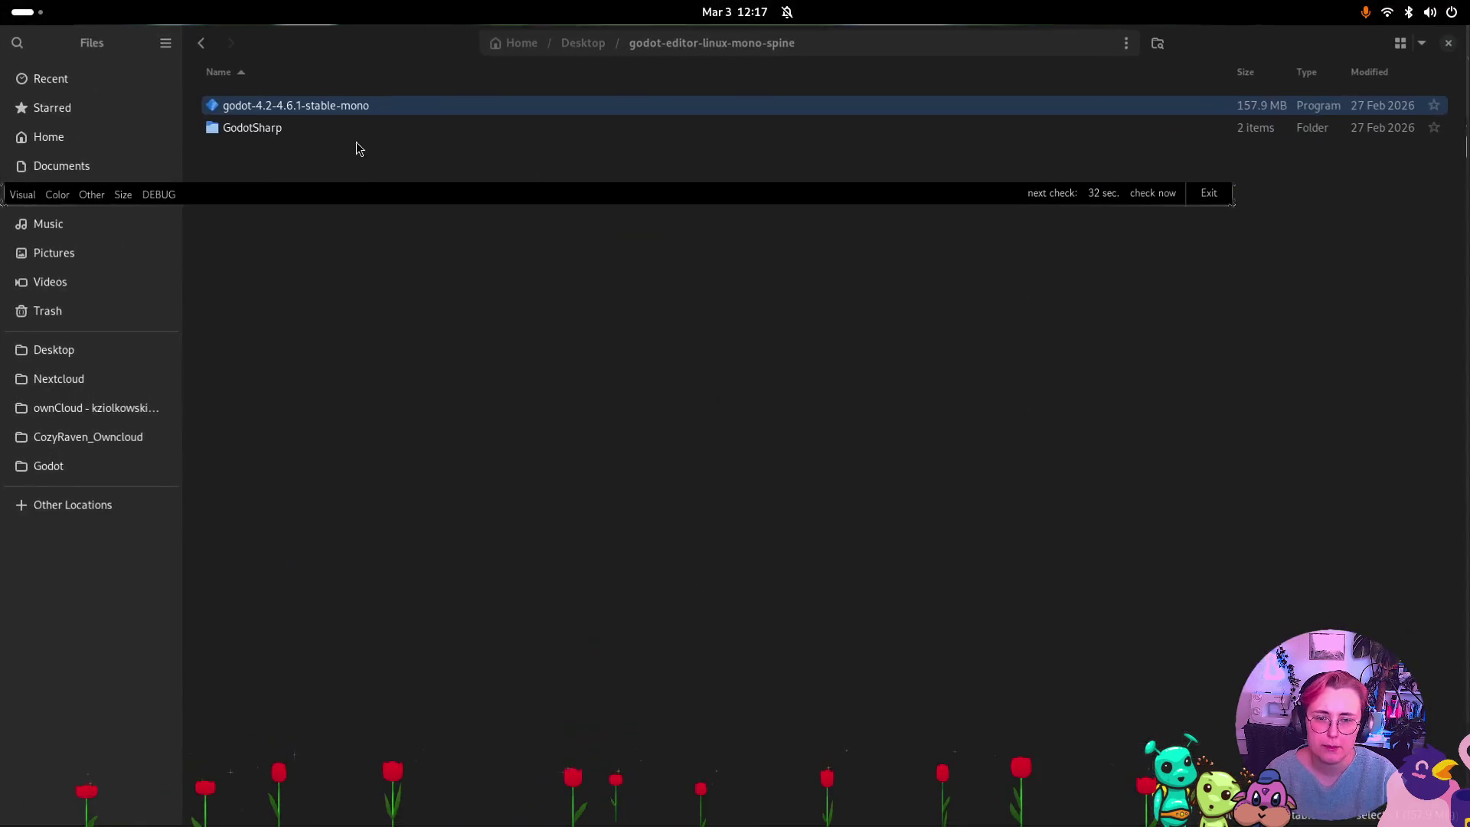
{"action": "key", "text": "super"}
{"action": "left_click", "coordinate": [1137, 259]}
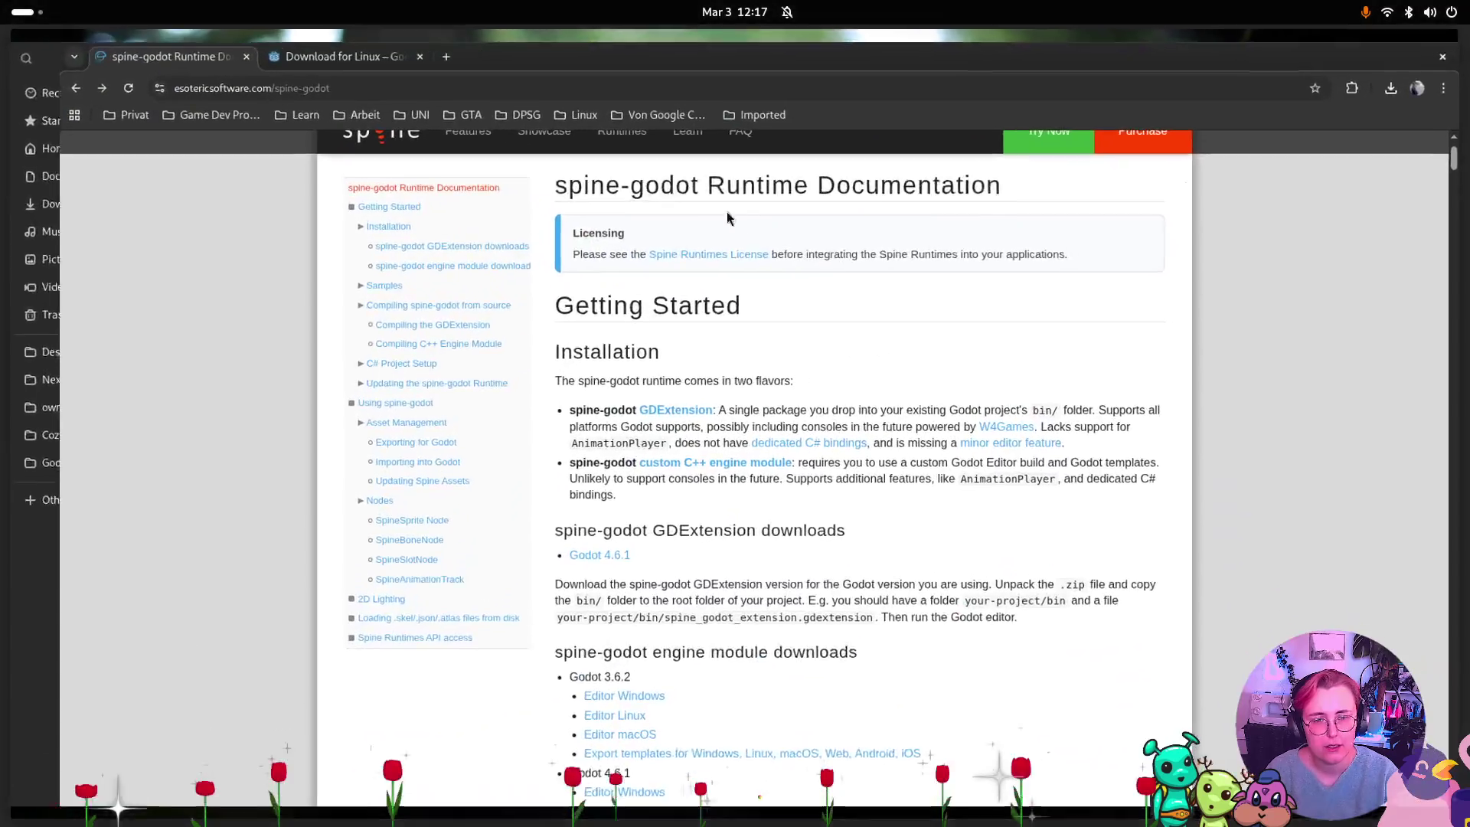
{"action": "key", "text": "ctrl+w"}
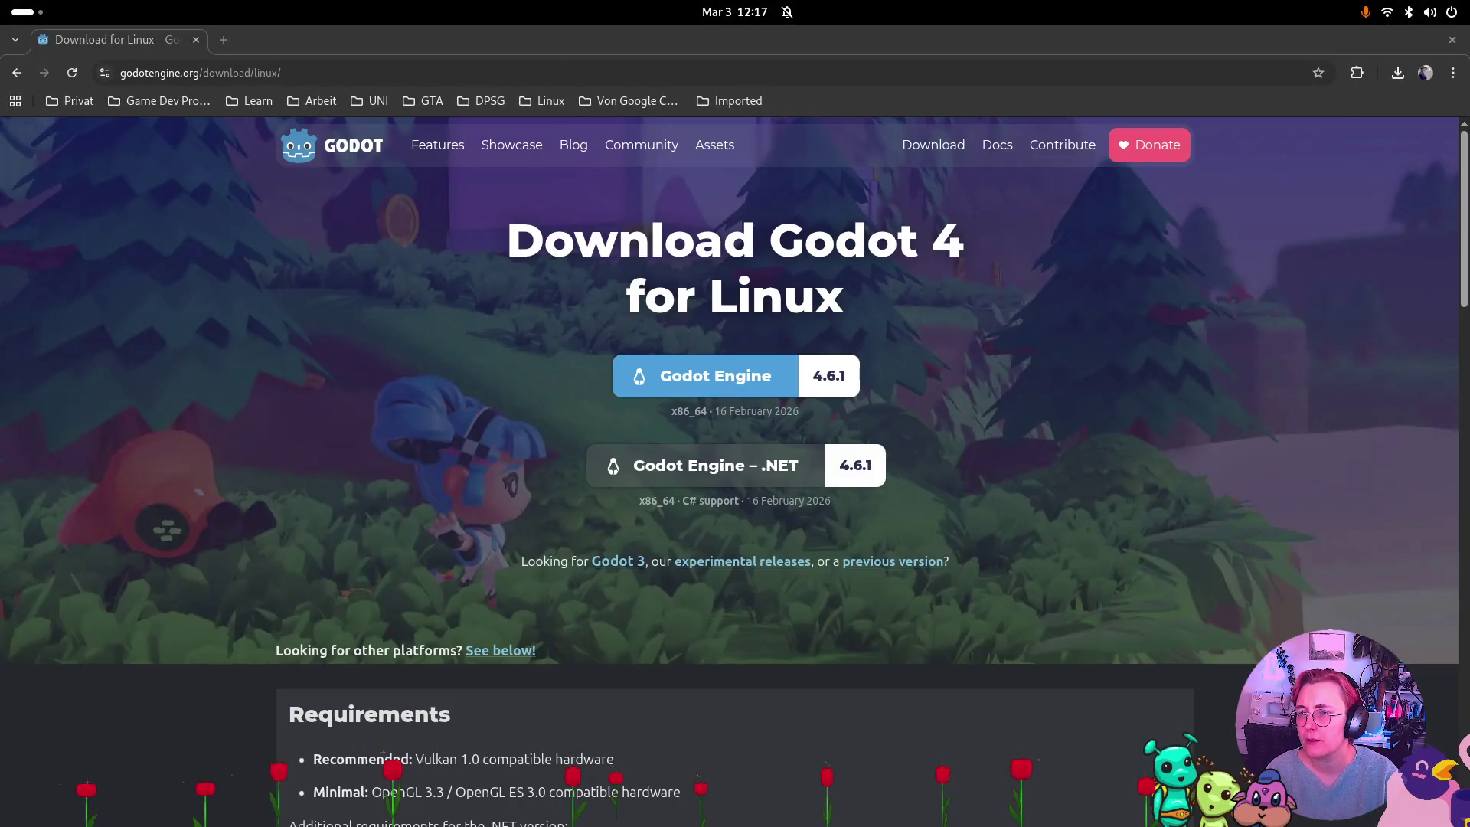
{"action": "left_click", "coordinate": [1452, 39]}
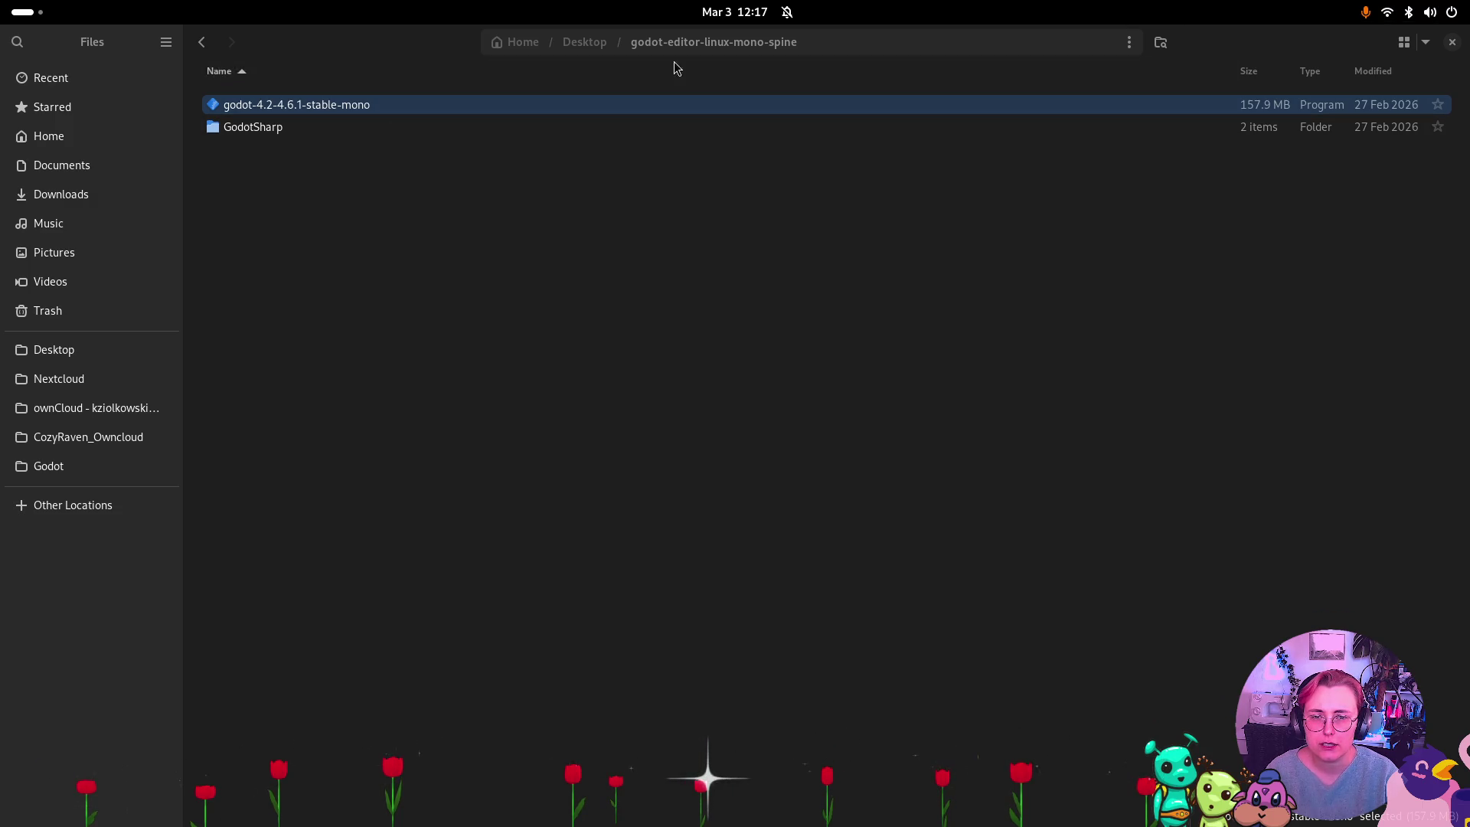
Launch the 4.6.1 editor, open Babushka accepting its upgrade to Godot 4.6, then close it.
{"action": "double_click", "coordinate": [379, 106]}
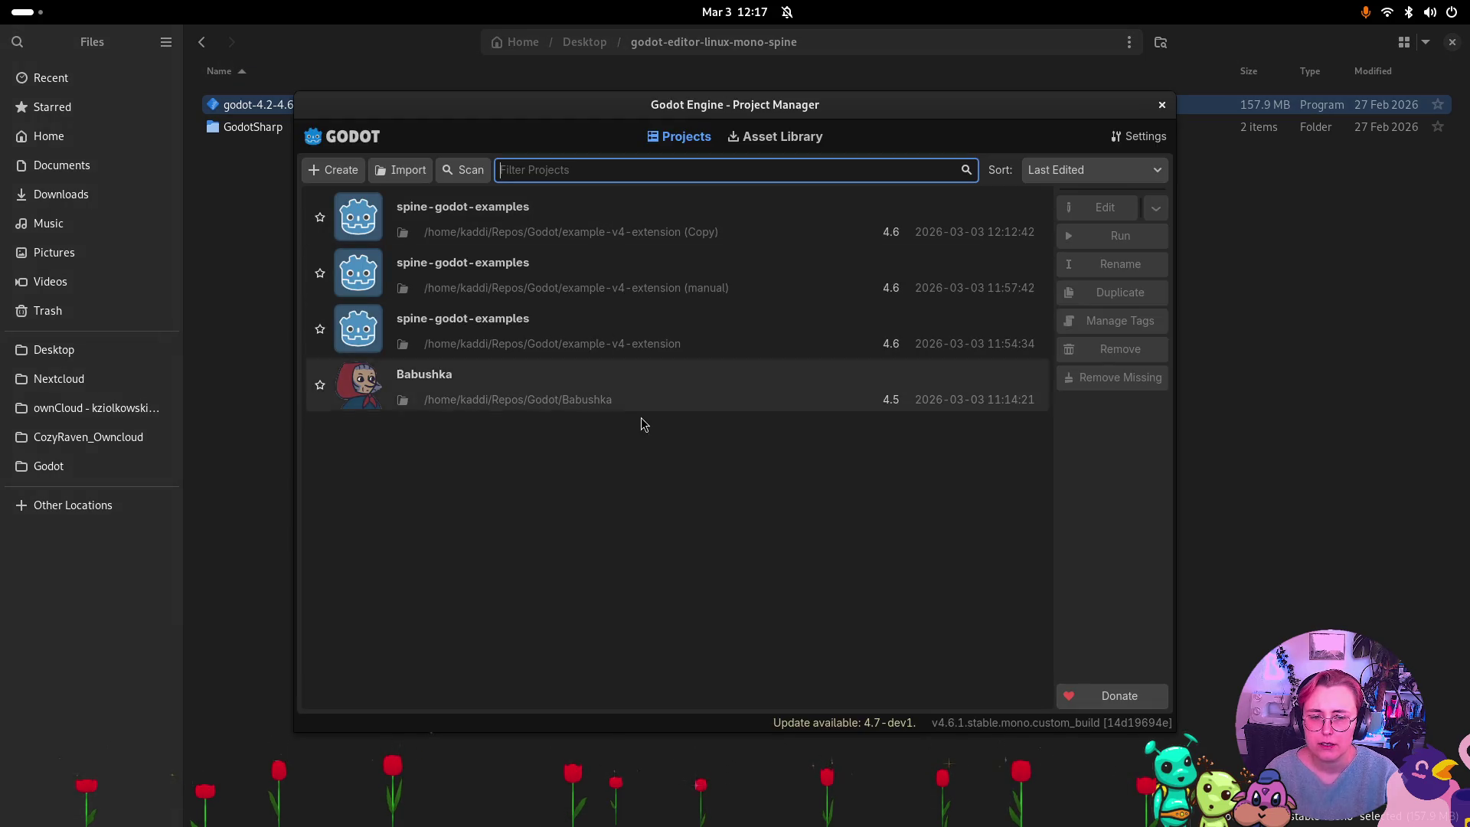
{"action": "double_click", "coordinate": [646, 400]}
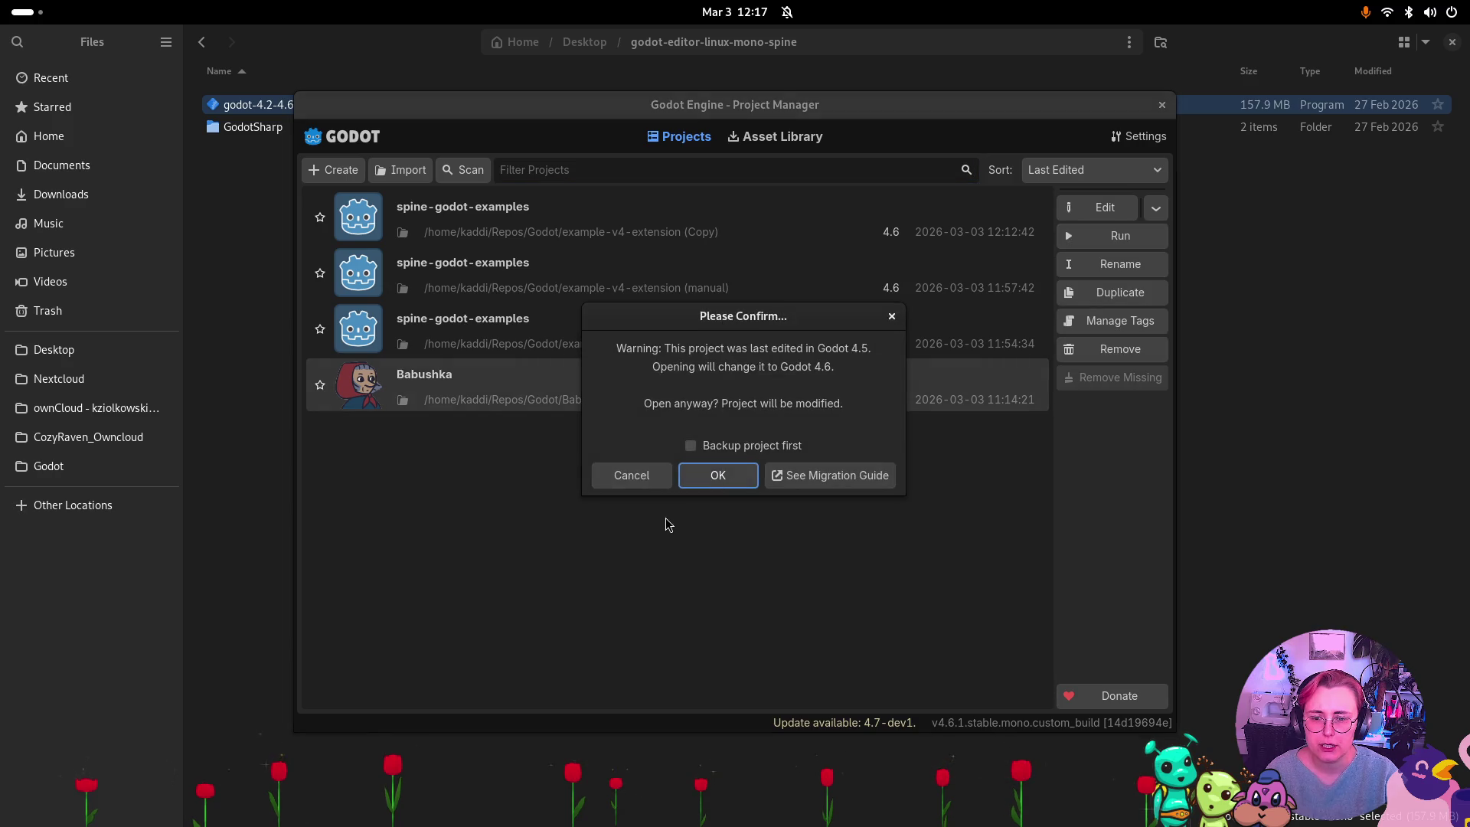
{"action": "left_click", "coordinate": [739, 478]}
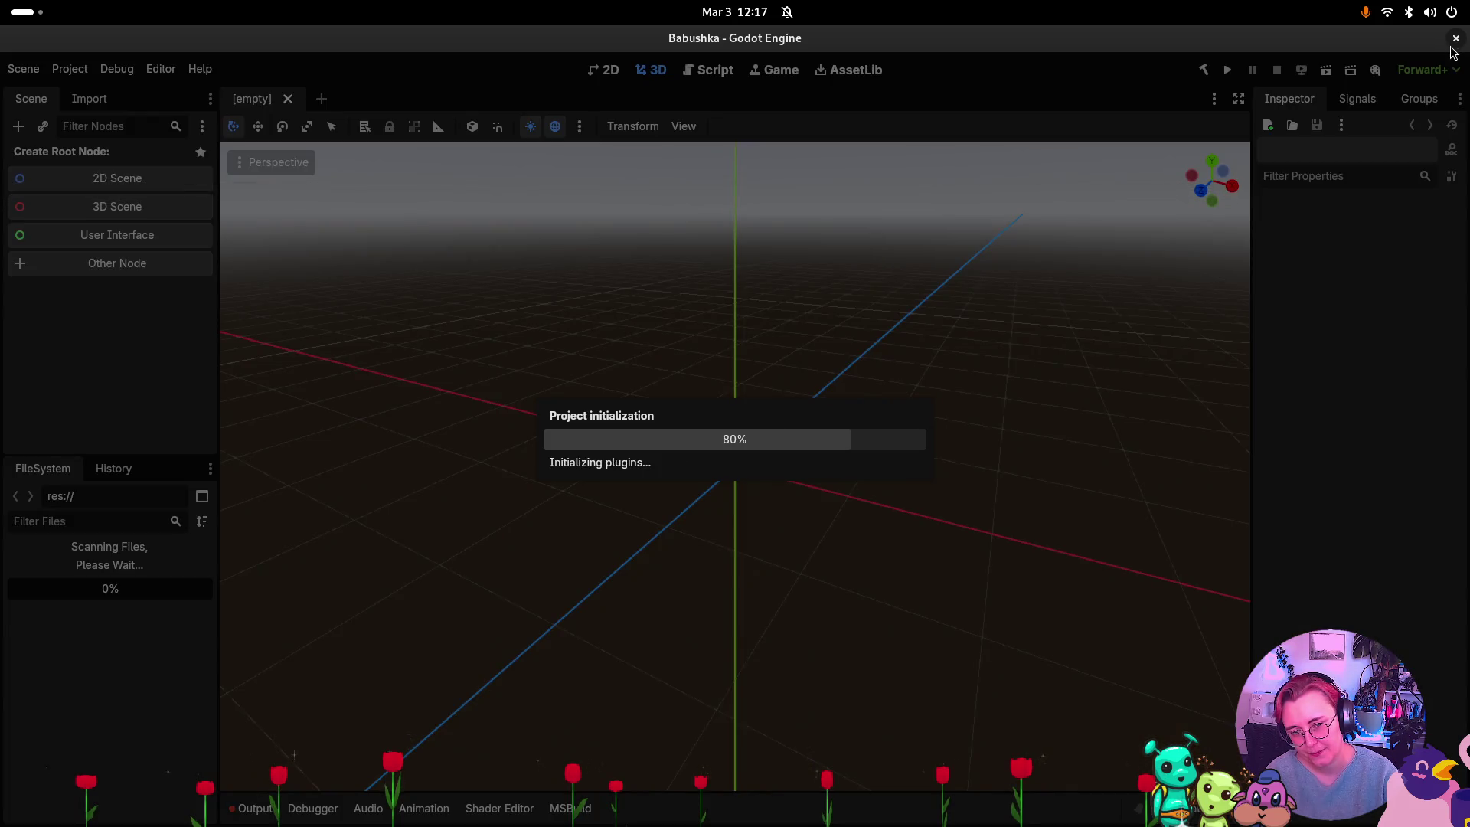
{"action": "left_click", "coordinate": [1454, 40]}
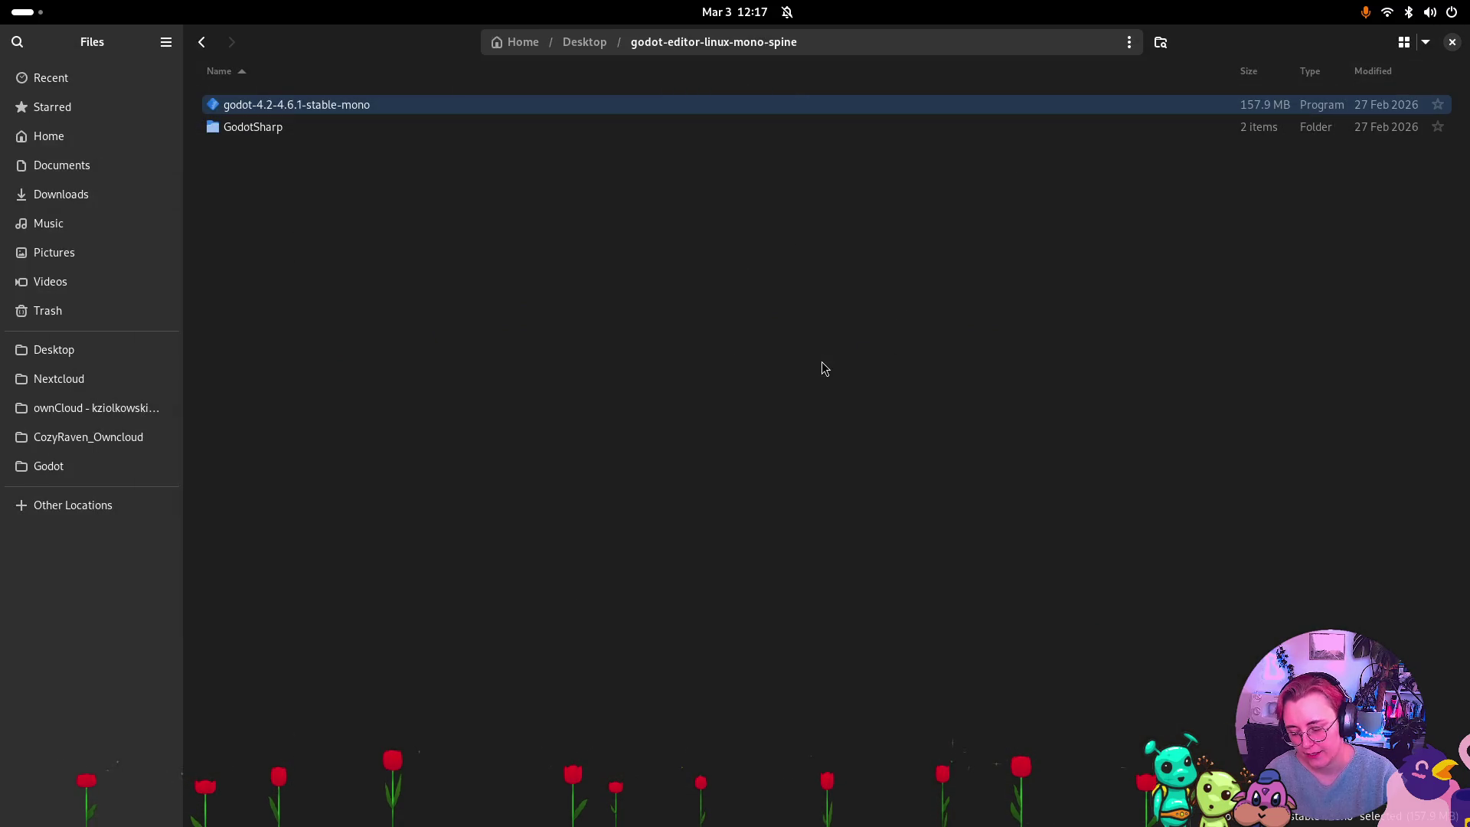
{"action": "key", "text": "super"}
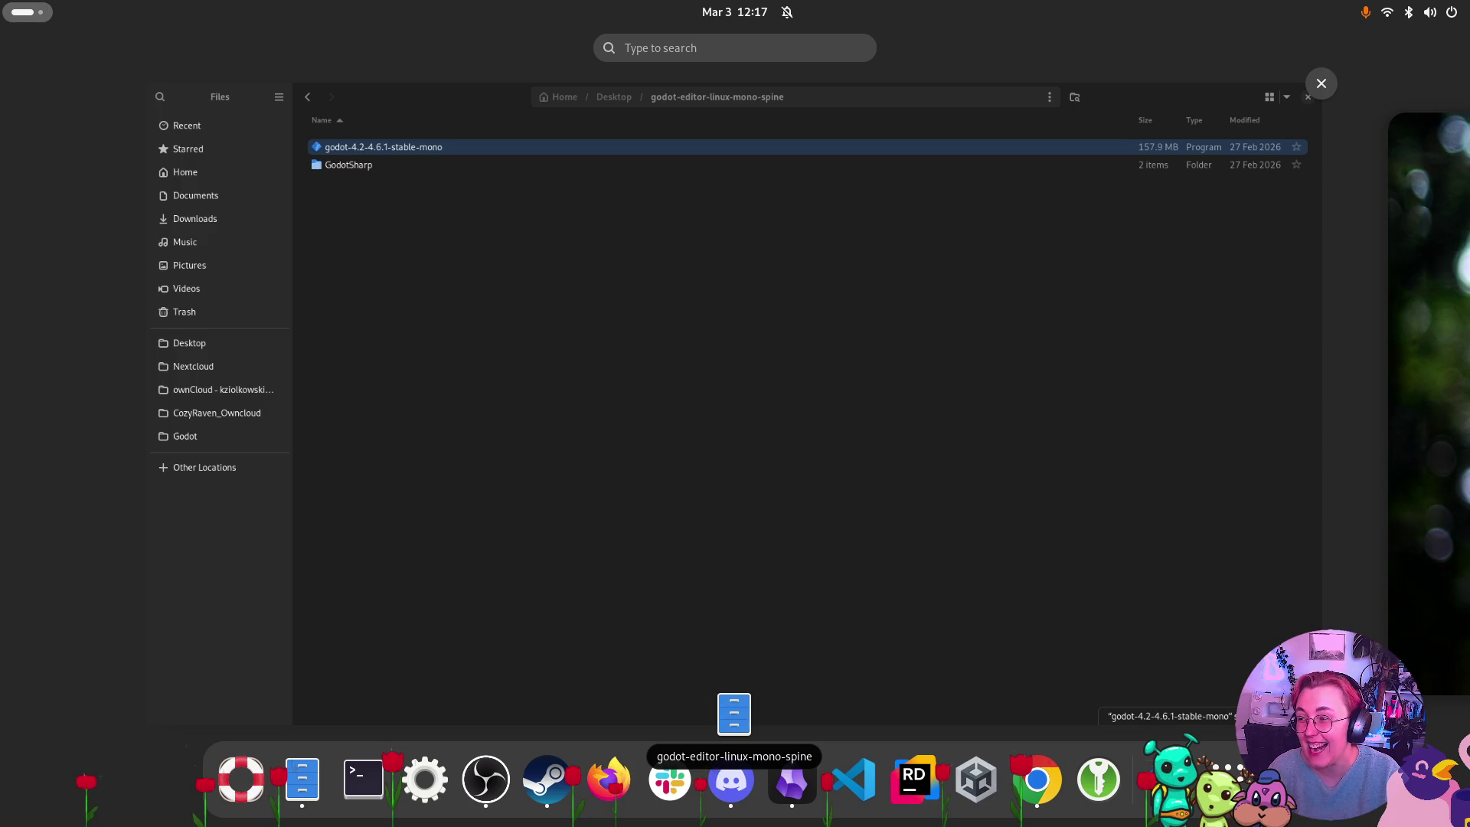
{"action": "key", "text": "super"}
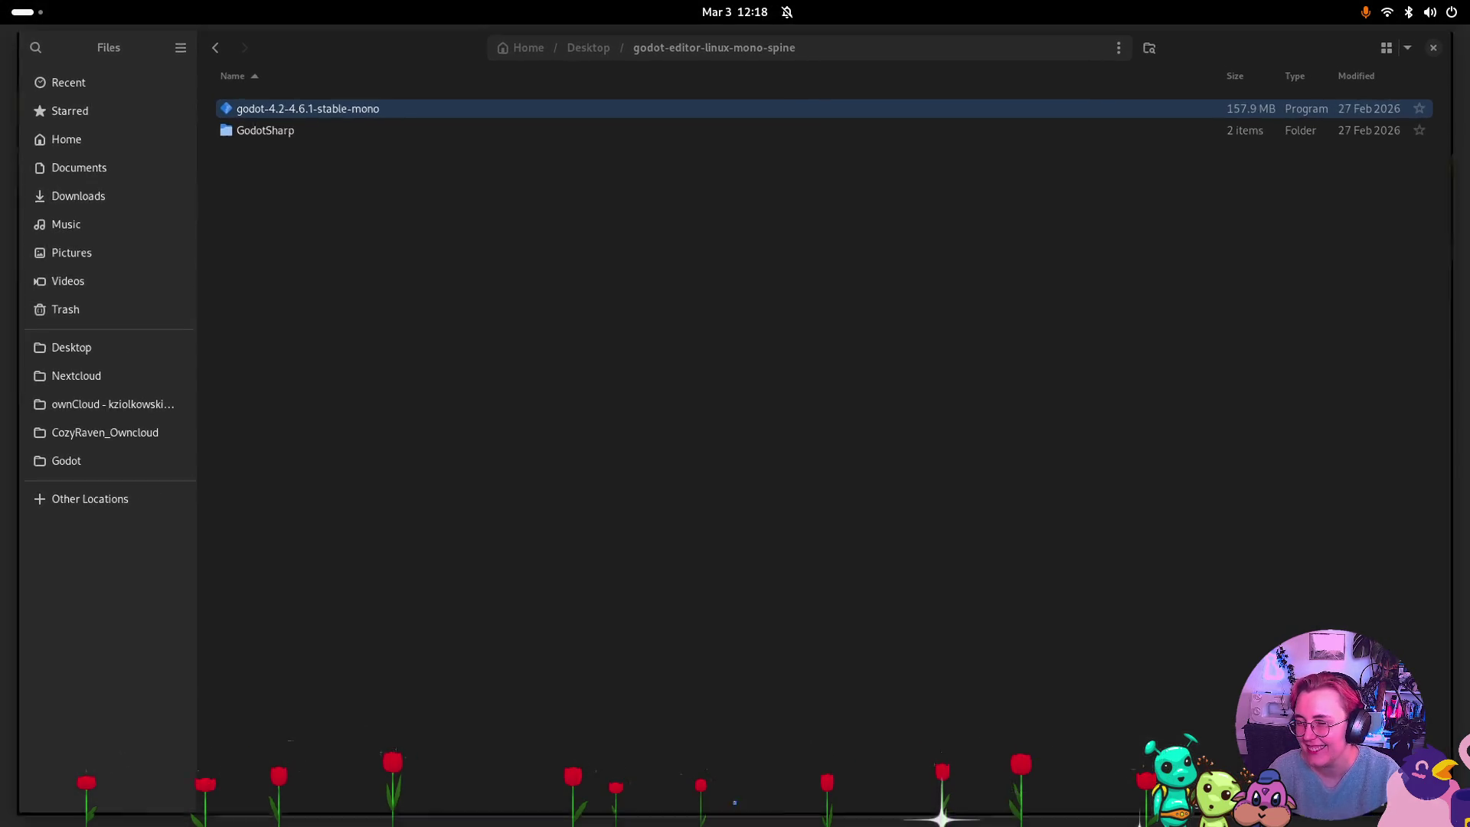
{"action": "key", "text": "super"}
{"action": "key", "text": "super"}
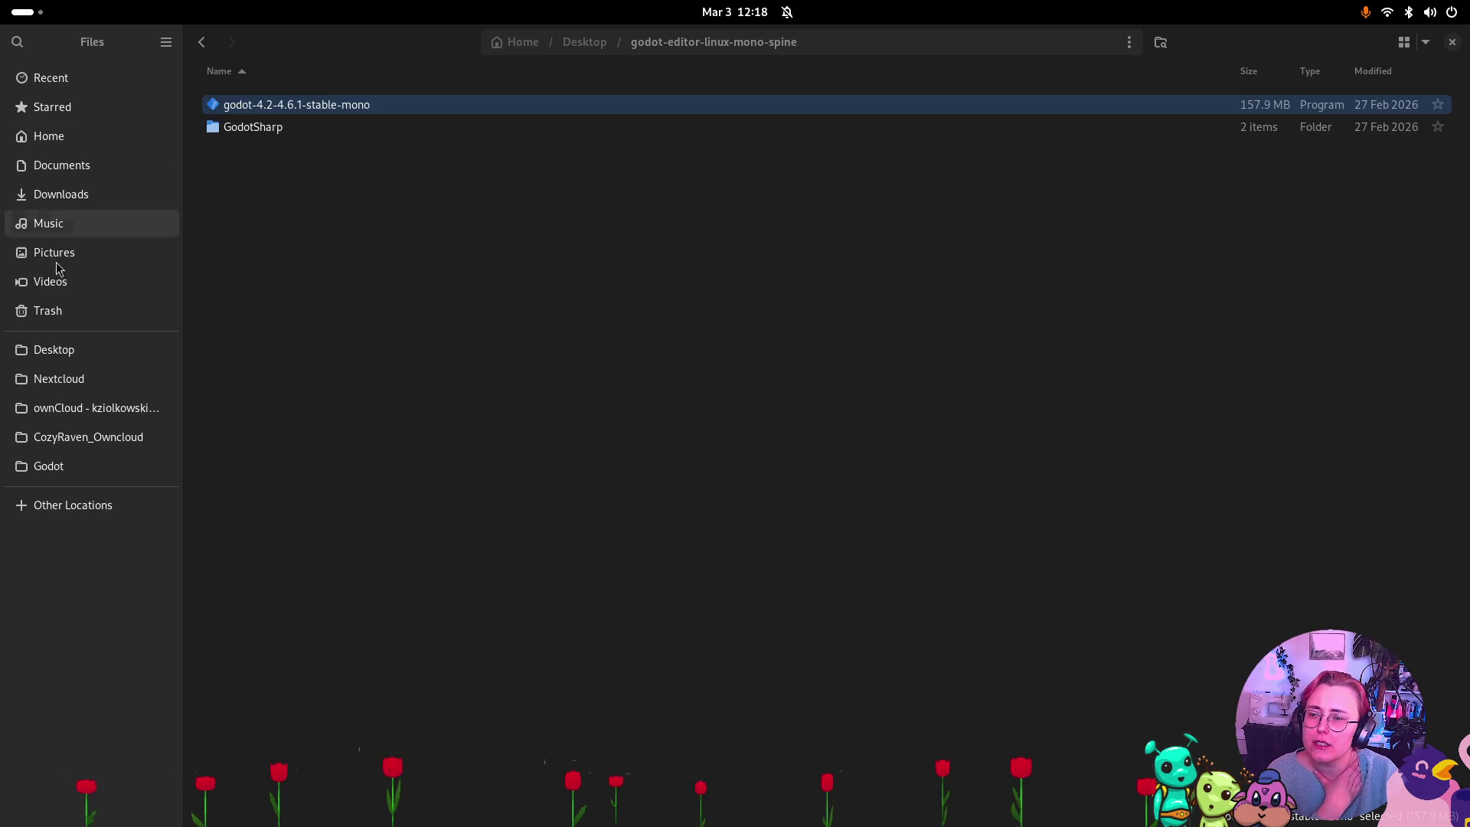
Move the bin folder in Home/Repos/Godot/Babushka to the trash.
{"action": "left_click", "coordinate": [69, 137]}
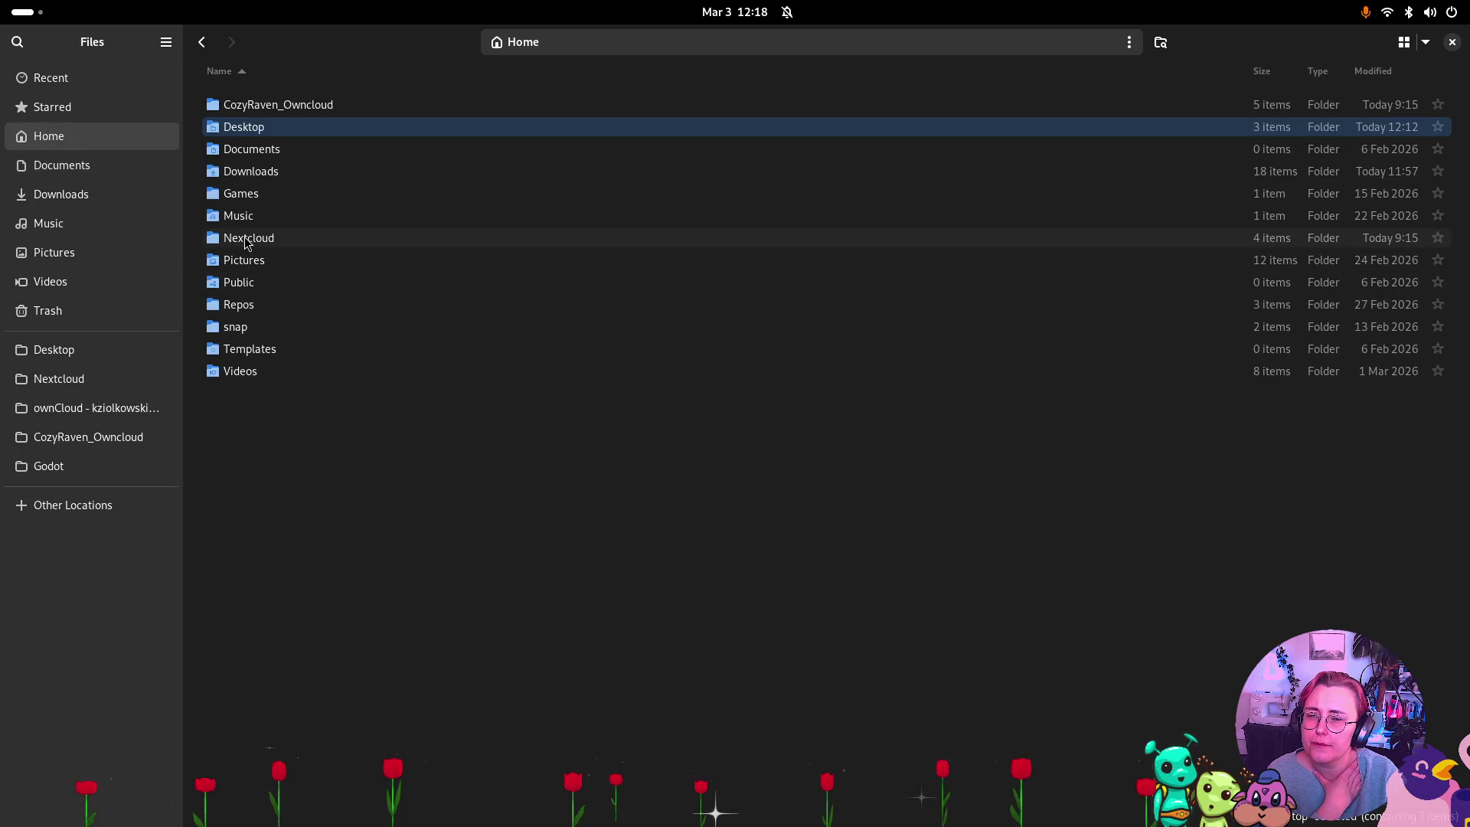
{"action": "left_click", "coordinate": [239, 307]}
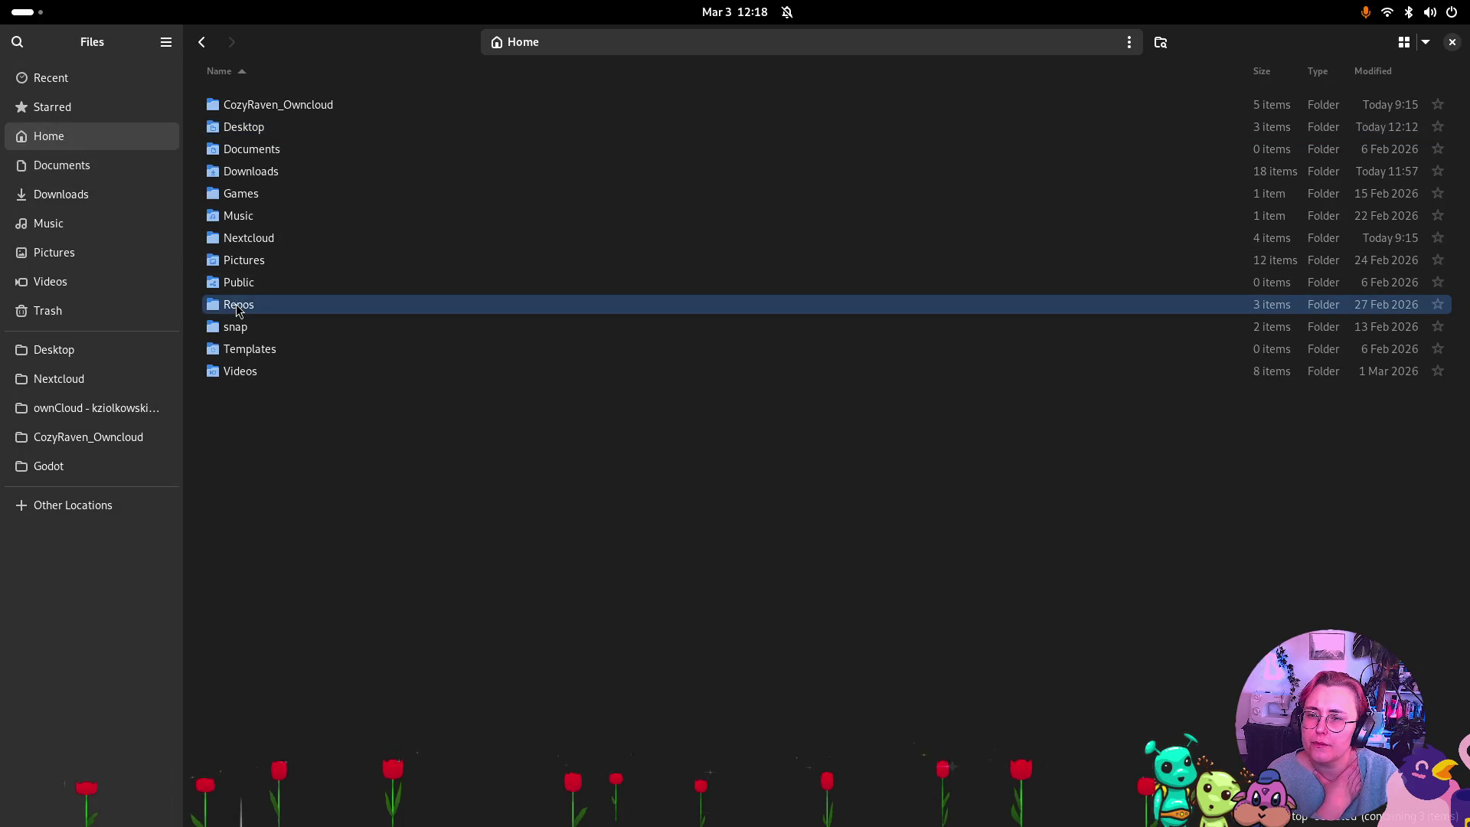
{"action": "double_click", "coordinate": [239, 307]}
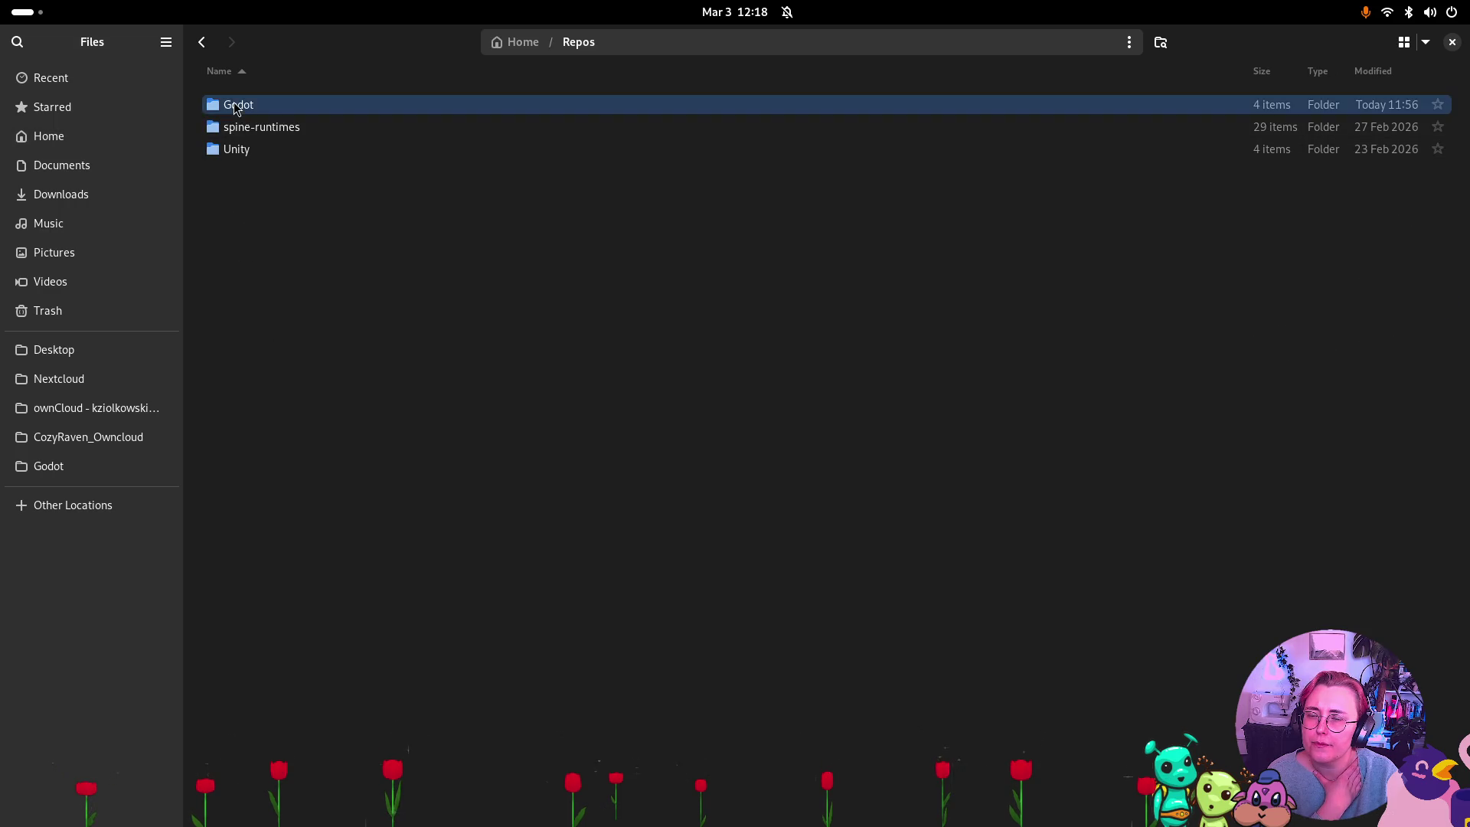
{"action": "double_click", "coordinate": [233, 104]}
{"action": "double_click", "coordinate": [246, 111]}
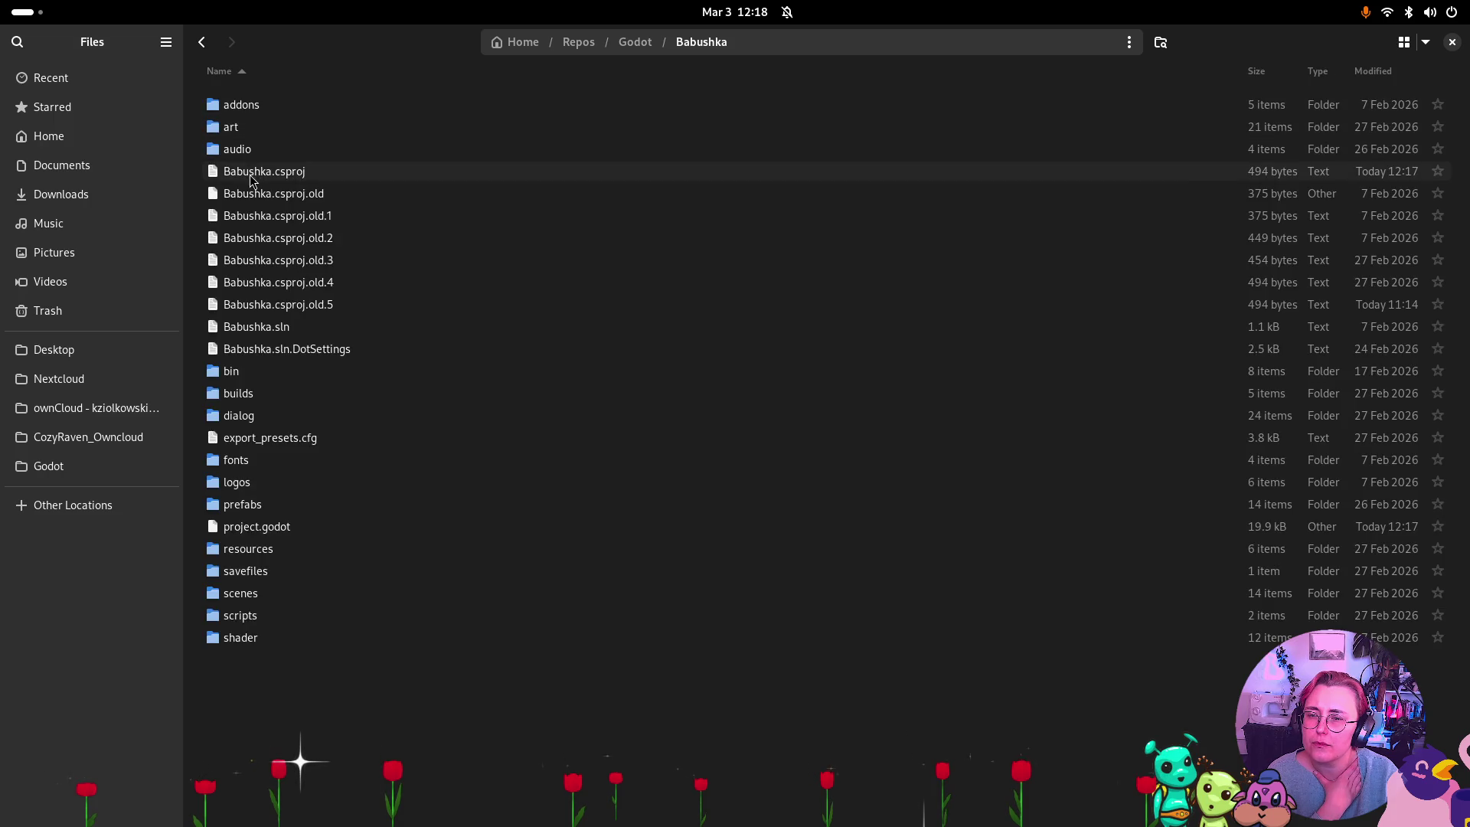
{"action": "left_click", "coordinate": [289, 372]}
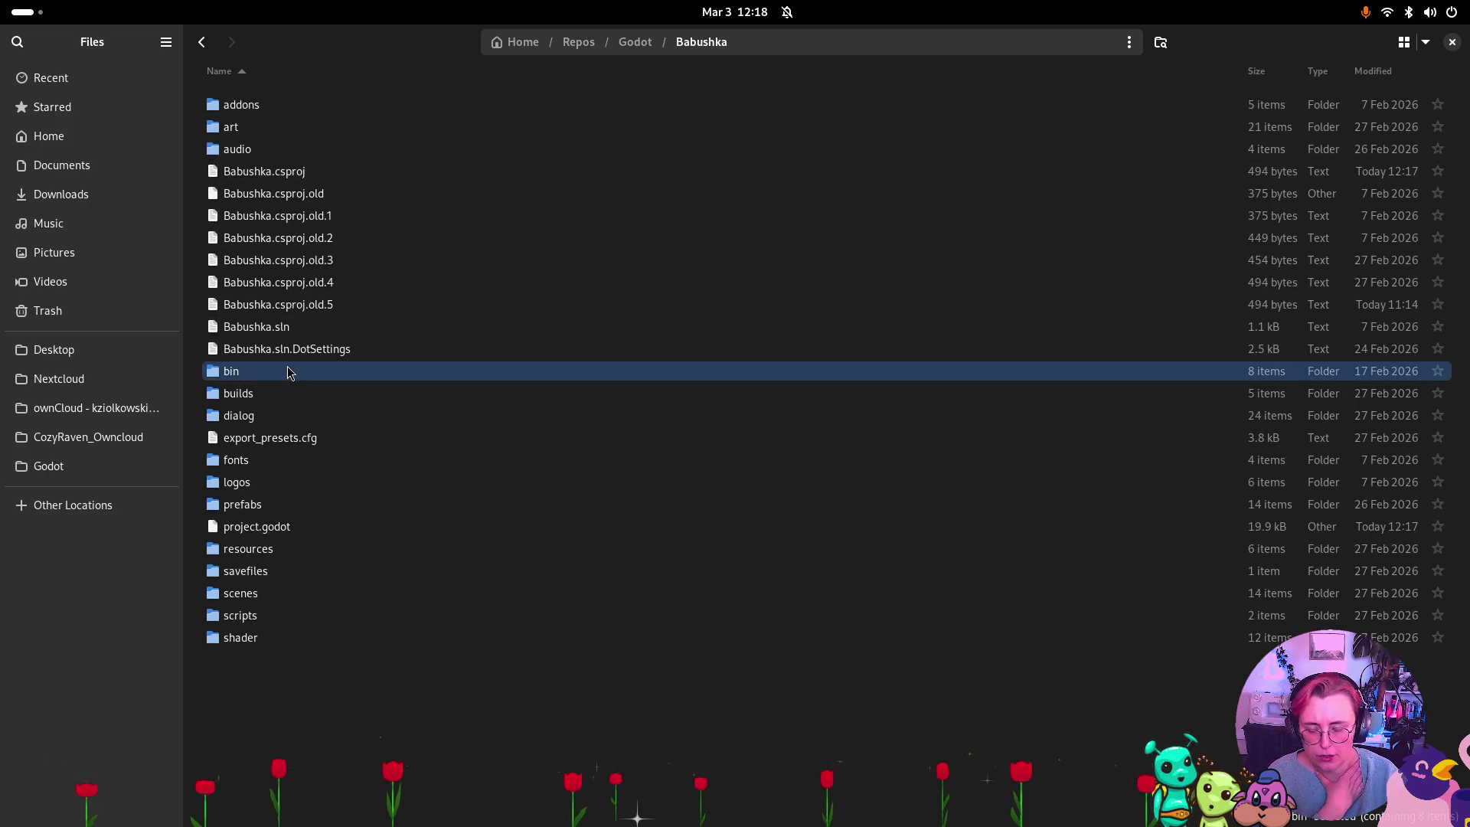
{"action": "key", "text": "Delete"}
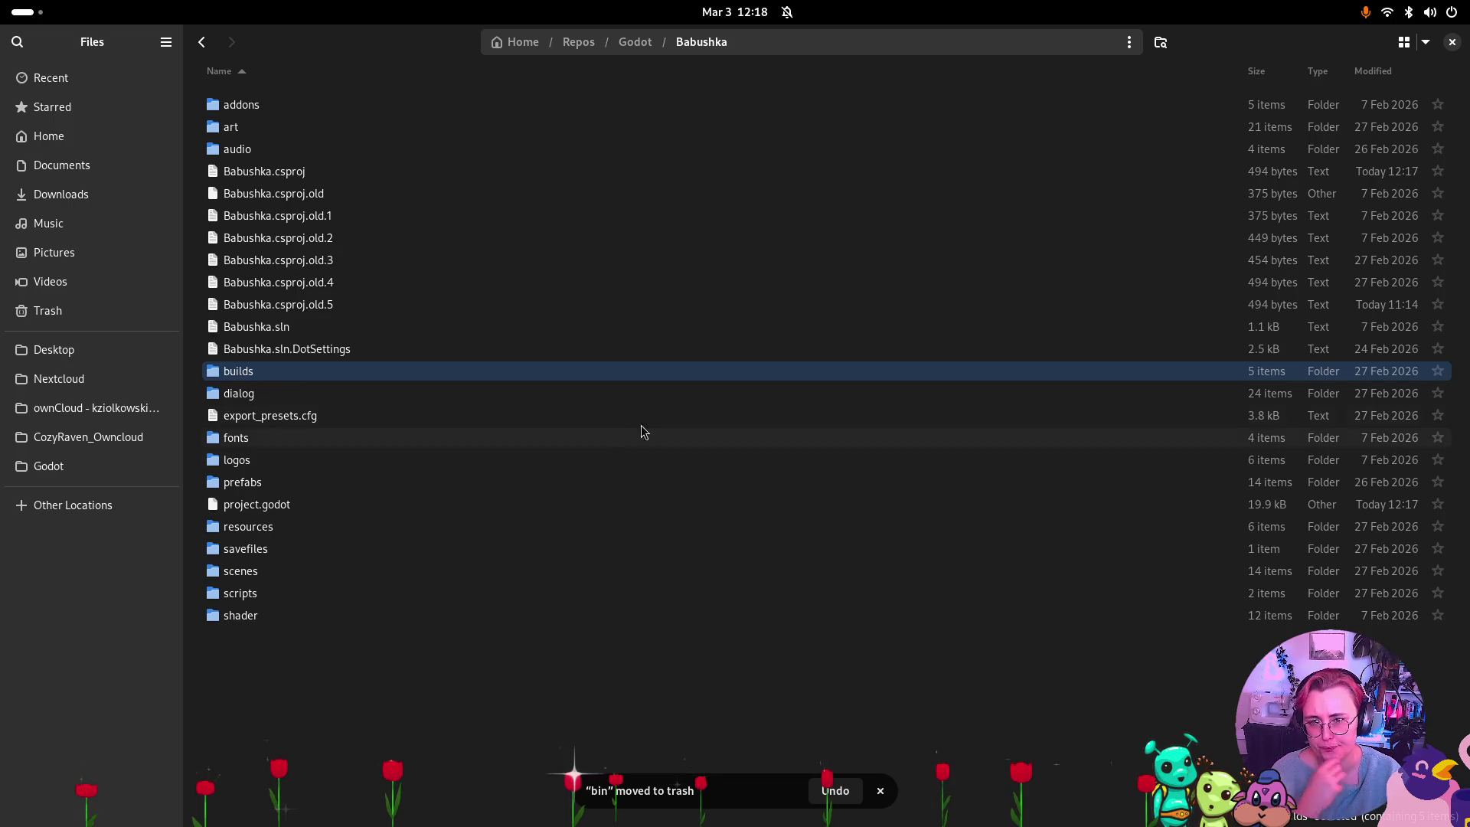
Launch the godot-4.2-4.6.1-stable-mono editor from Desktop/godot-editor-linux-mono-spine.
{"action": "key", "text": "super"}
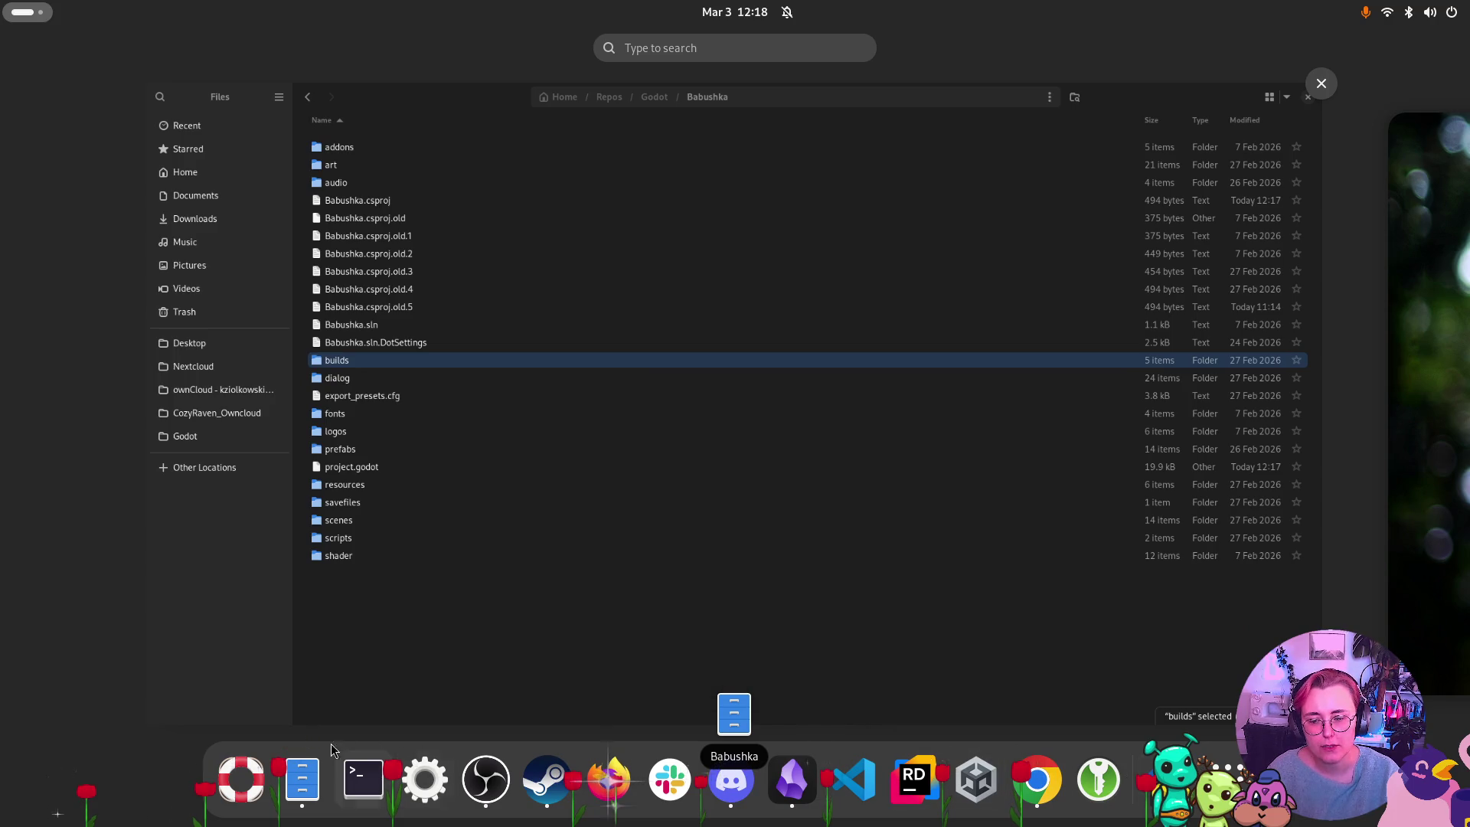
{"action": "left_click", "coordinate": [306, 795]}
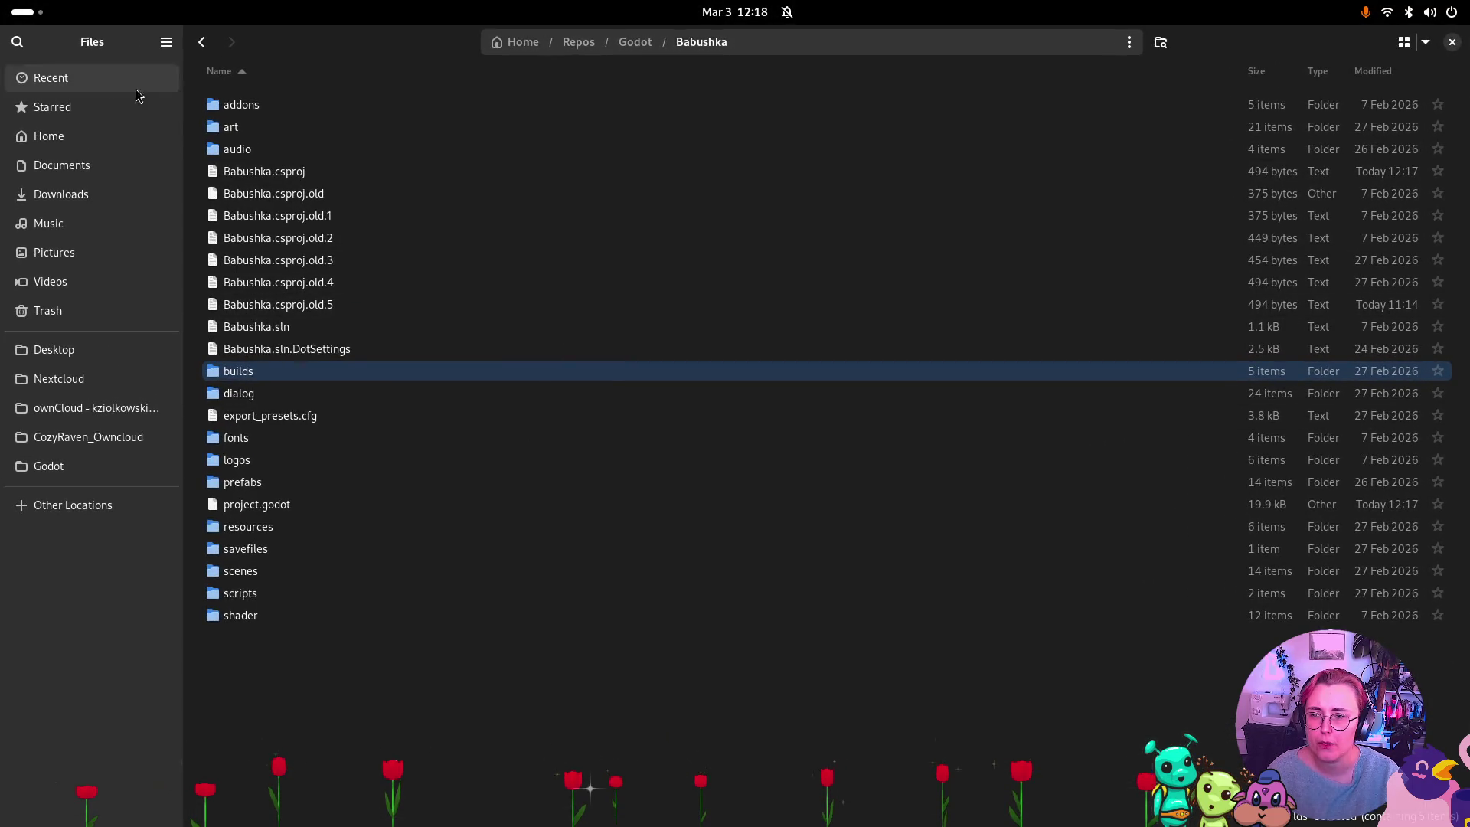
{"action": "left_click", "coordinate": [66, 350]}
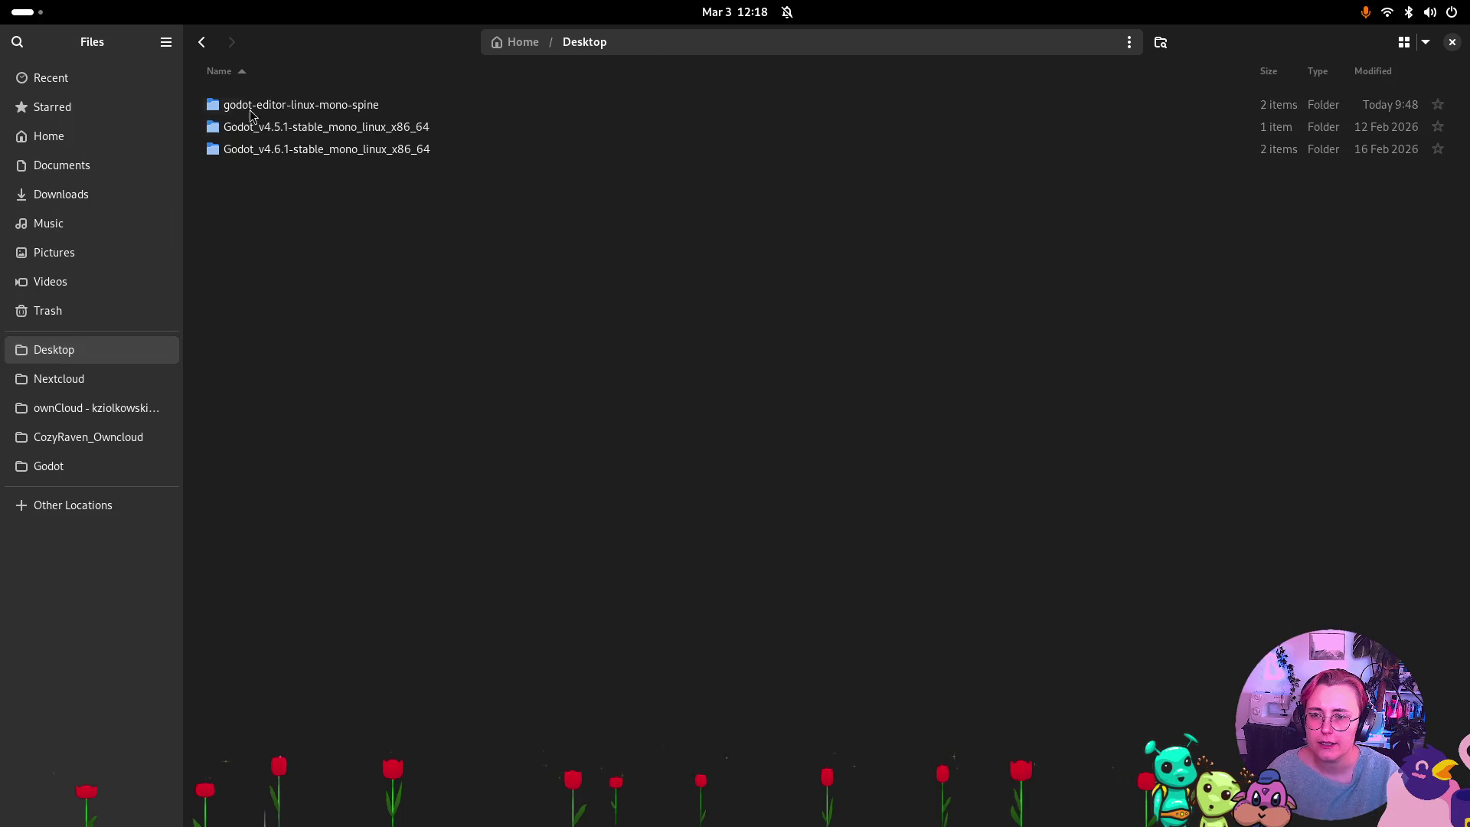
{"action": "double_click", "coordinate": [384, 107]}
{"action": "left_click", "coordinate": [385, 112]}
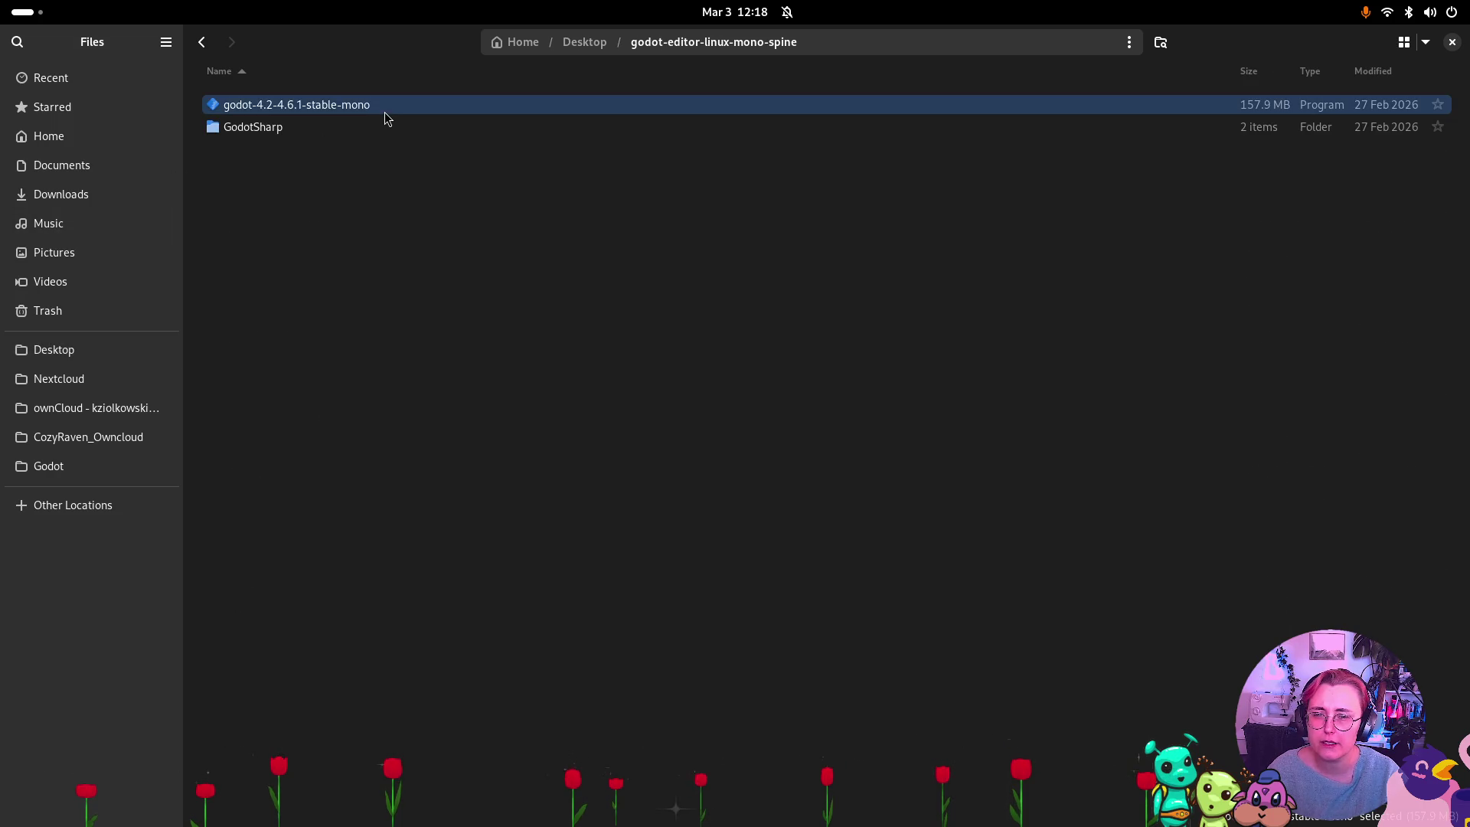
{"action": "double_click", "coordinate": [384, 112]}
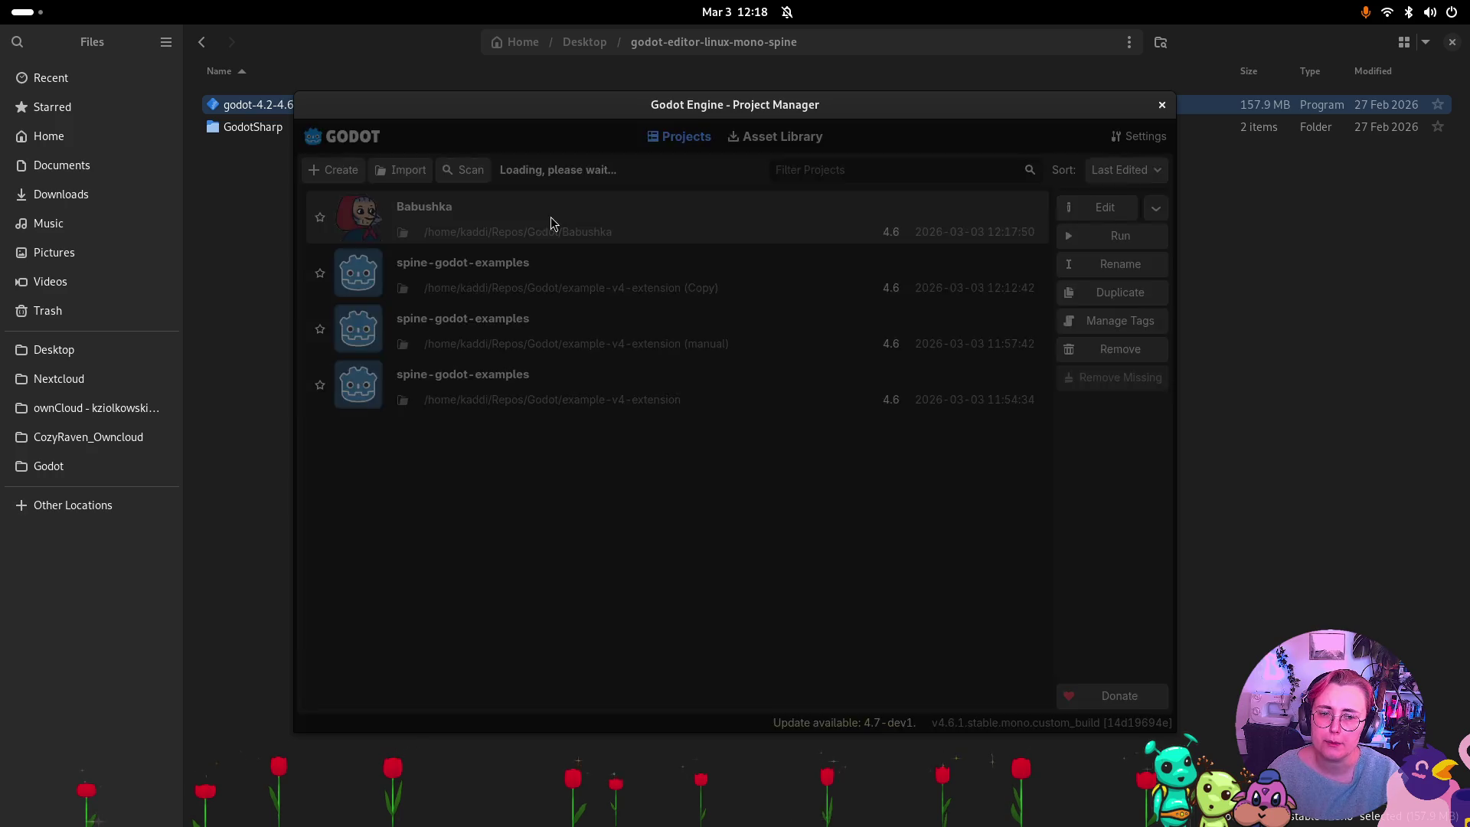
Open Babushka, fold Yeli's TalkingControl and Outside_InteractionArea branches, then switch to outside_beets.
{"action": "double_click", "coordinate": [551, 222]}
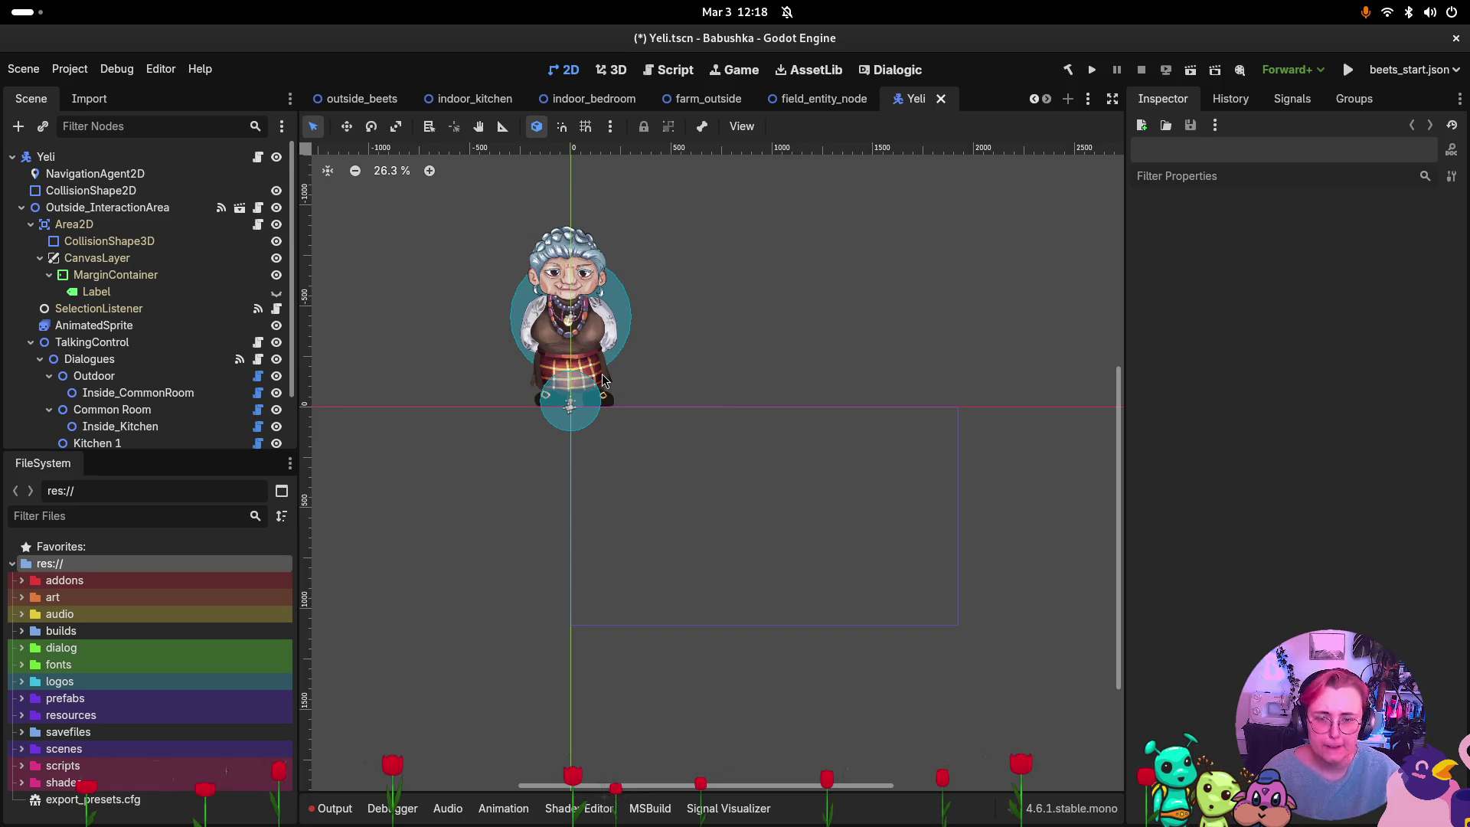
{"action": "left_click", "coordinate": [145, 343]}
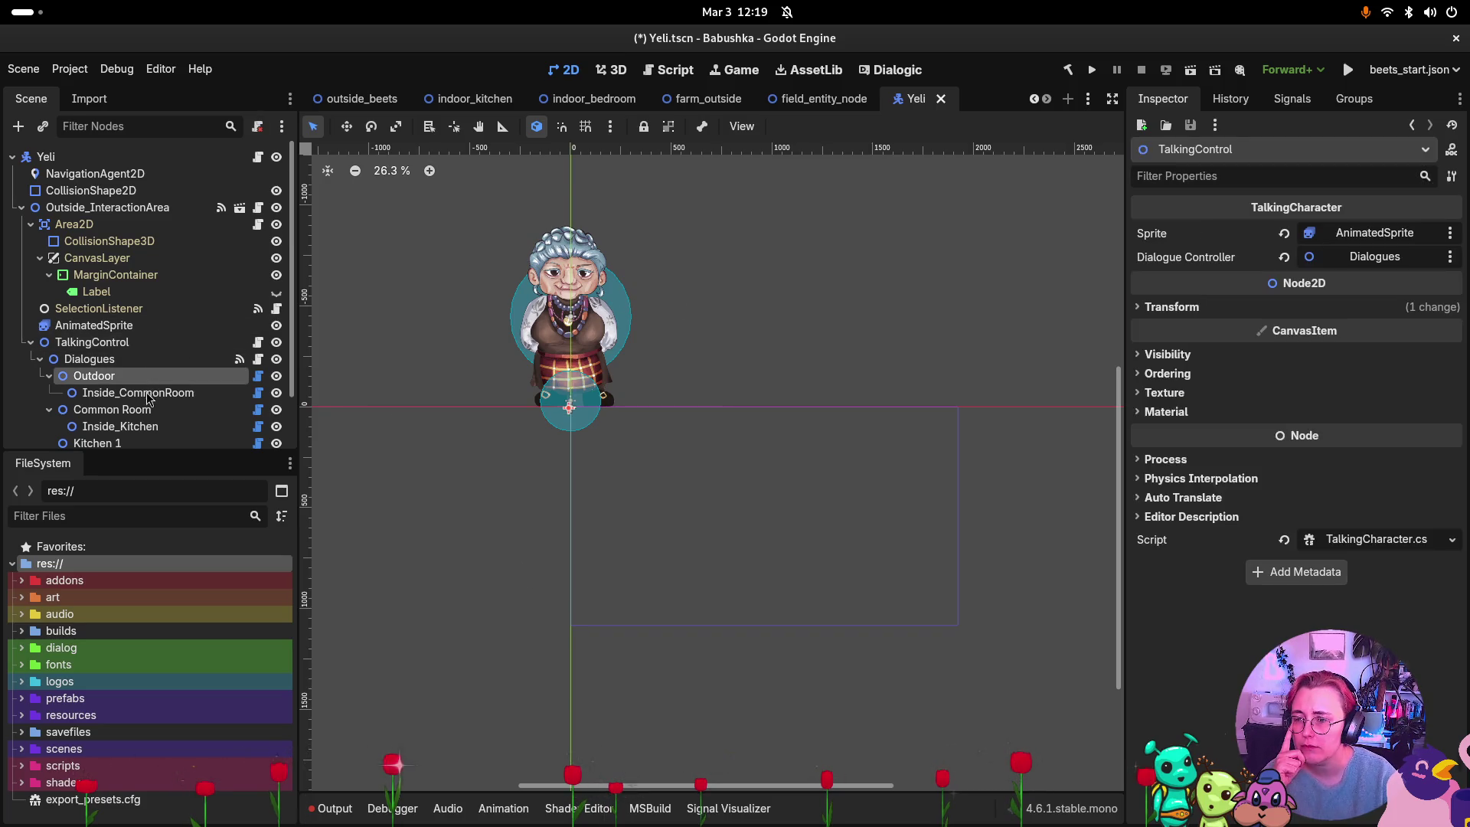
{"action": "left_click", "coordinate": [31, 342]}
{"action": "left_click", "coordinate": [21, 208]}
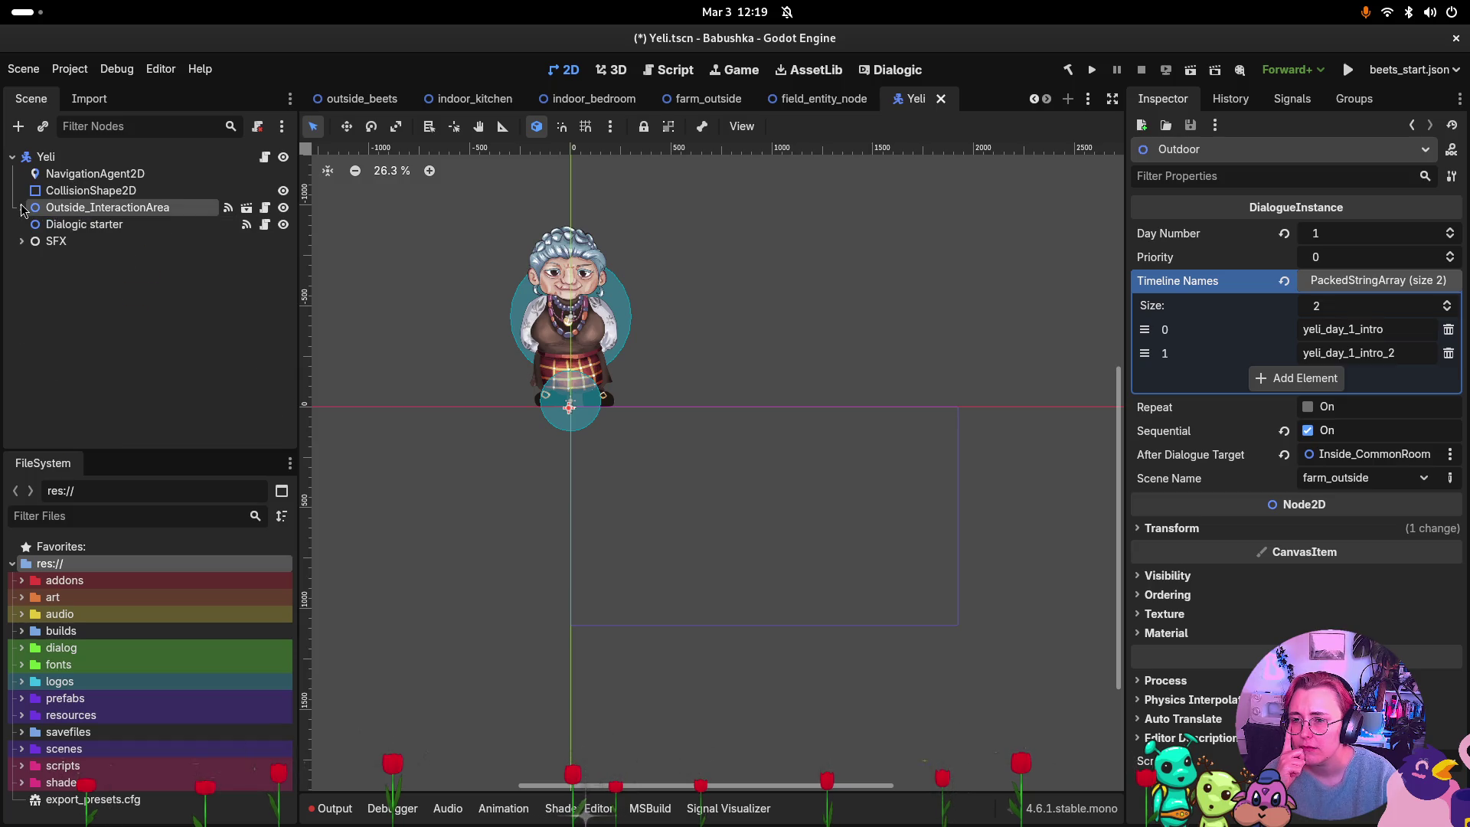
{"action": "left_click", "coordinate": [12, 157]}
{"action": "left_click", "coordinate": [12, 157]}
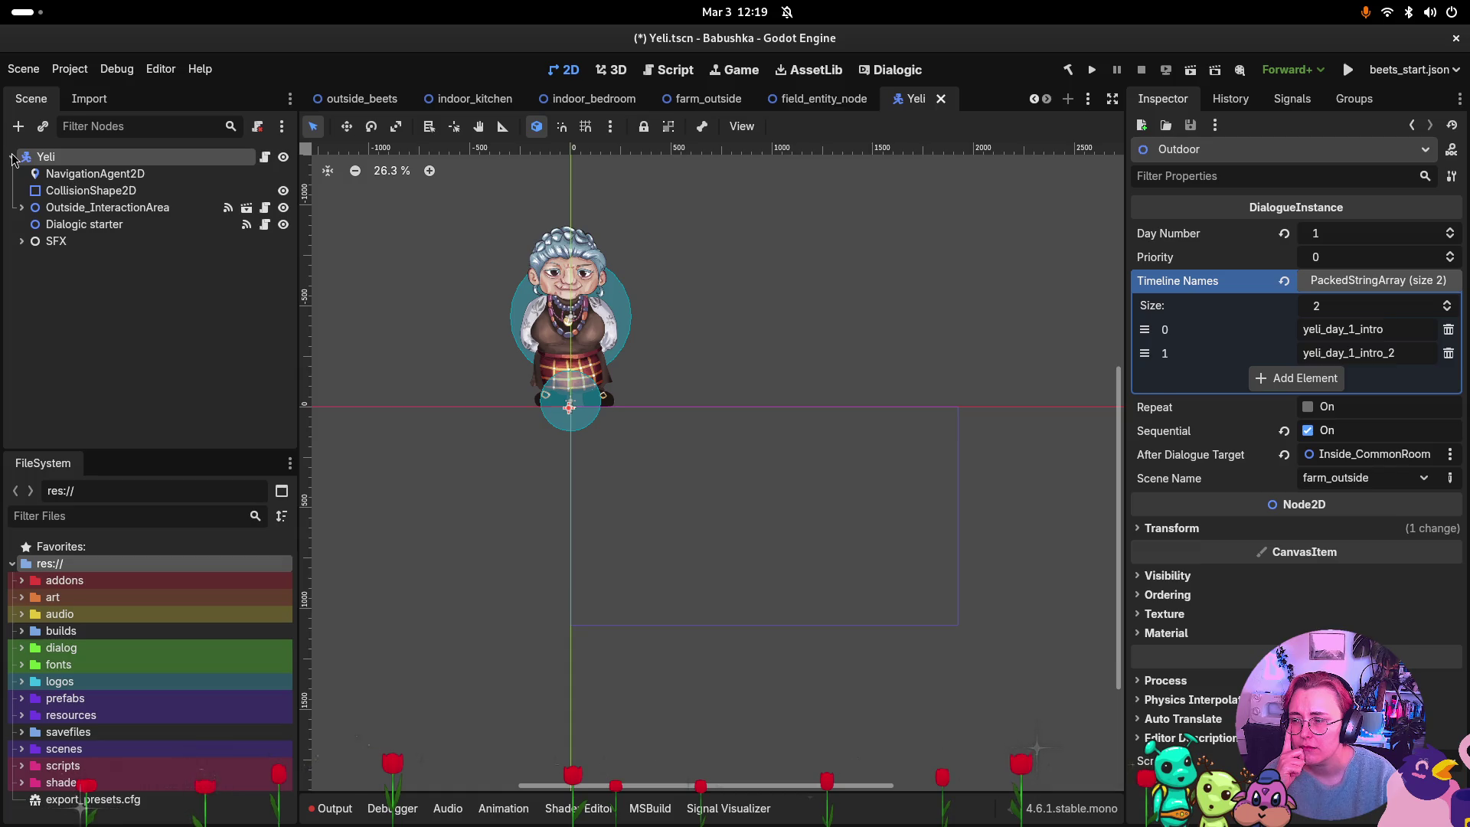
{"action": "left_click", "coordinate": [360, 100]}
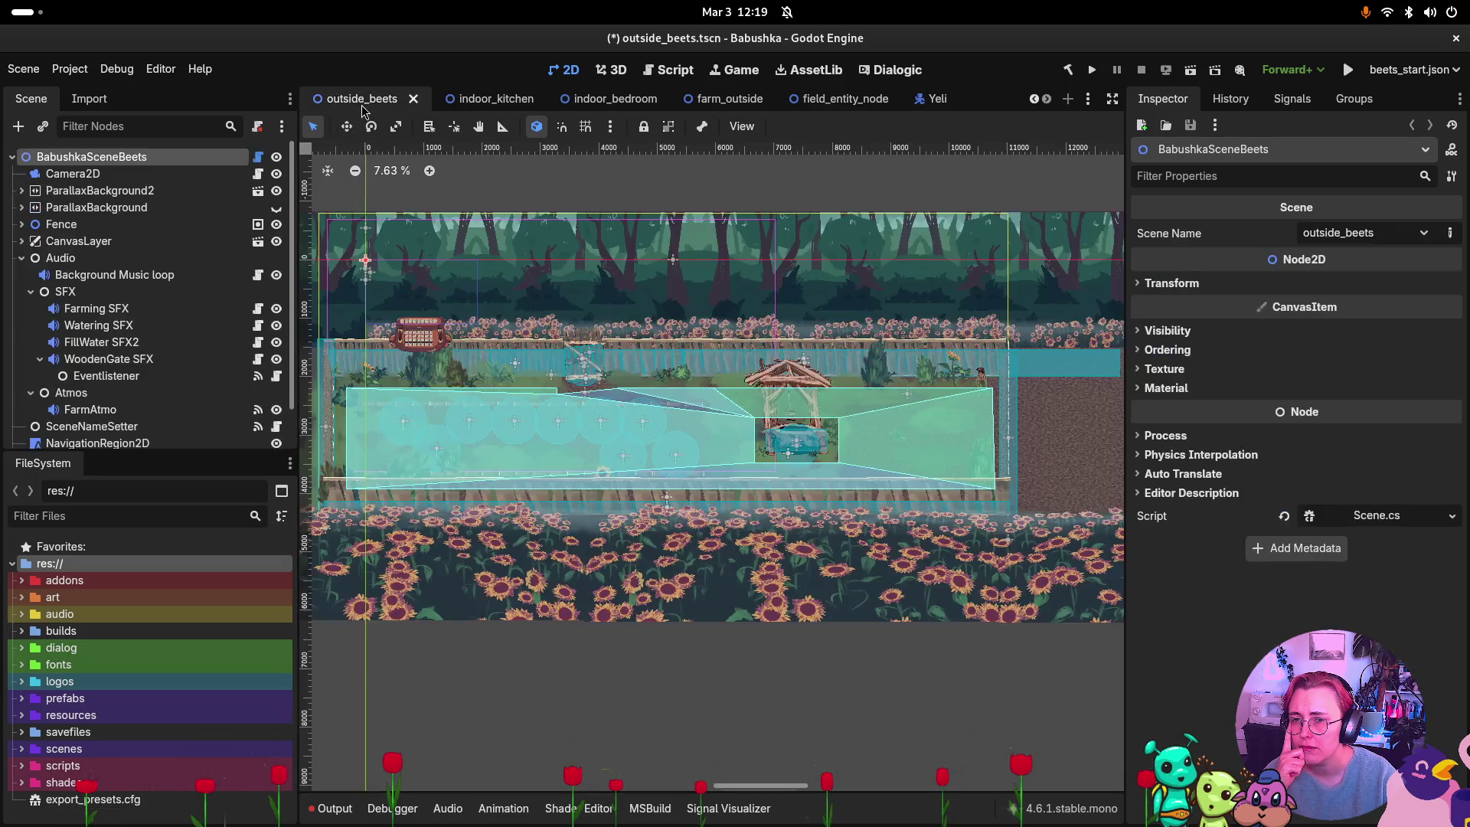
Switch to farm_outside, expand art/animation and the Audio node, and select FarmAtmo.
{"action": "left_click", "coordinate": [482, 100]}
{"action": "left_click", "coordinate": [613, 100]}
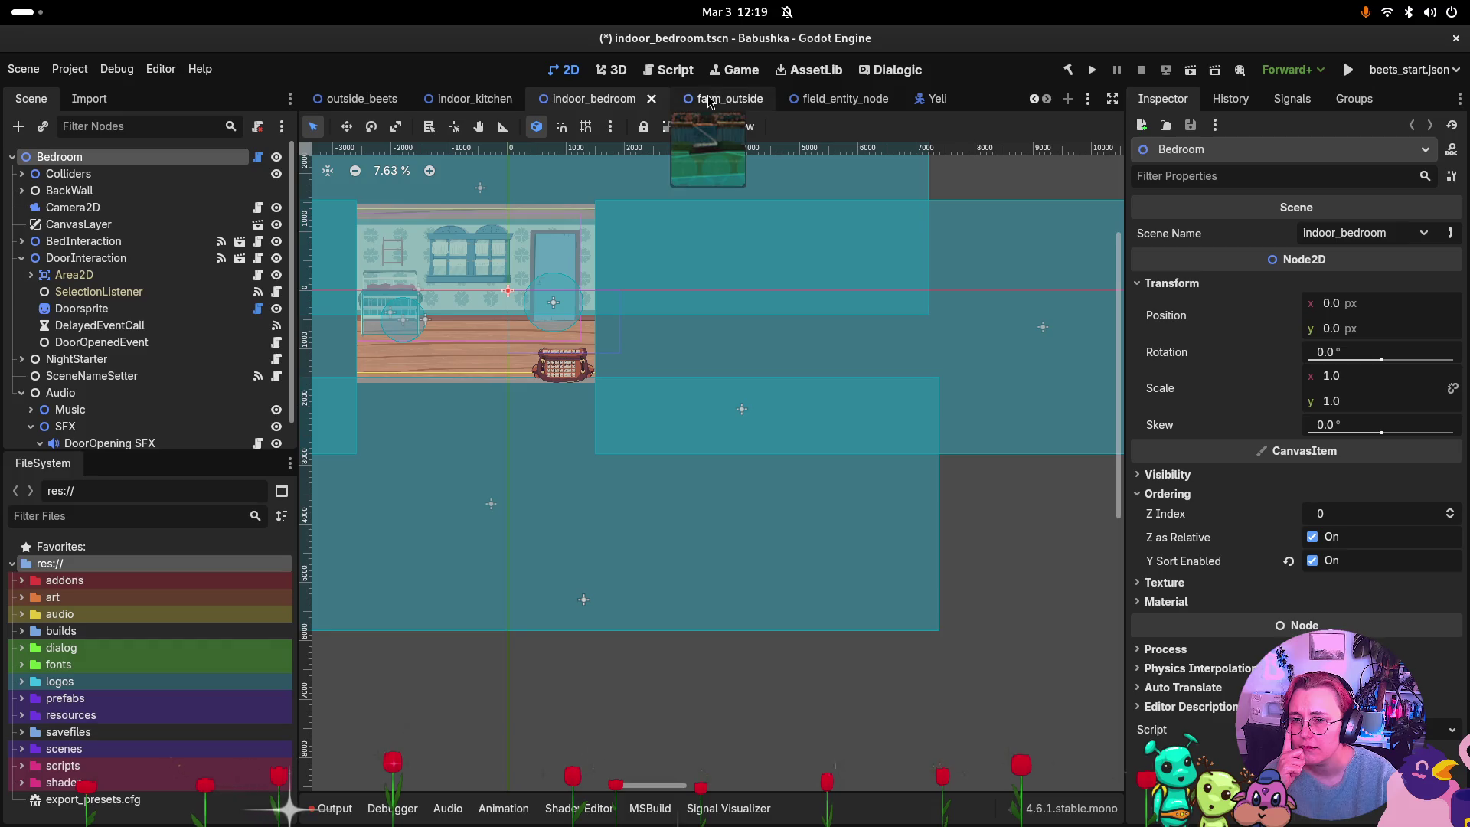
{"action": "left_click", "coordinate": [711, 101]}
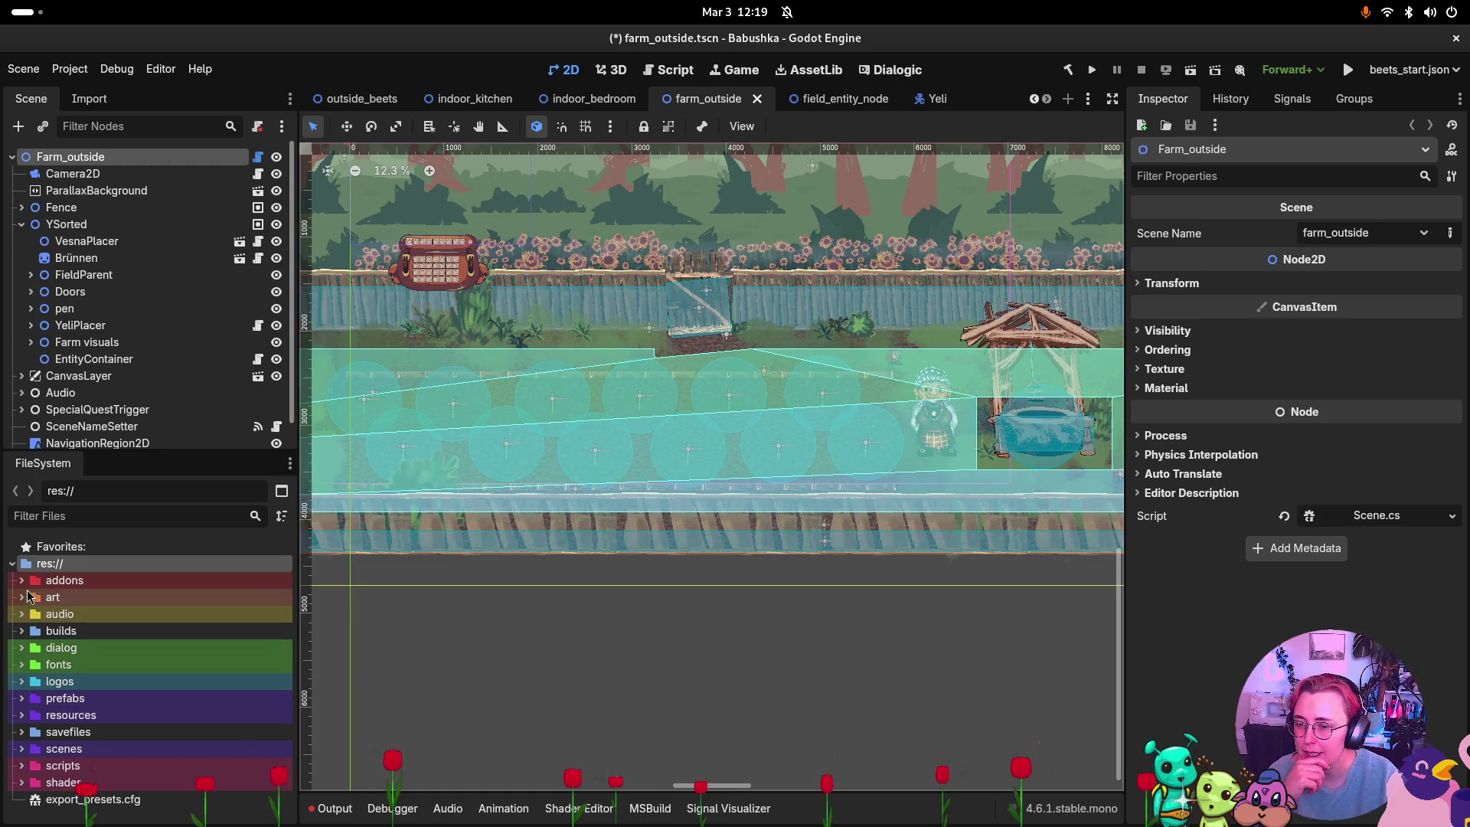
{"action": "left_click", "coordinate": [22, 598]}
{"action": "left_click", "coordinate": [32, 631]}
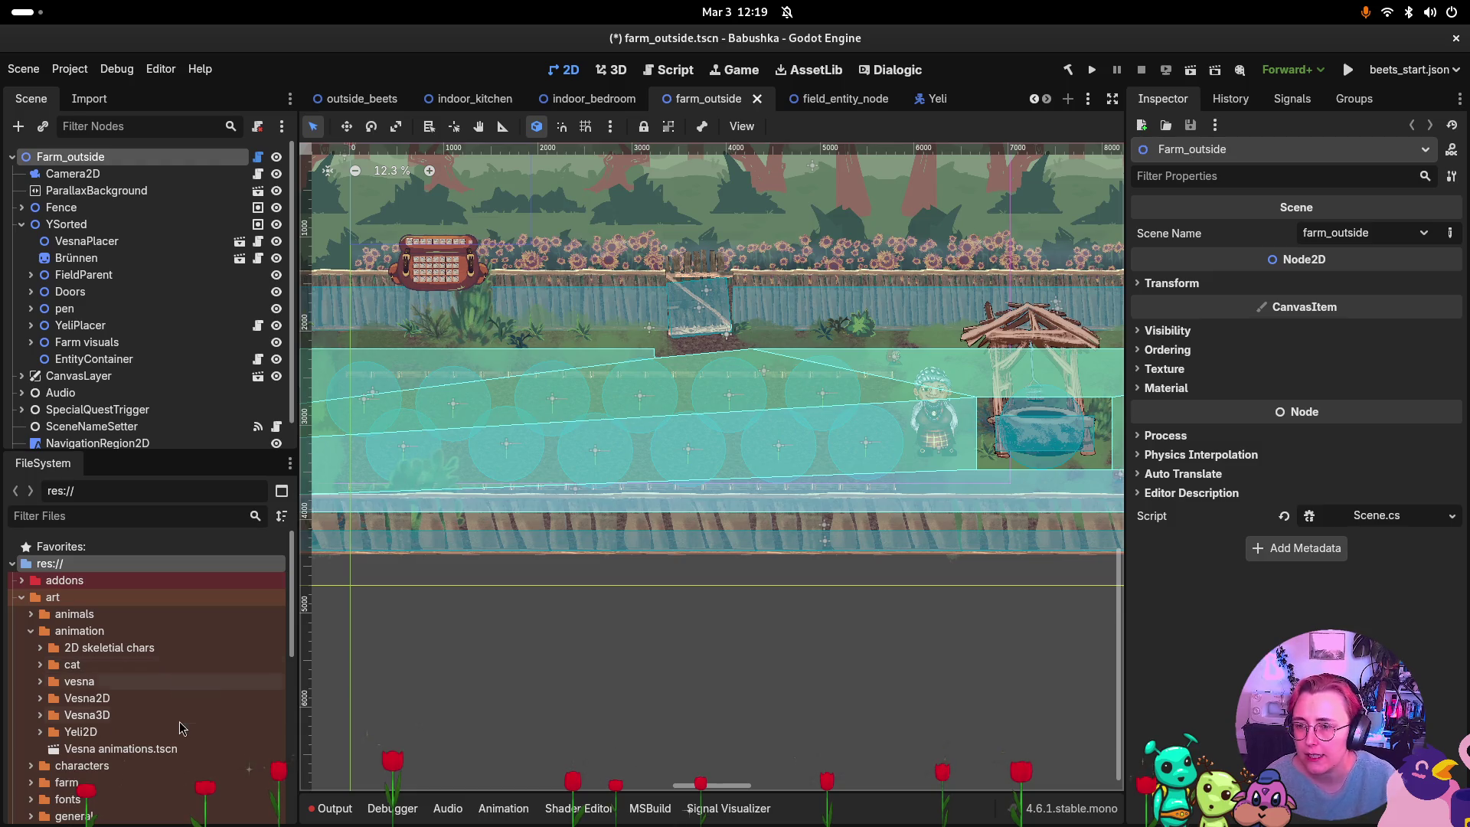
{"action": "left_click", "coordinate": [21, 392]}
{"action": "scroll", "coordinate": [44, 396], "scroll_direction": "down", "scroll_amount": 3}
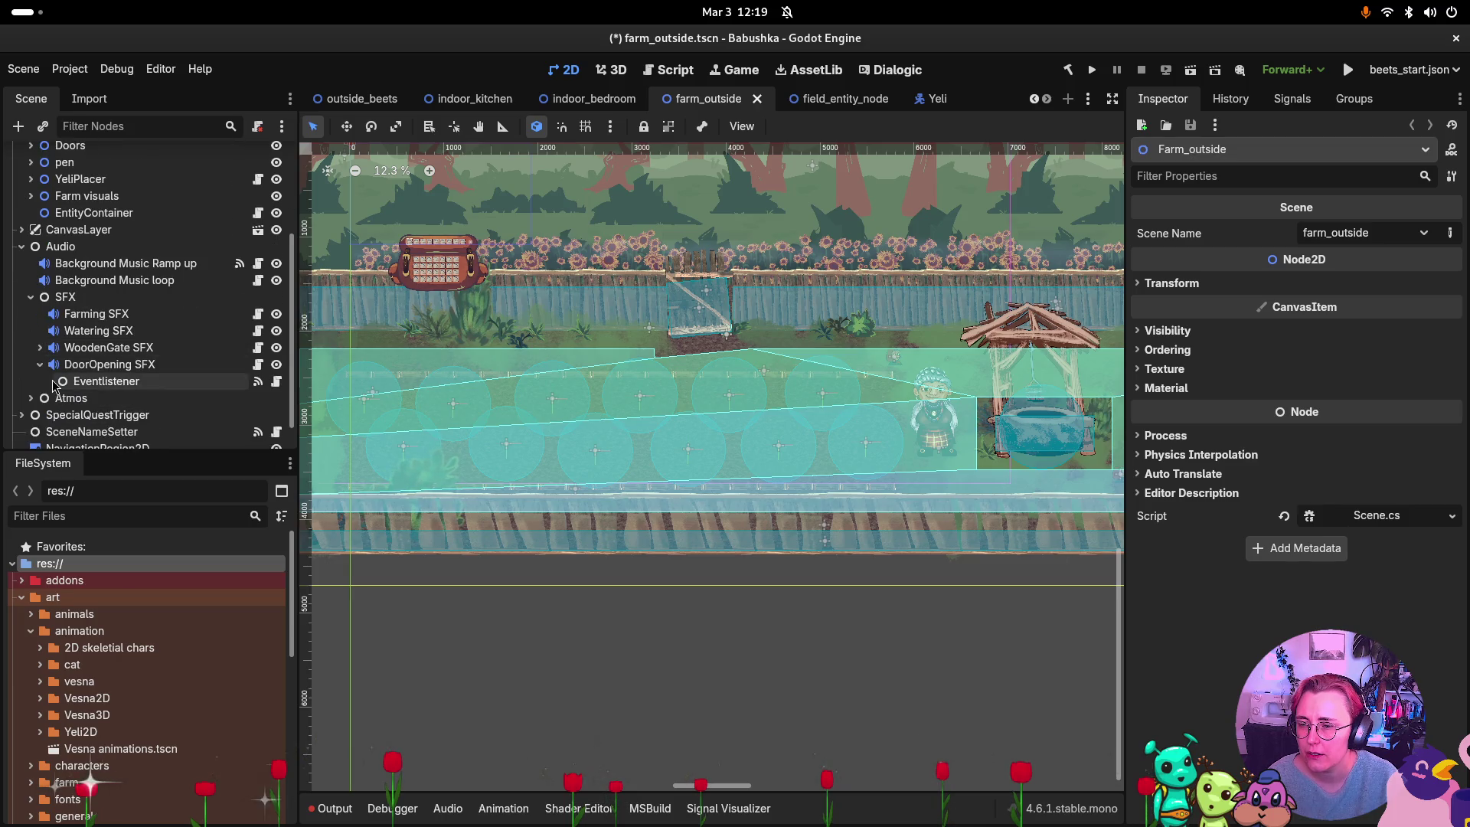
{"action": "left_click", "coordinate": [89, 421]}
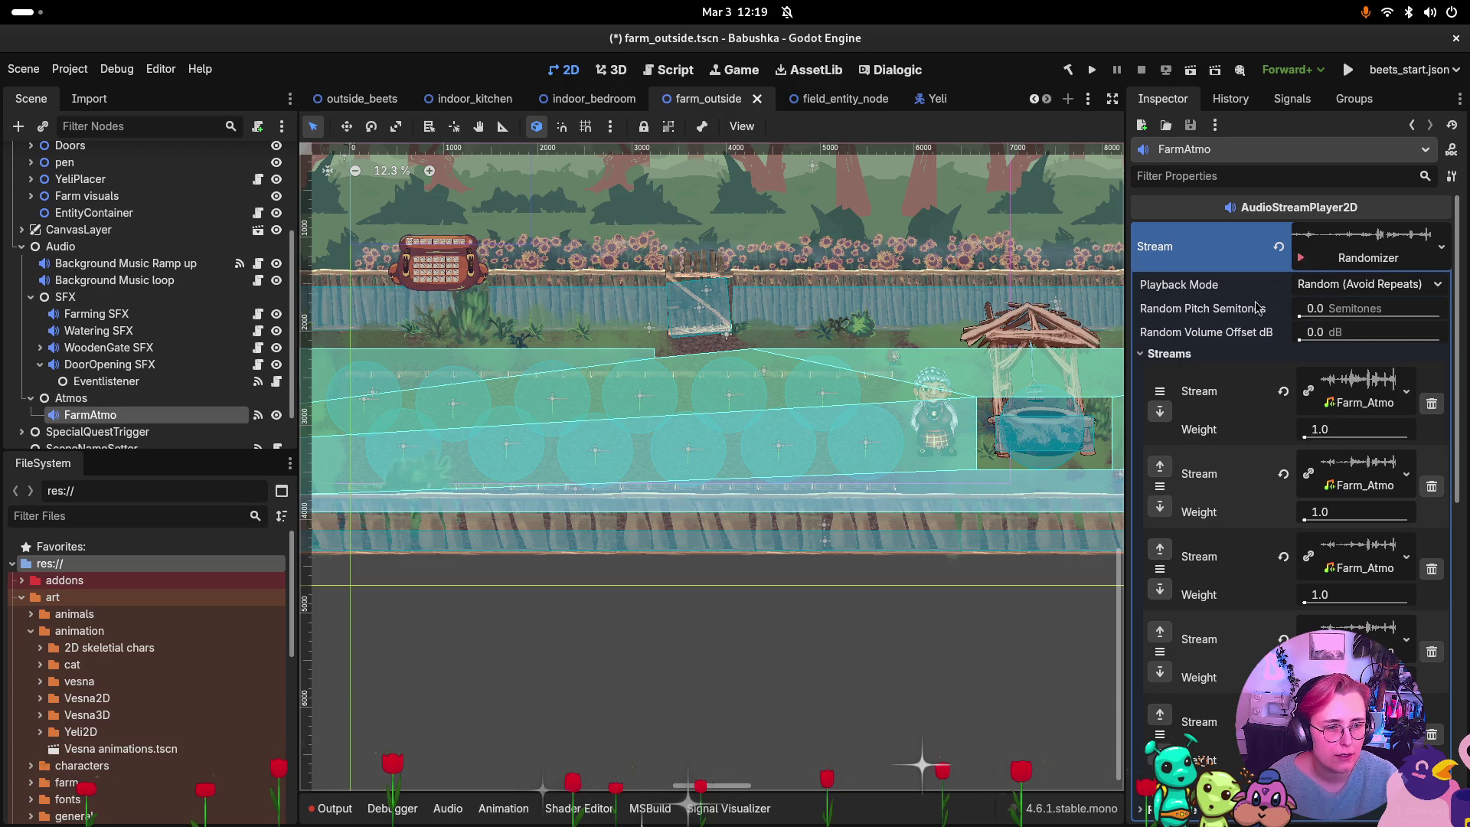
{"action": "left_click", "coordinate": [1334, 261]}
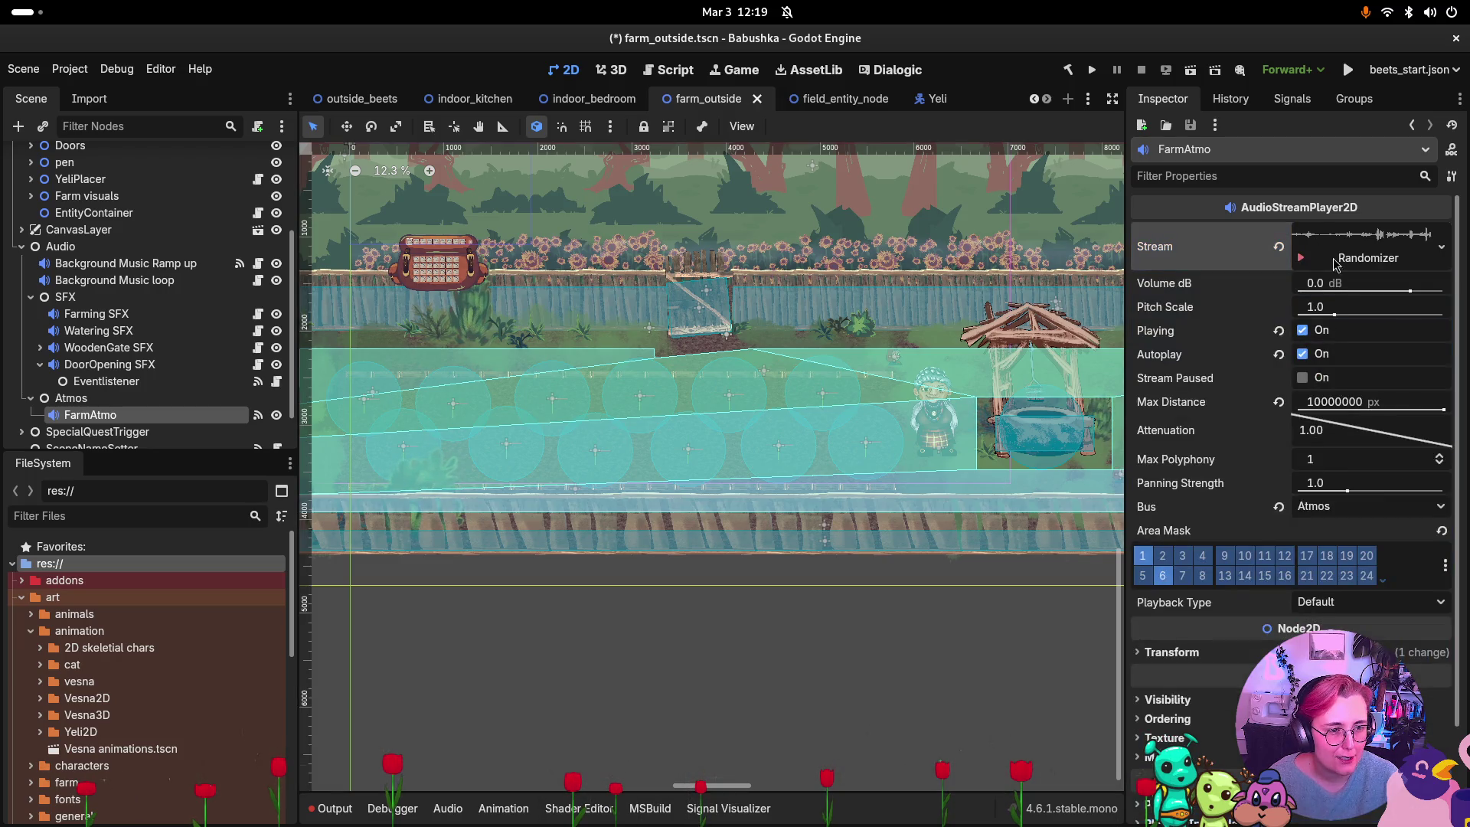
Stop FarmAtmo playing and open the Output log, resizing it to read the QuestTrigger errors.
{"action": "left_click", "coordinate": [1302, 330]}
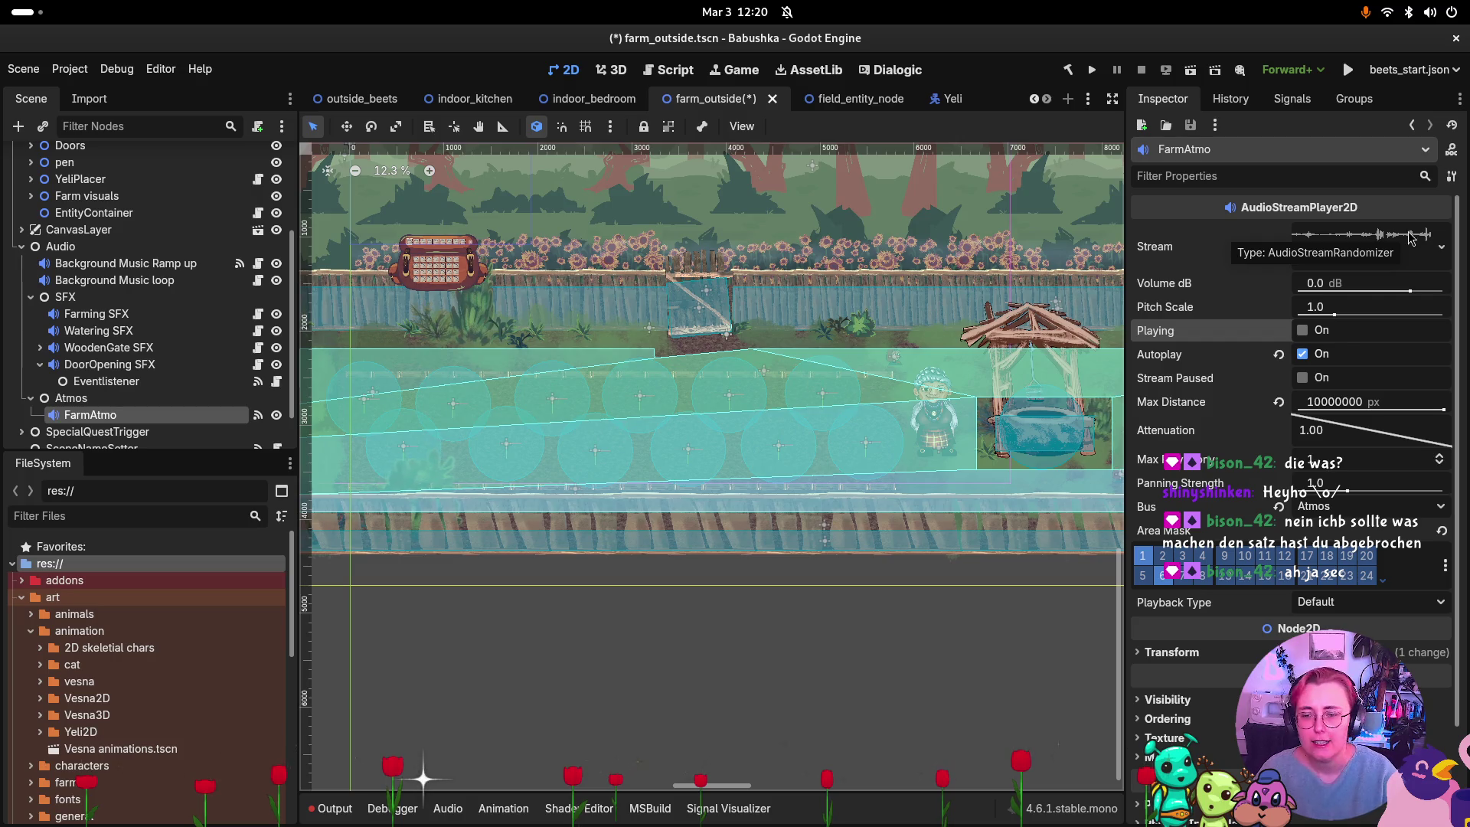
{"action": "left_click", "coordinate": [330, 809]}
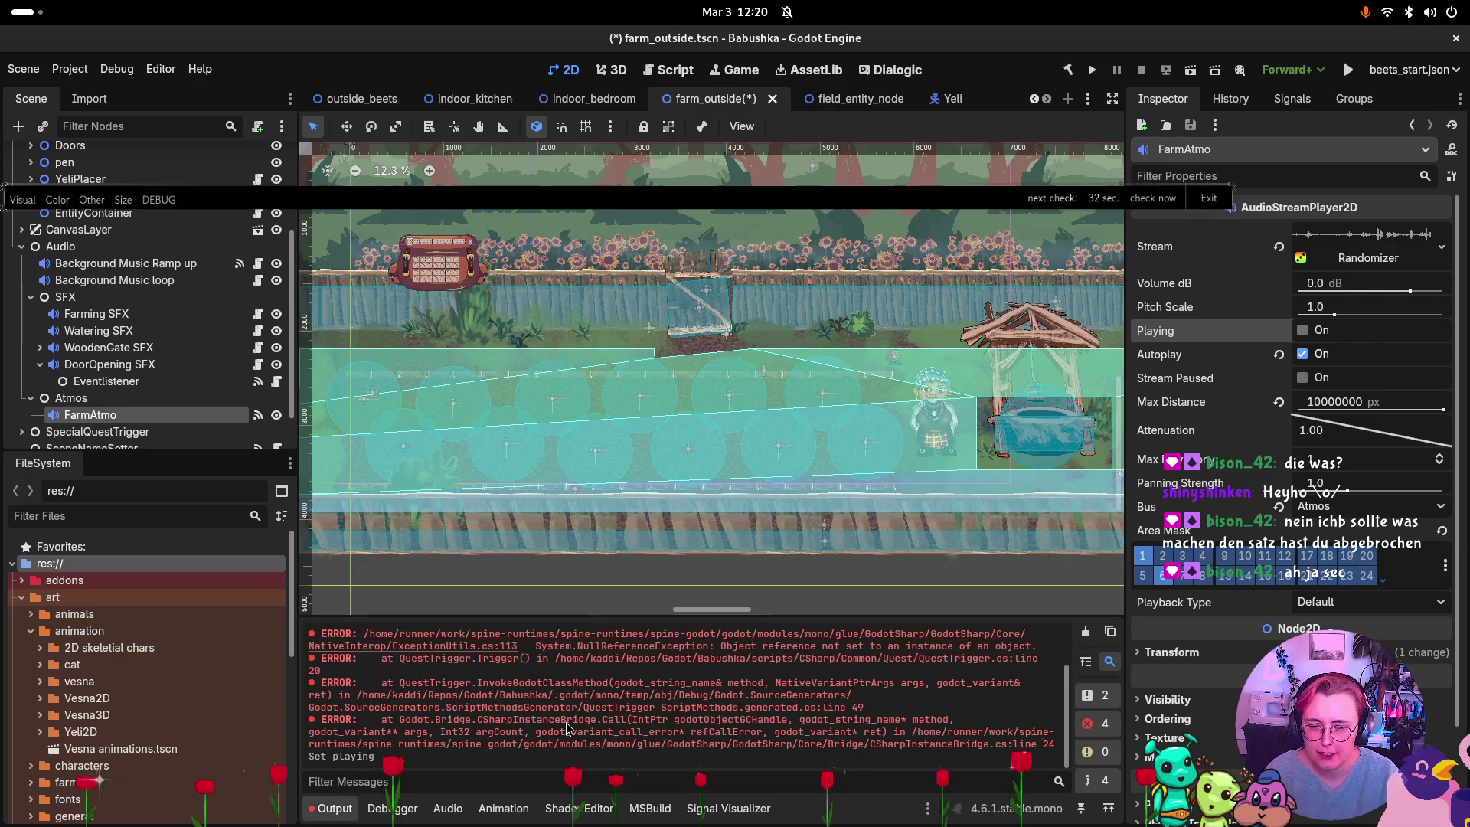
{"action": "mouse_move", "coordinate": [908, 622]}
{"action": "left_mouse_down"}
{"action": "mouse_move", "coordinate": [957, 371]}
{"action": "mouse_move", "coordinate": [980, 362]}
{"action": "left_mouse_up"}
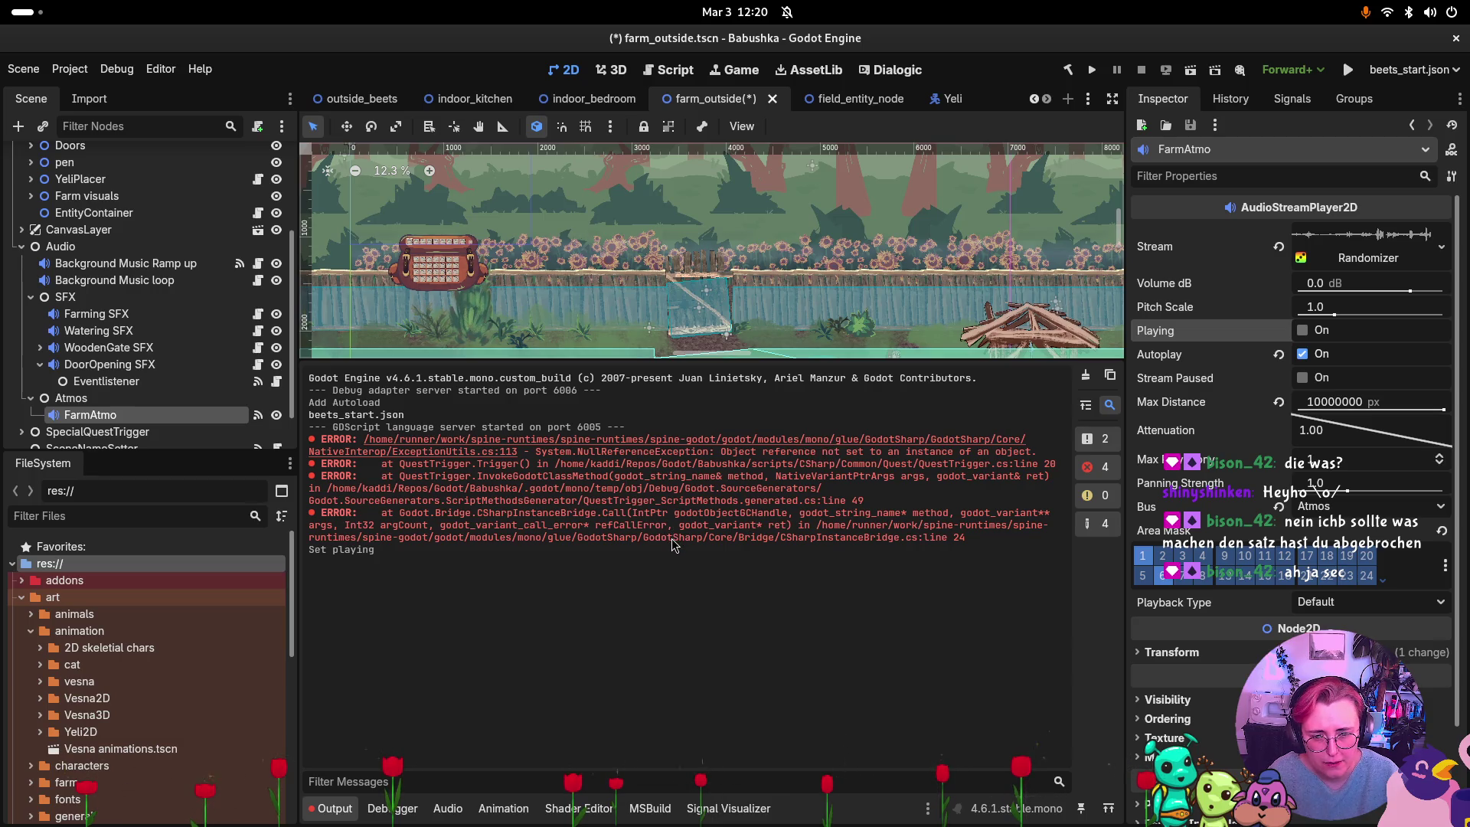
{"action": "left_click_drag", "start_coordinate": [811, 364], "coordinate": [819, 596]}
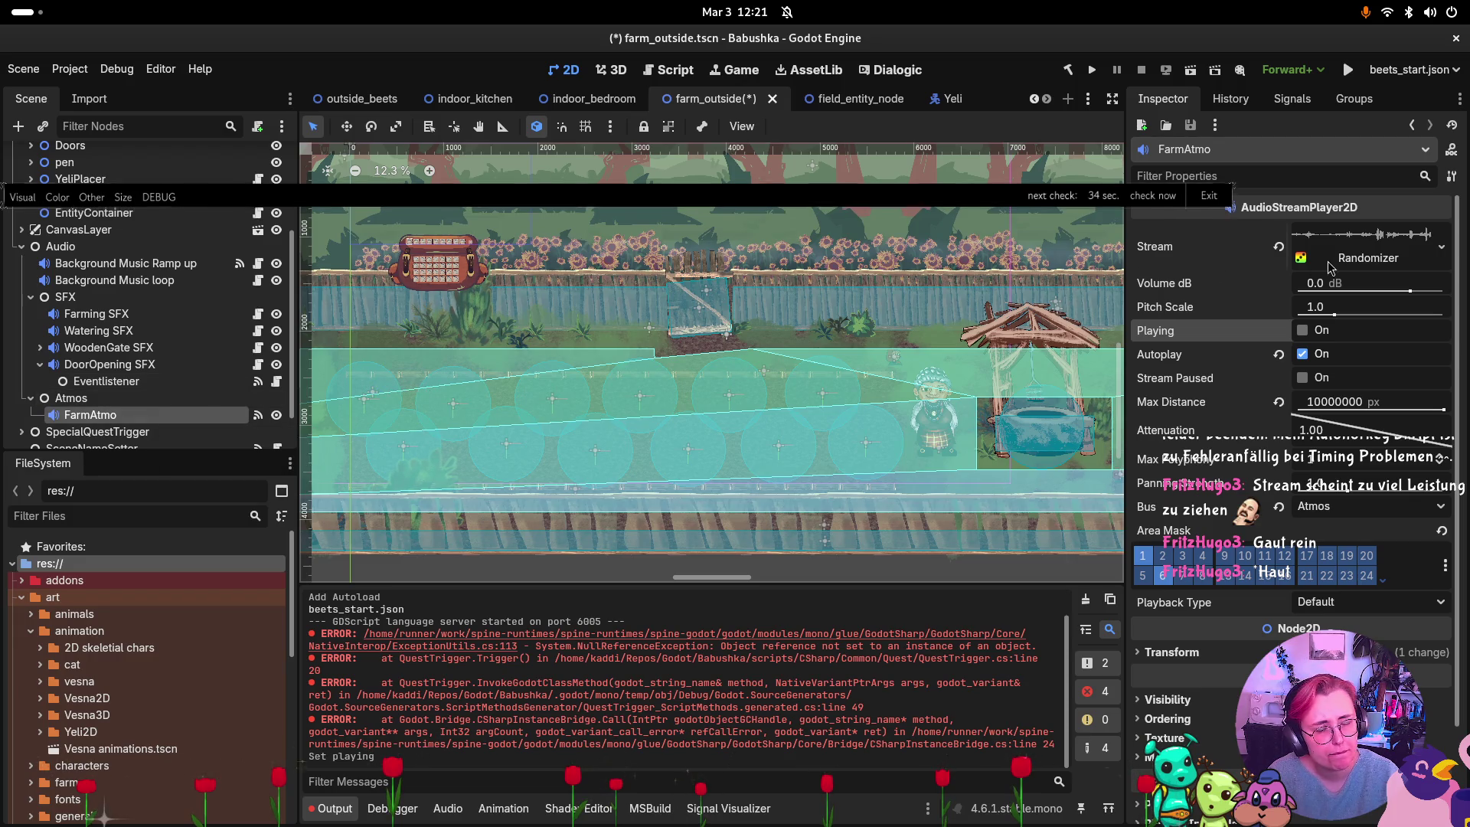
Glance at the History and Signals tabs, then return to FarmAtmo's Inspector.
{"action": "left_click", "coordinate": [1248, 101]}
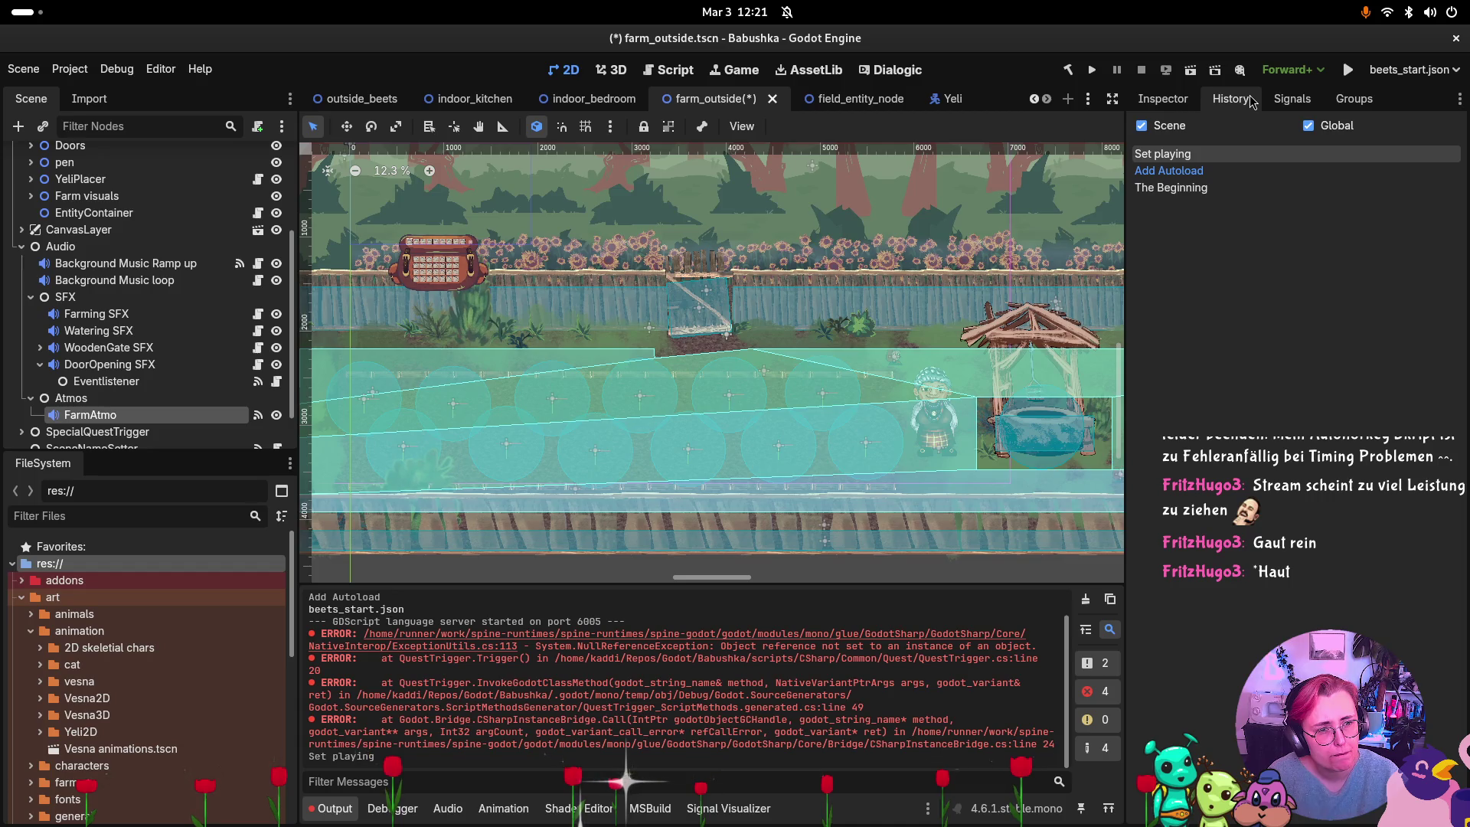
{"action": "left_click", "coordinate": [1309, 101]}
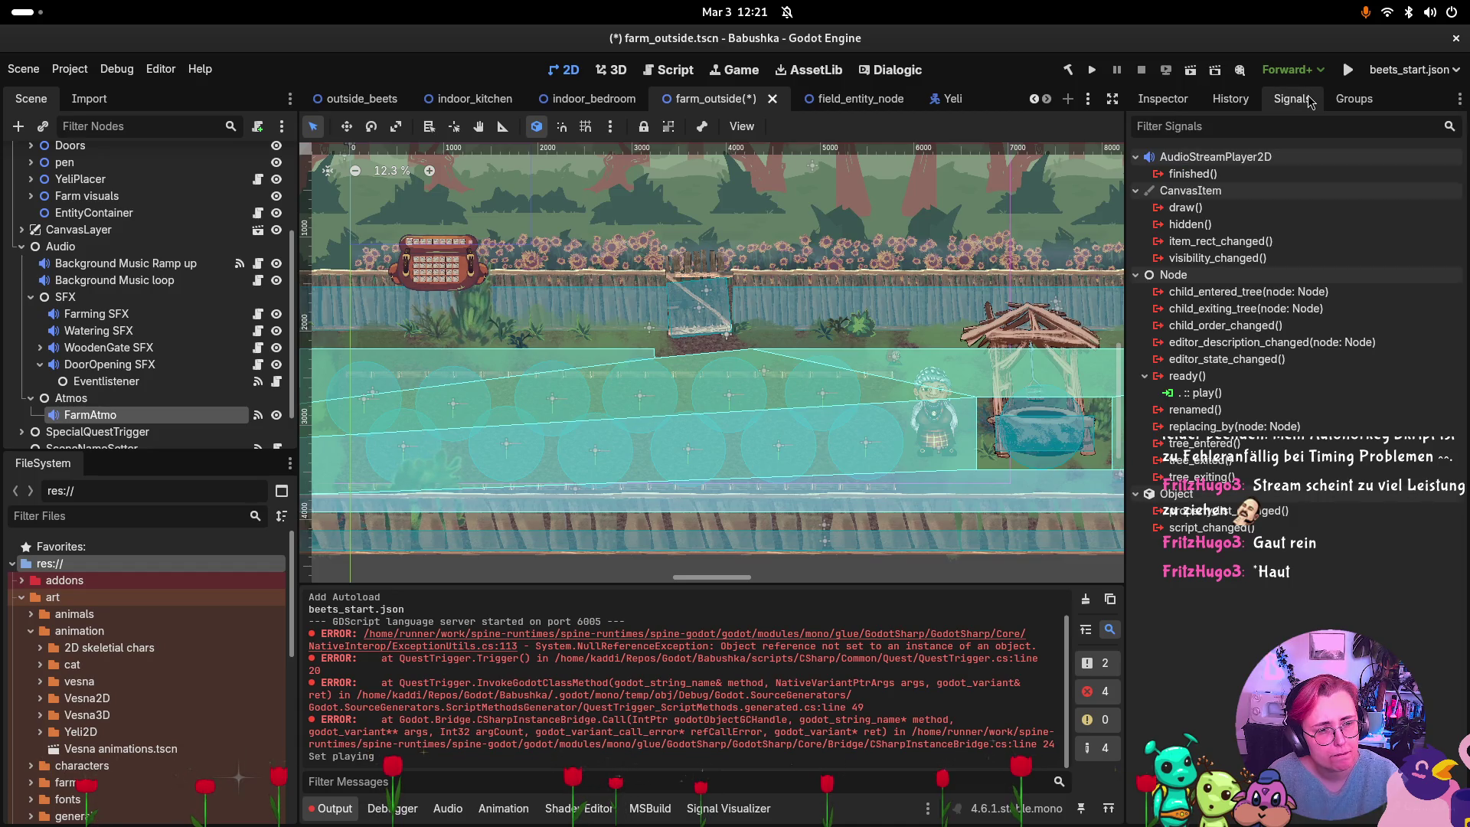
{"action": "left_click", "coordinate": [1157, 100]}
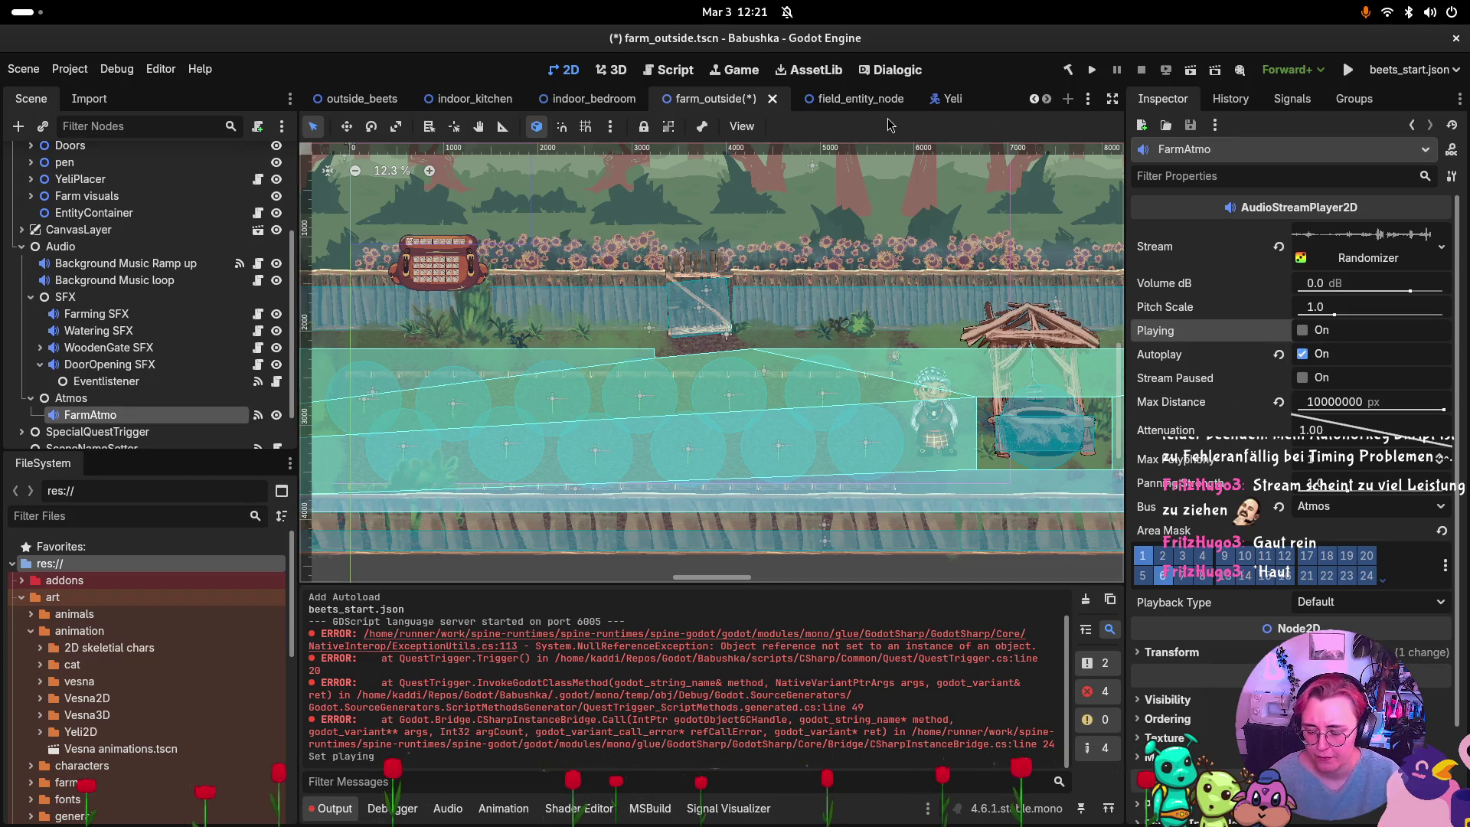
Save farm_outside.tscn, clear the output log, and show the window overview.
{"action": "key", "text": "ctrl+s"}
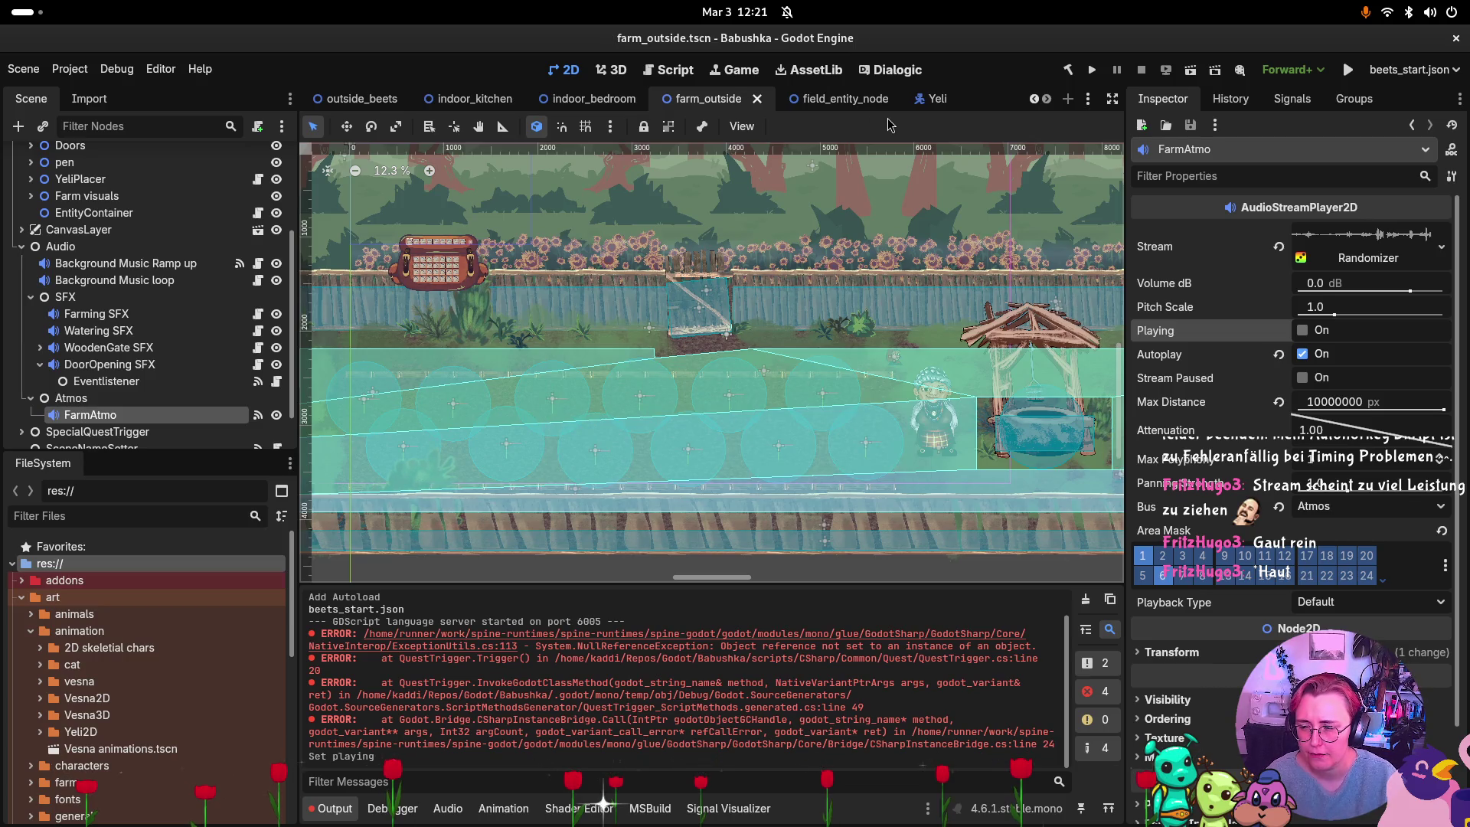
{"action": "mouse_move", "coordinate": [1198, 208]}
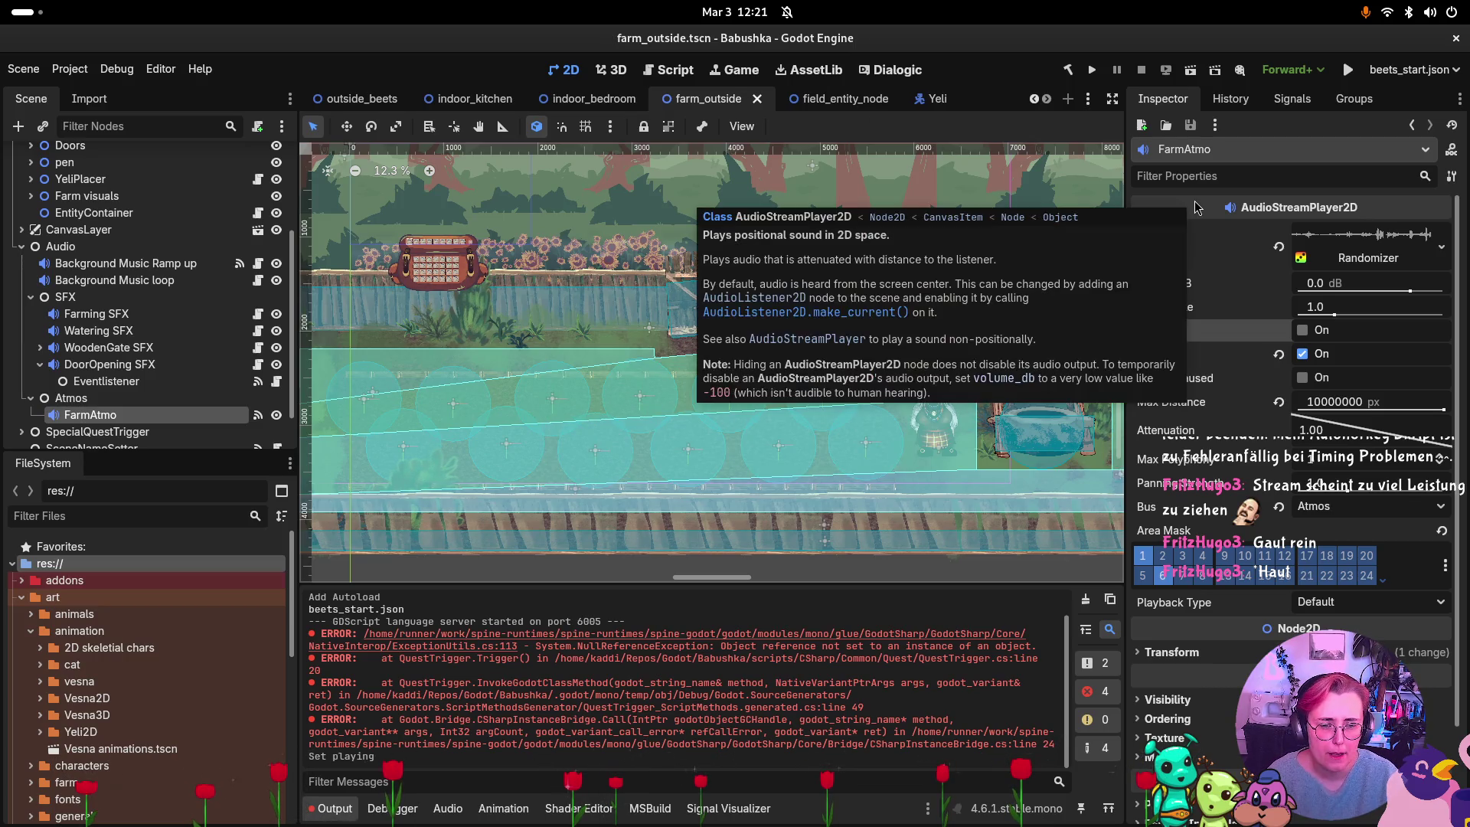
{"action": "left_click", "coordinate": [1085, 600]}
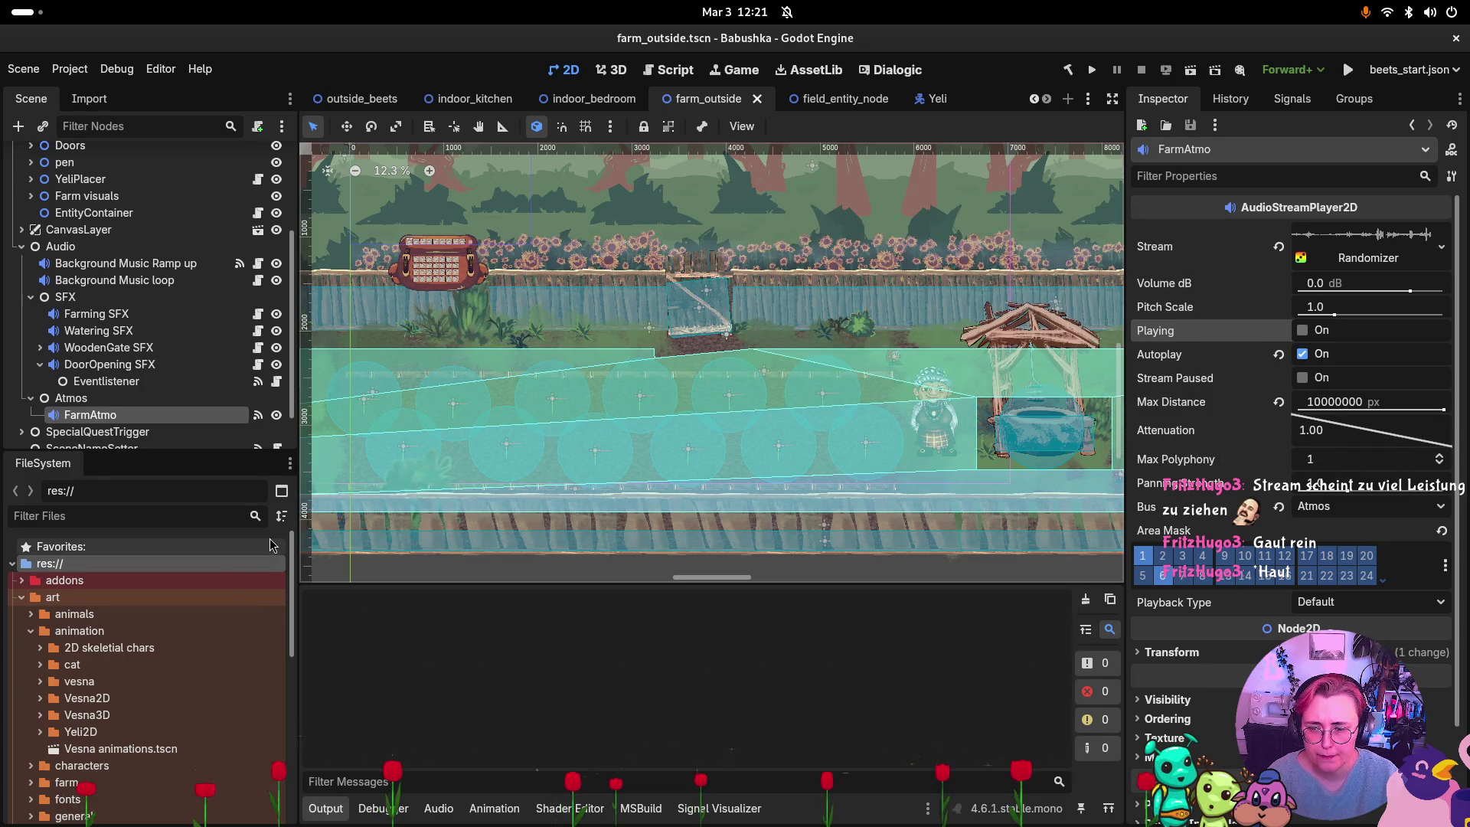
{"action": "key", "text": "super"}
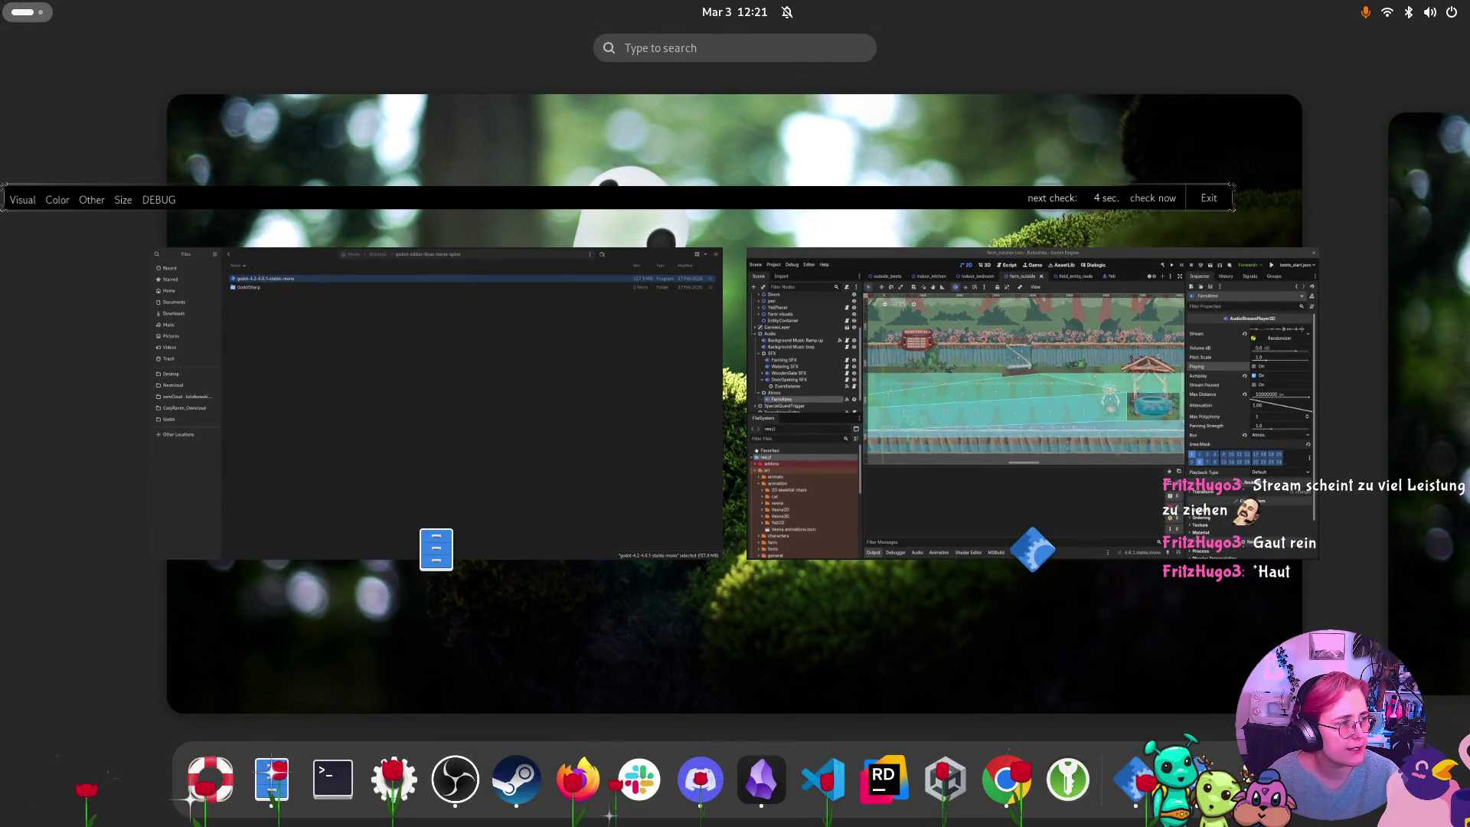
Glance at the godot-editor-linux-mono-spine folder in Files, then return to Godot.
{"action": "left_click", "coordinate": [377, 337]}
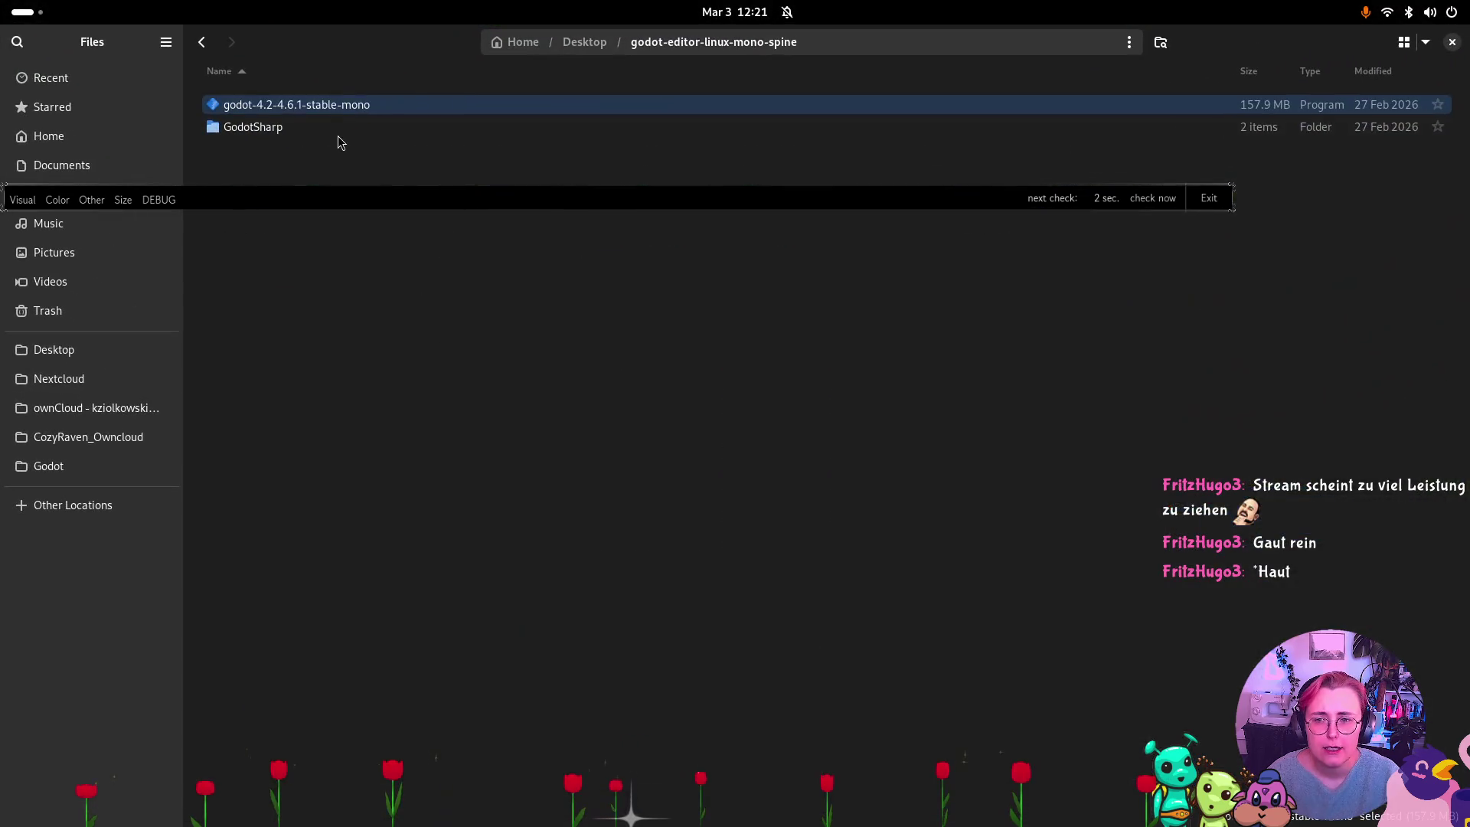
{"action": "key", "text": "alt+Tab"}
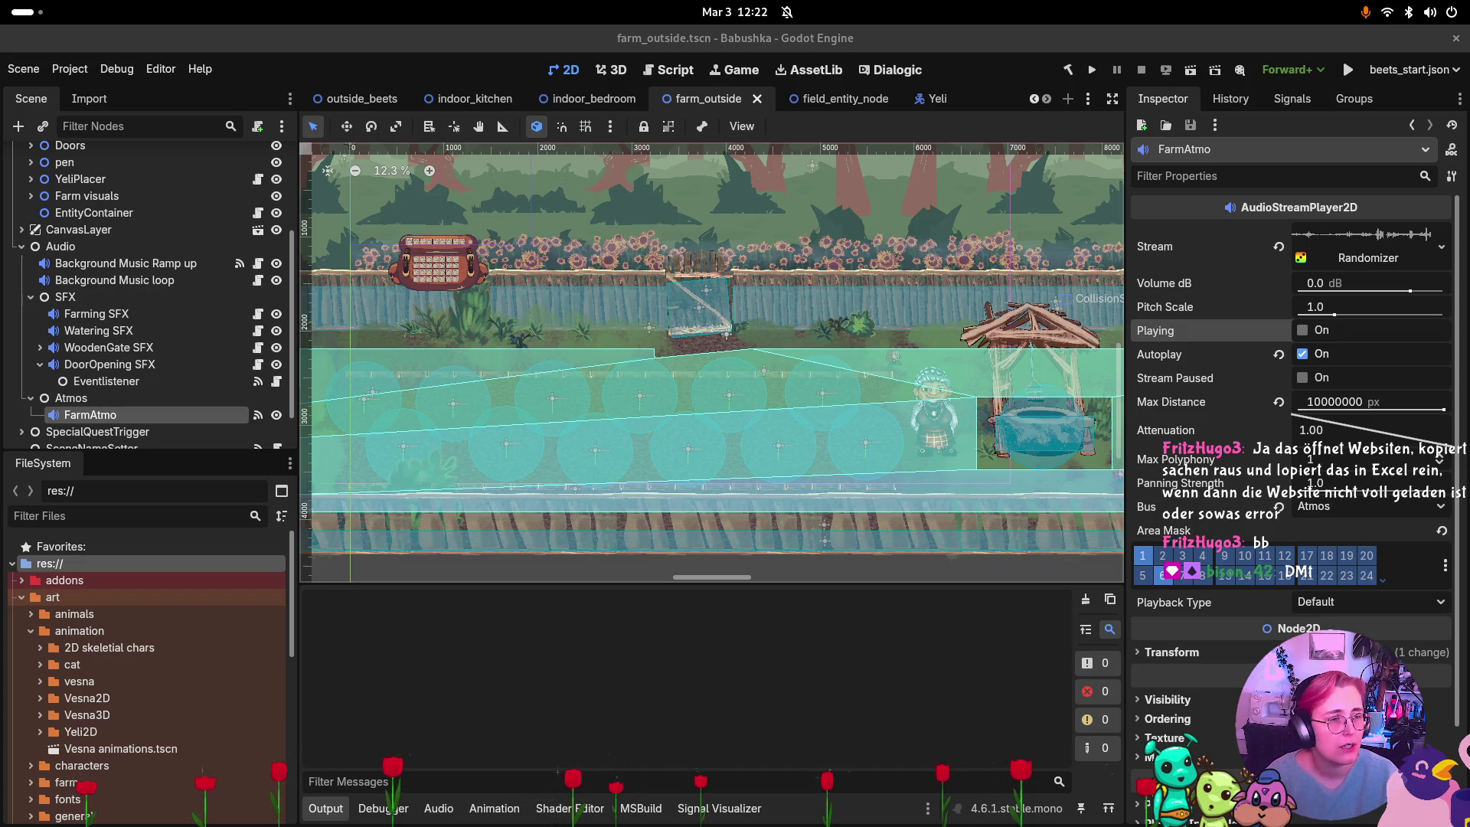
Collapse the Audio branch and toggle the animation folder so Godot rescans and lists Slimes.
{"action": "key", "text": "super"}
{"action": "key", "text": "super"}
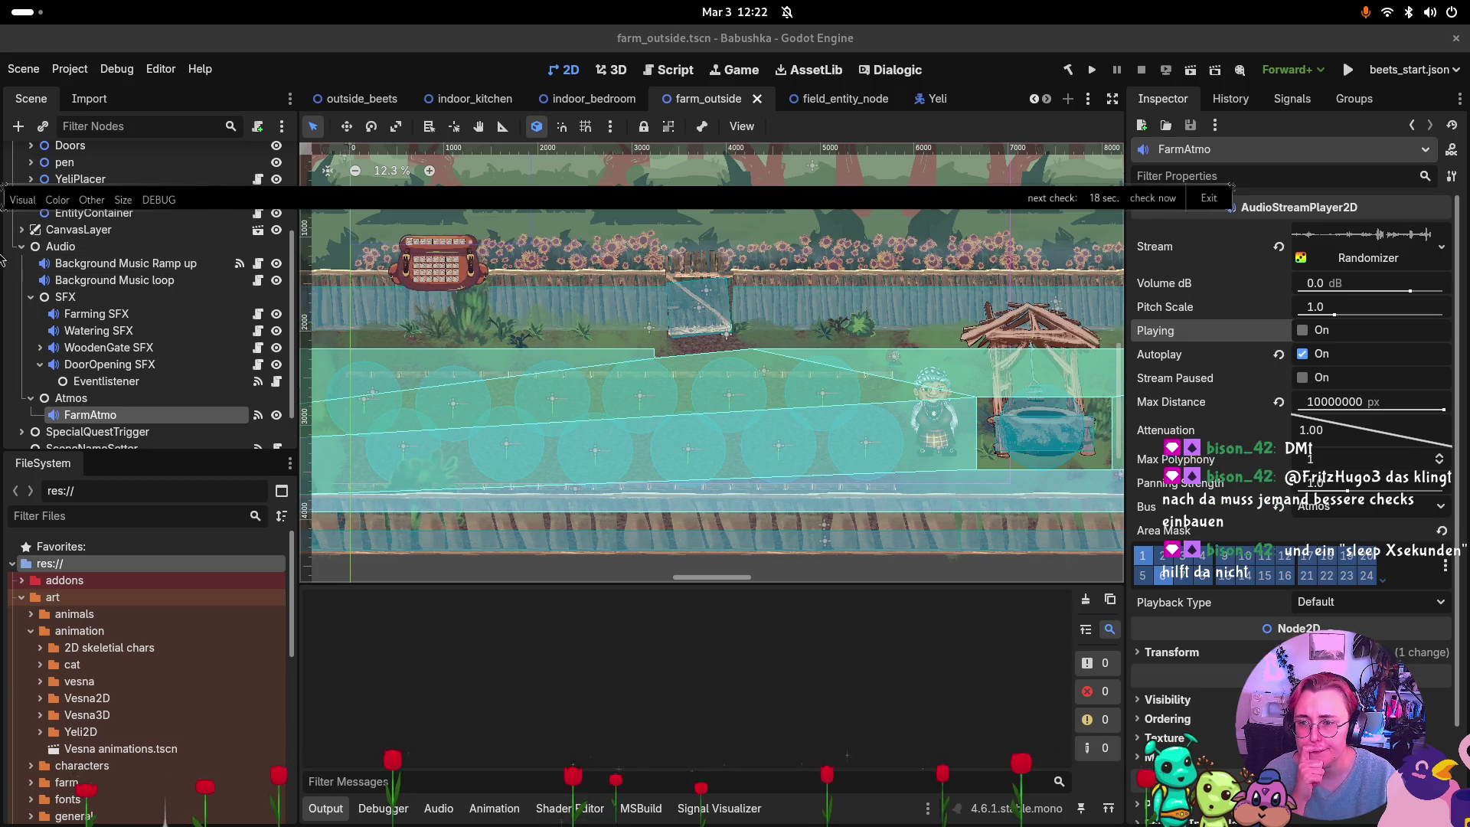
{"action": "left_click", "coordinate": [22, 246]}
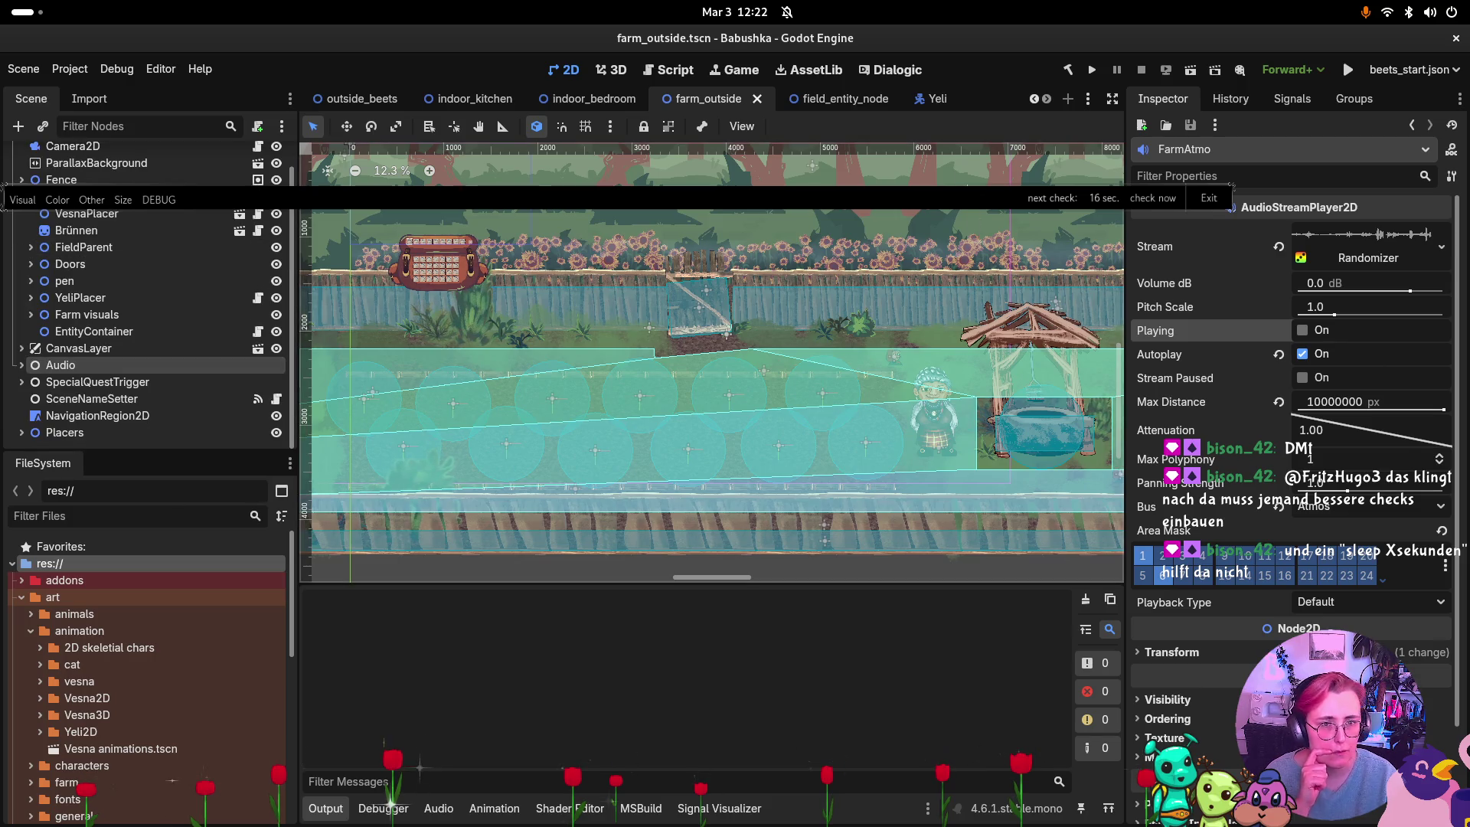
{"action": "key", "text": "super"}
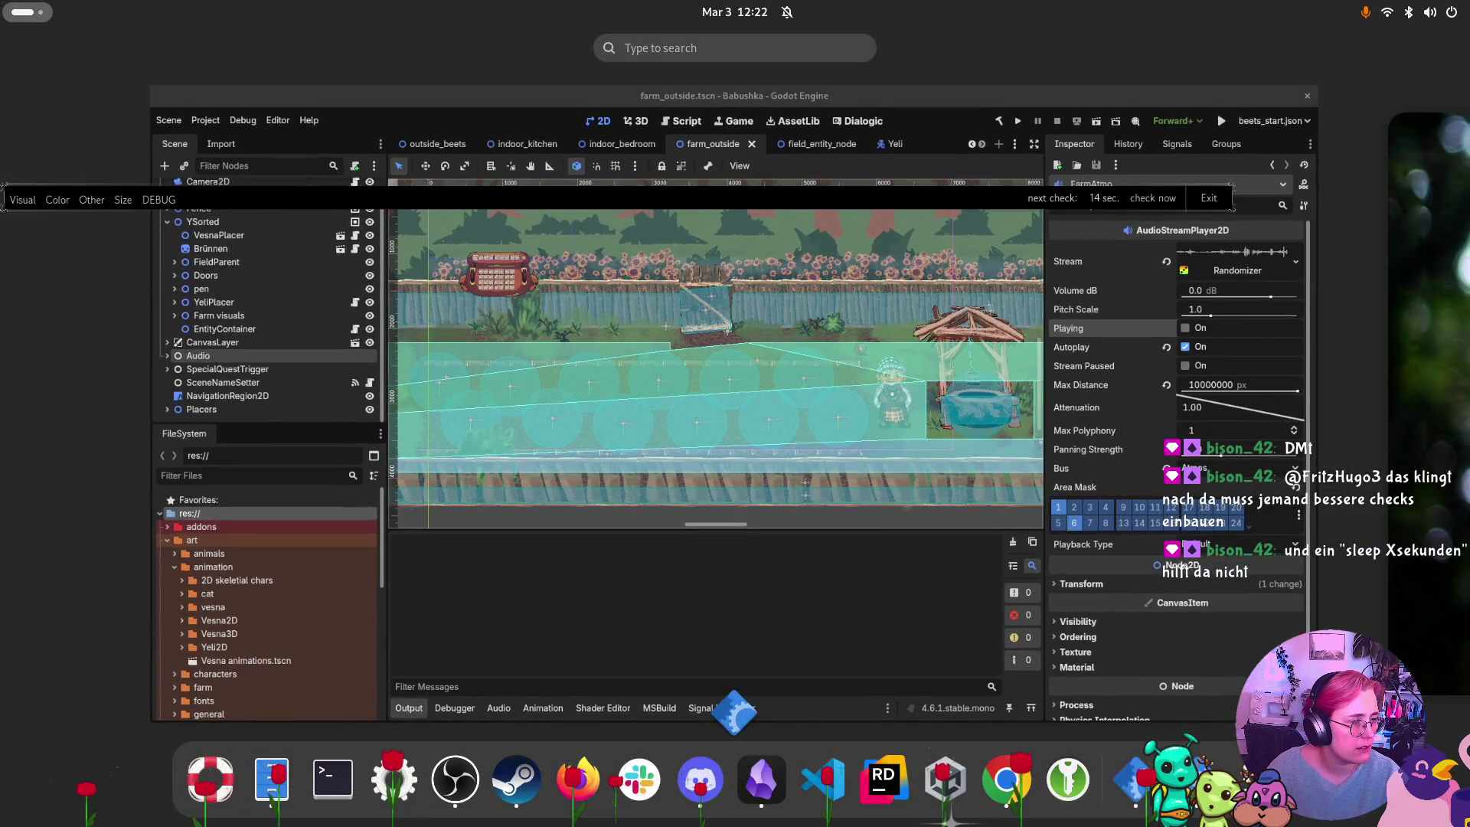
{"action": "key", "text": "super"}
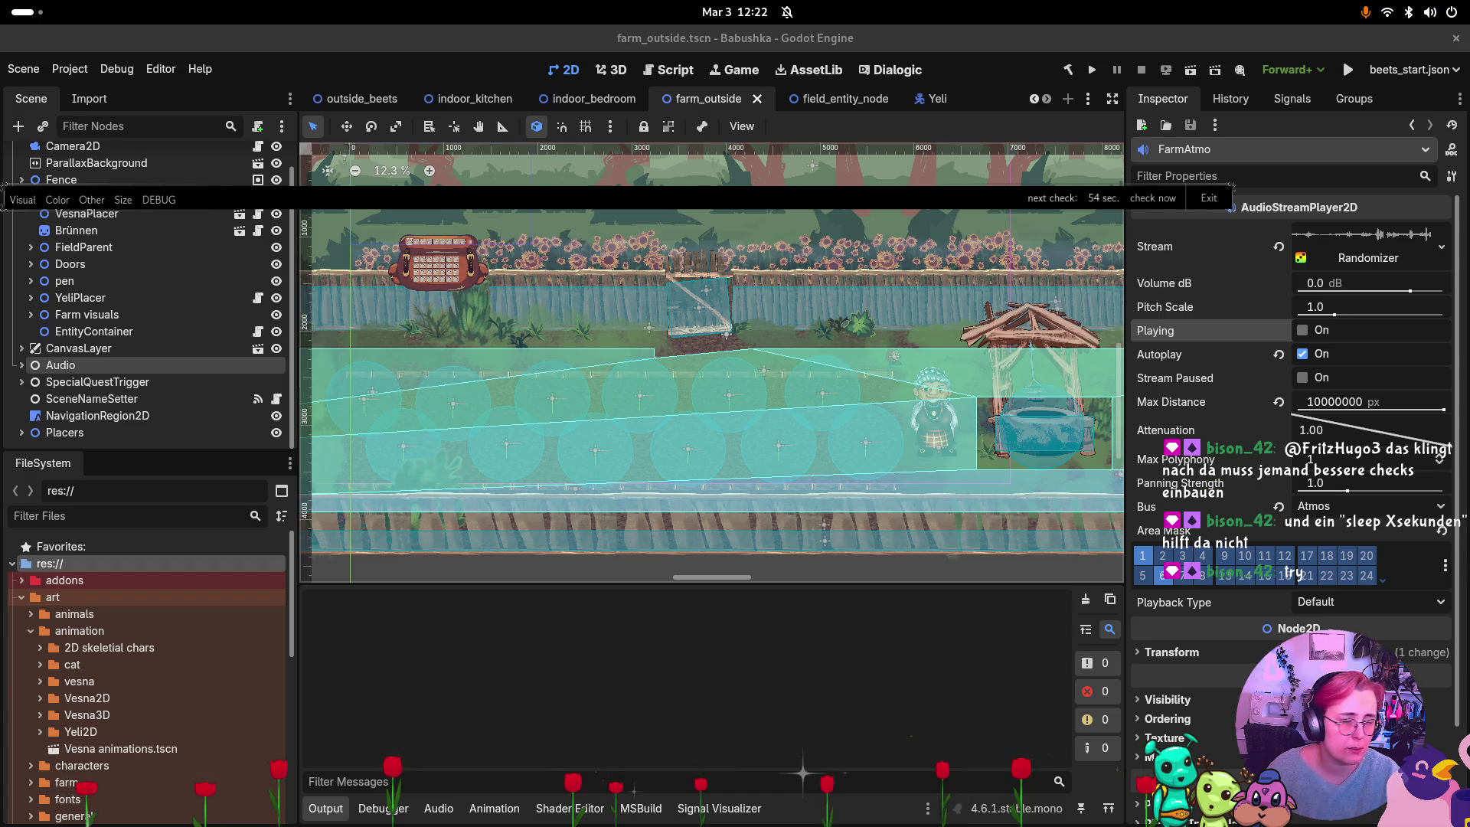
{"action": "left_click", "coordinate": [30, 630]}
{"action": "left_click", "coordinate": [31, 631]}
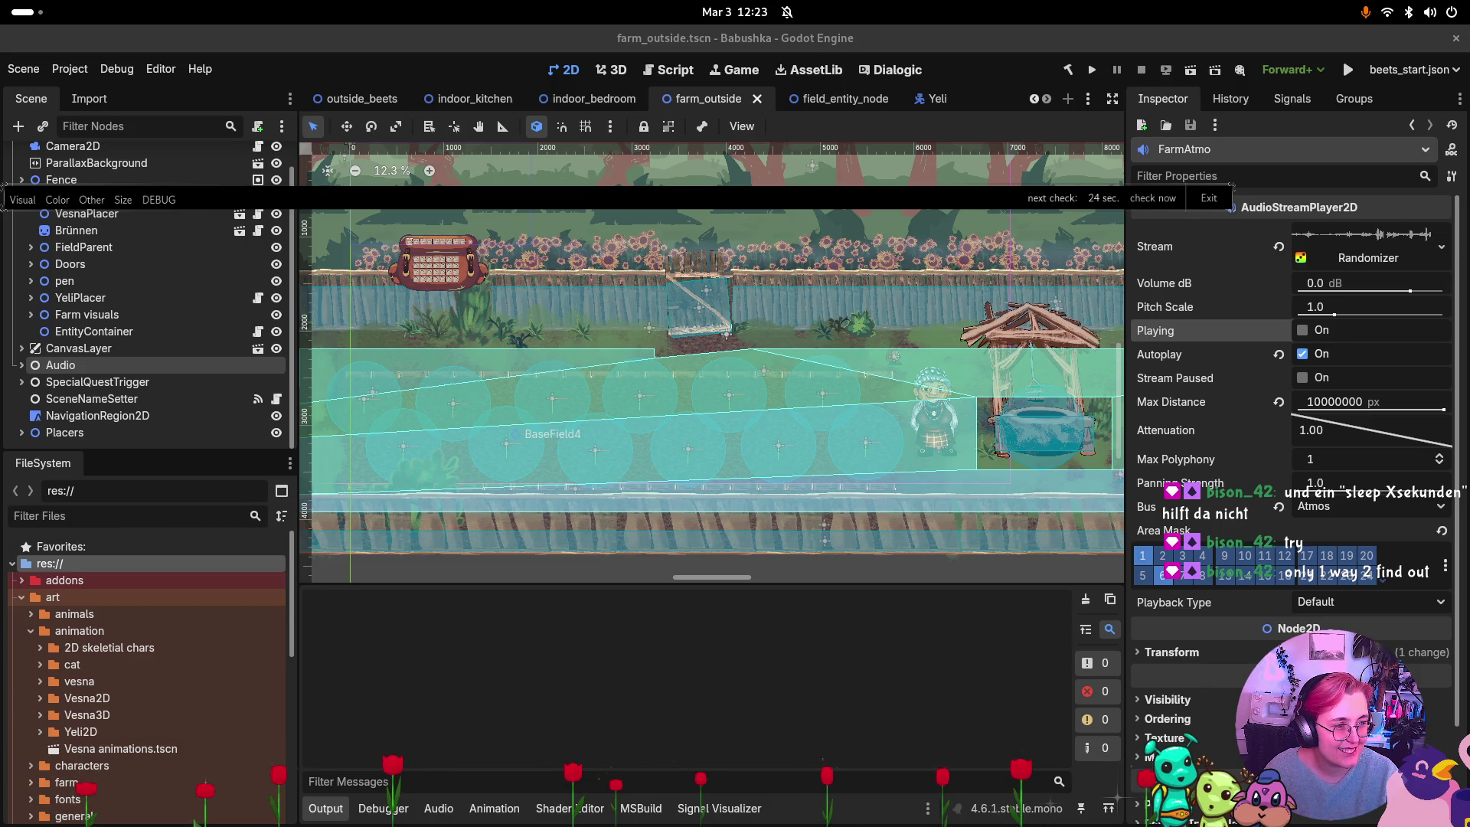
{"action": "left_click", "coordinate": [433, 647]}
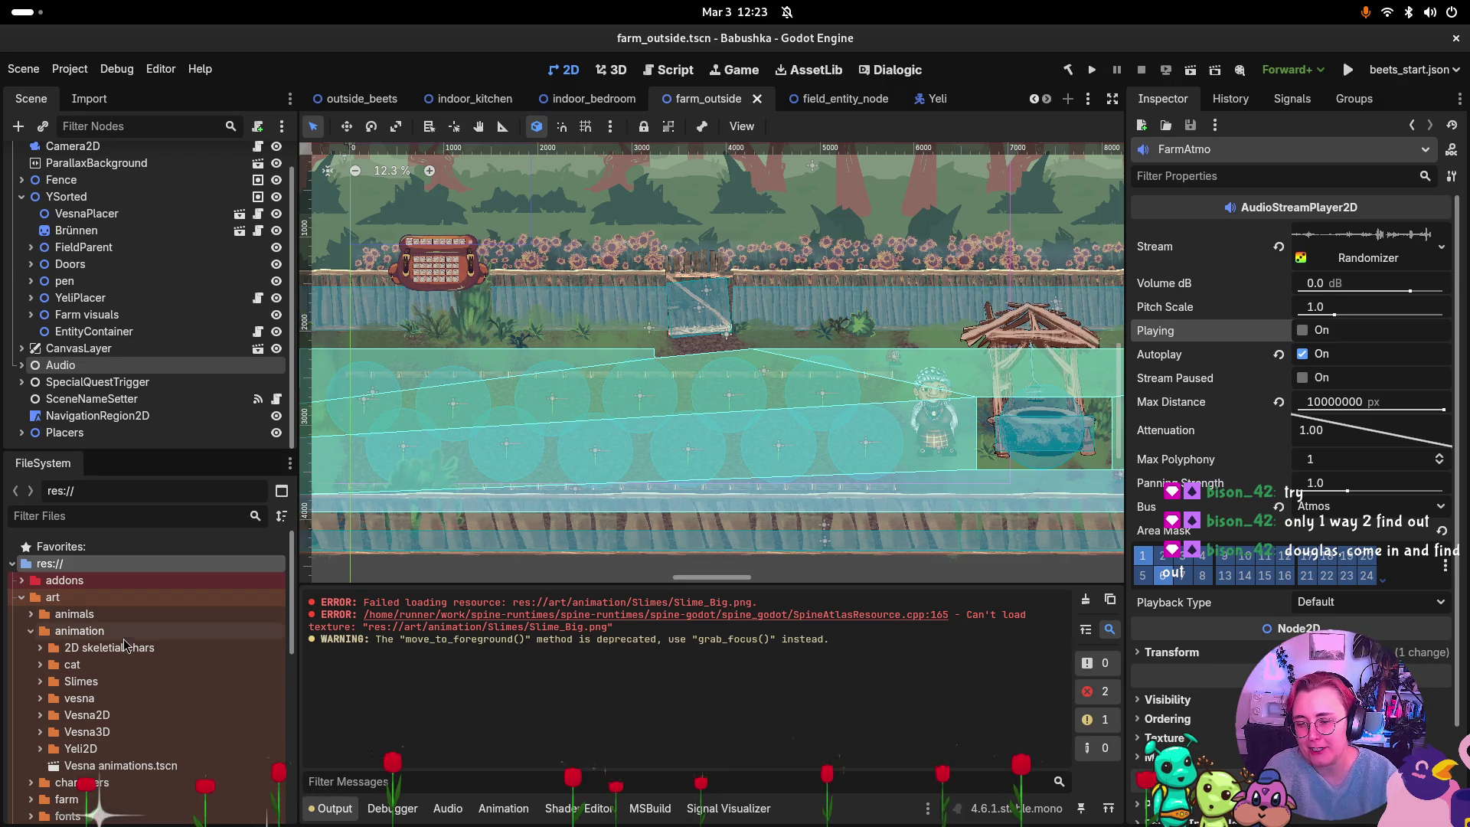
Expand Slimes, inspect Slime_Big.atlas and the 437×342 Slime_Big.png texture, then collapse YSorted.
{"action": "left_click", "coordinate": [44, 682]}
{"action": "left_click", "coordinate": [40, 682]}
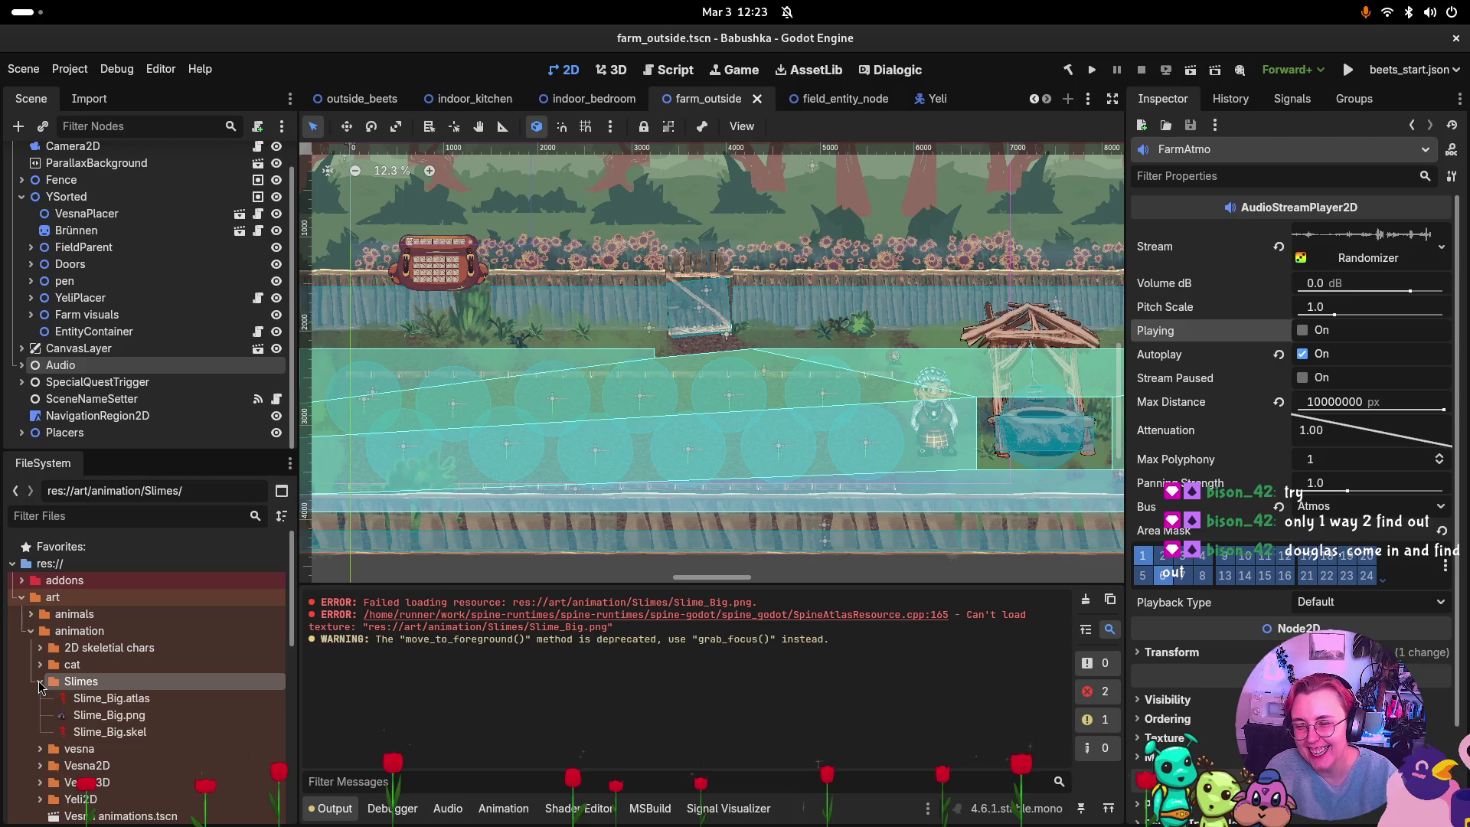
{"action": "left_click", "coordinate": [74, 699]}
{"action": "left_click", "coordinate": [109, 714]}
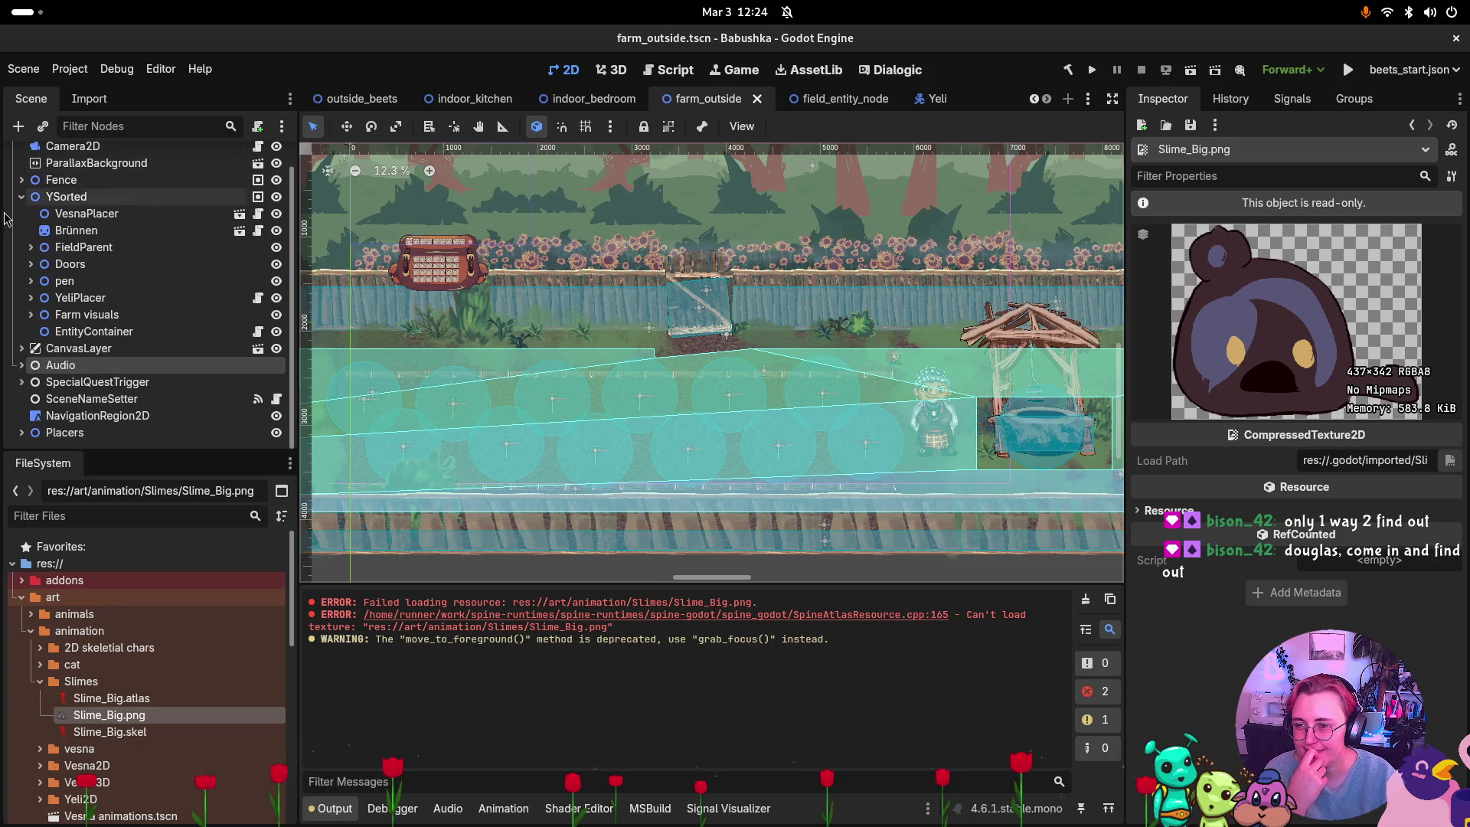
{"action": "left_click", "coordinate": [23, 197]}
{"action": "right_click", "coordinate": [57, 385]}
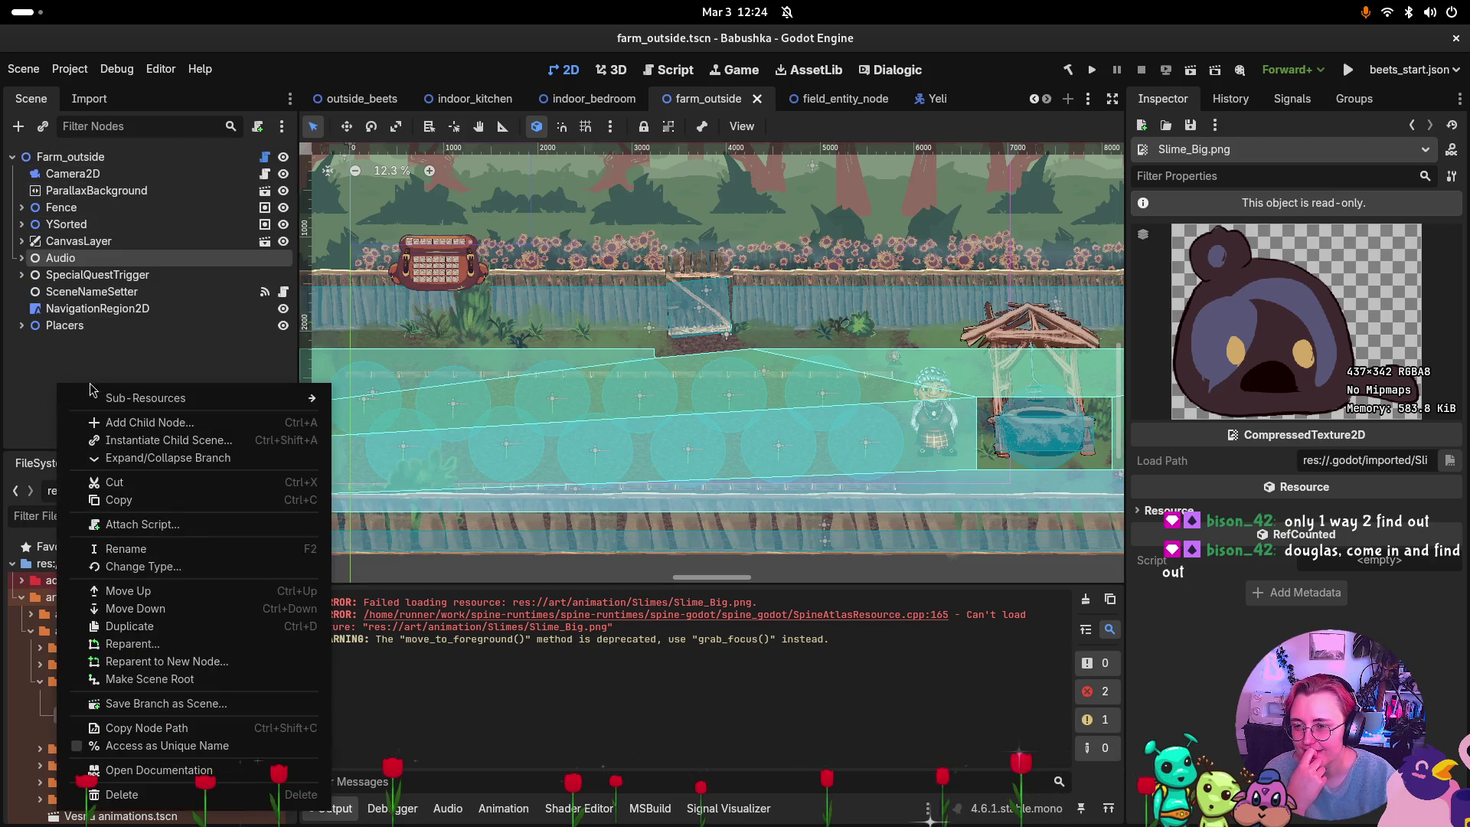
Add a SpineSprite node to the farm_outside scene.
{"action": "left_click", "coordinate": [111, 423]}
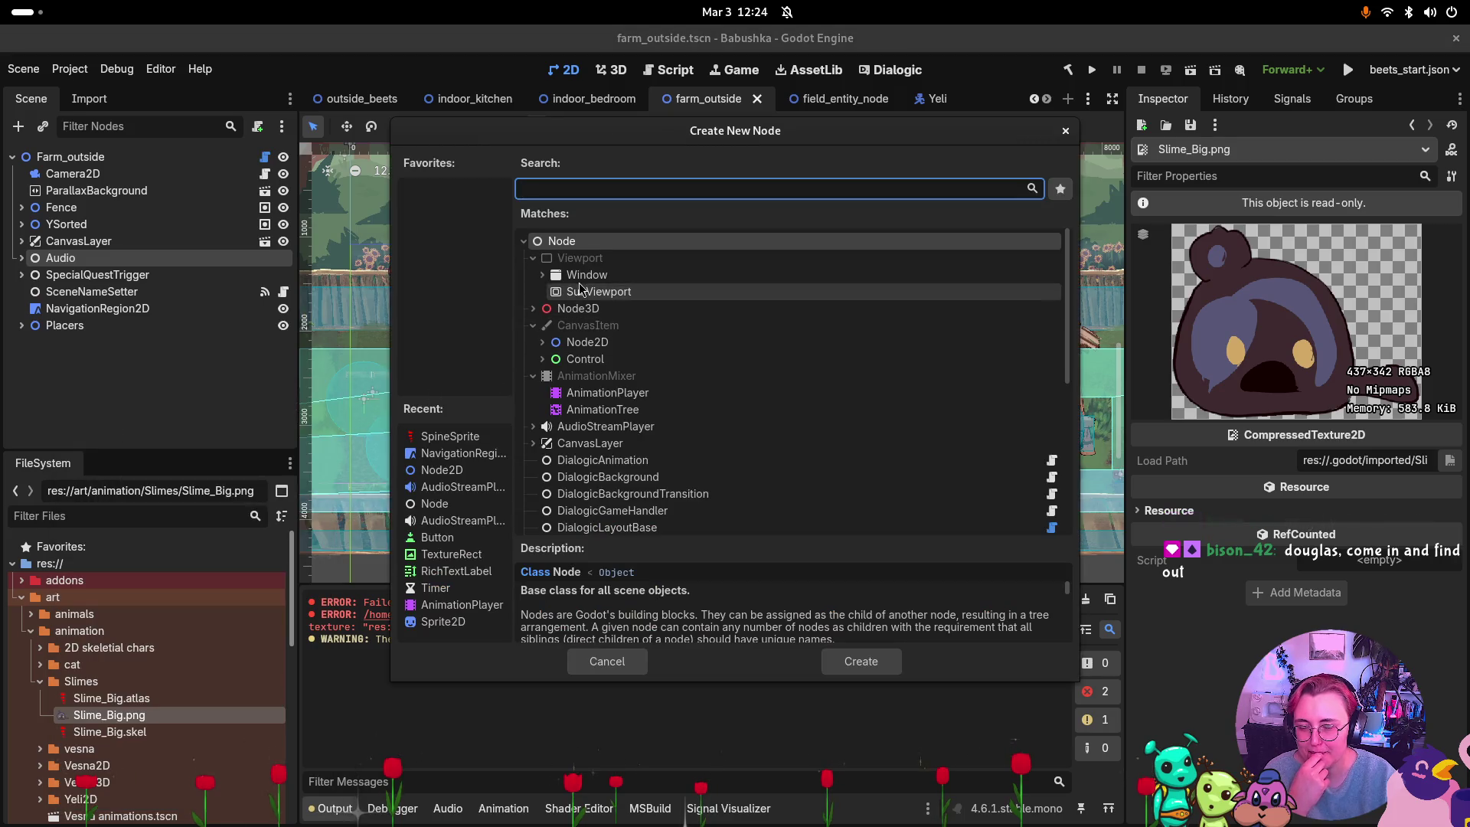
{"action": "type", "text": "spine"}
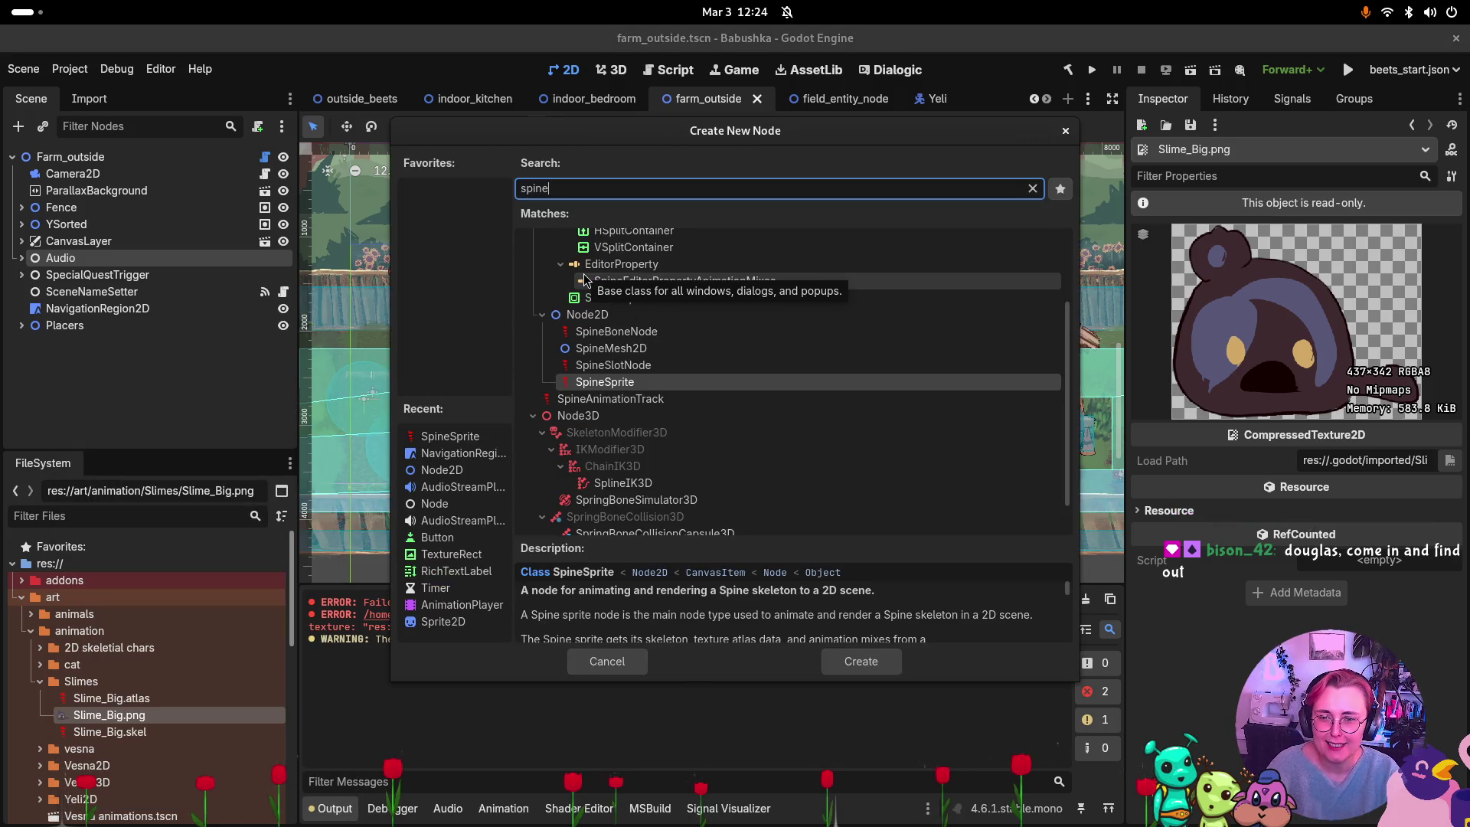
{"action": "key", "text": "Return"}
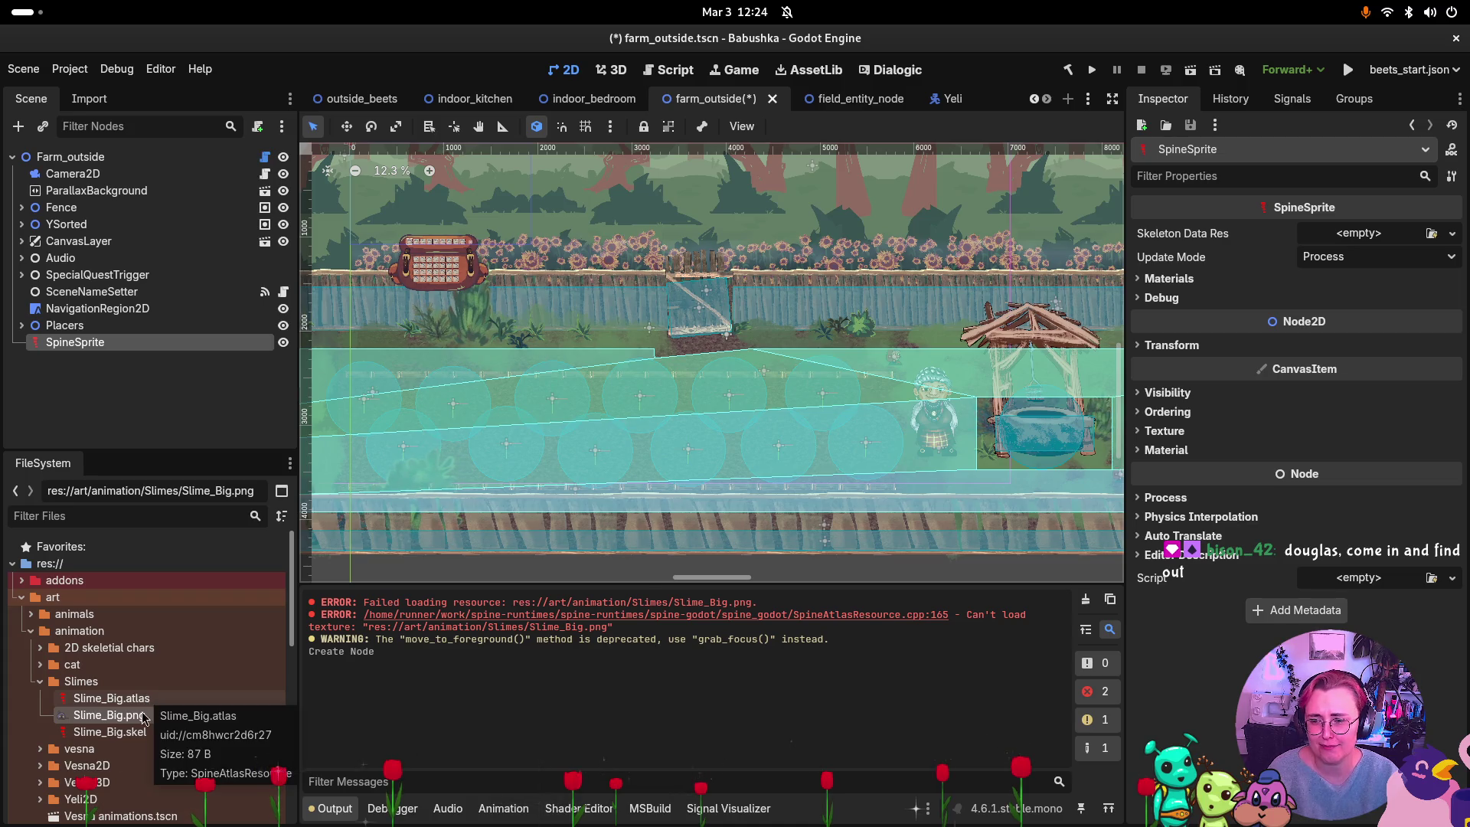
Give it a new SpineSkeletonDataResource using Slime_Big.atlas and Slime_Big.skel.
{"action": "left_click", "coordinate": [1361, 233]}
{"action": "left_click", "coordinate": [1355, 278]}
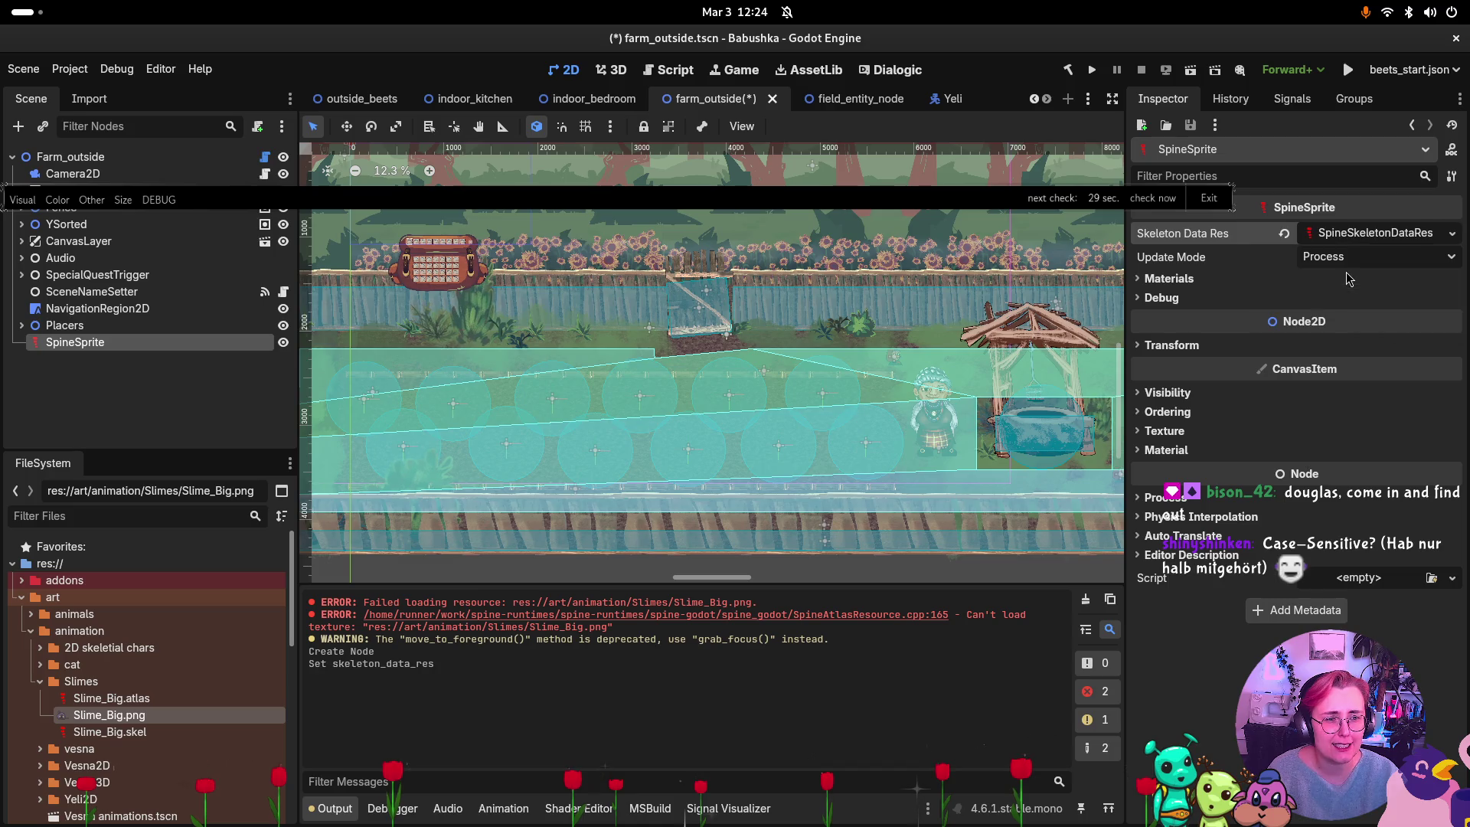
{"action": "left_click", "coordinate": [1336, 233]}
{"action": "mouse_move", "coordinate": [111, 698]}
{"action": "left_mouse_down"}
{"action": "mouse_move", "coordinate": [689, 459]}
{"action": "mouse_move", "coordinate": [1378, 264]}
{"action": "mouse_move", "coordinate": [1363, 258]}
{"action": "left_mouse_up"}
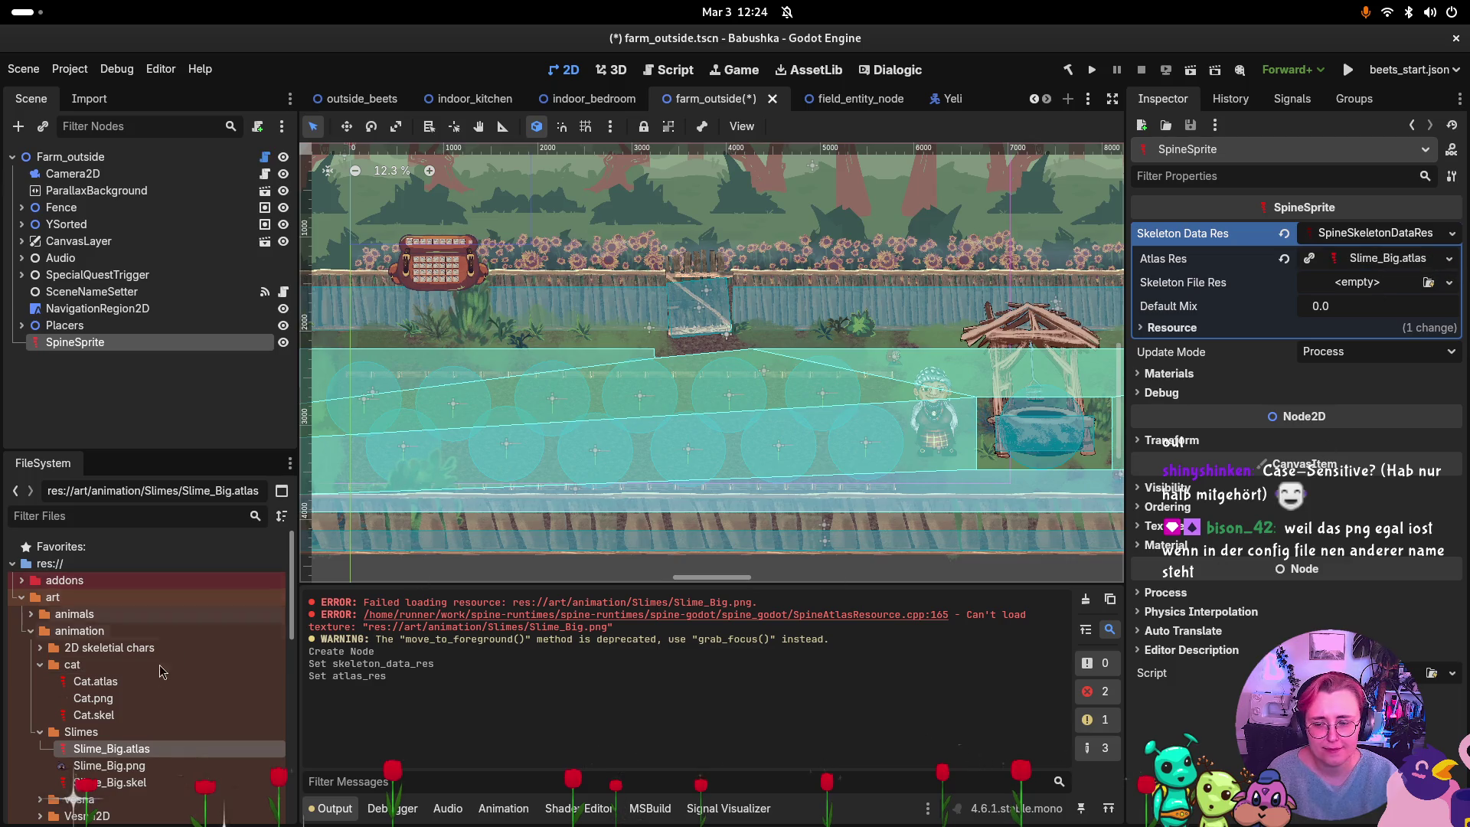
{"action": "left_click_drag", "start_coordinate": [111, 783], "coordinate": [1371, 291]}
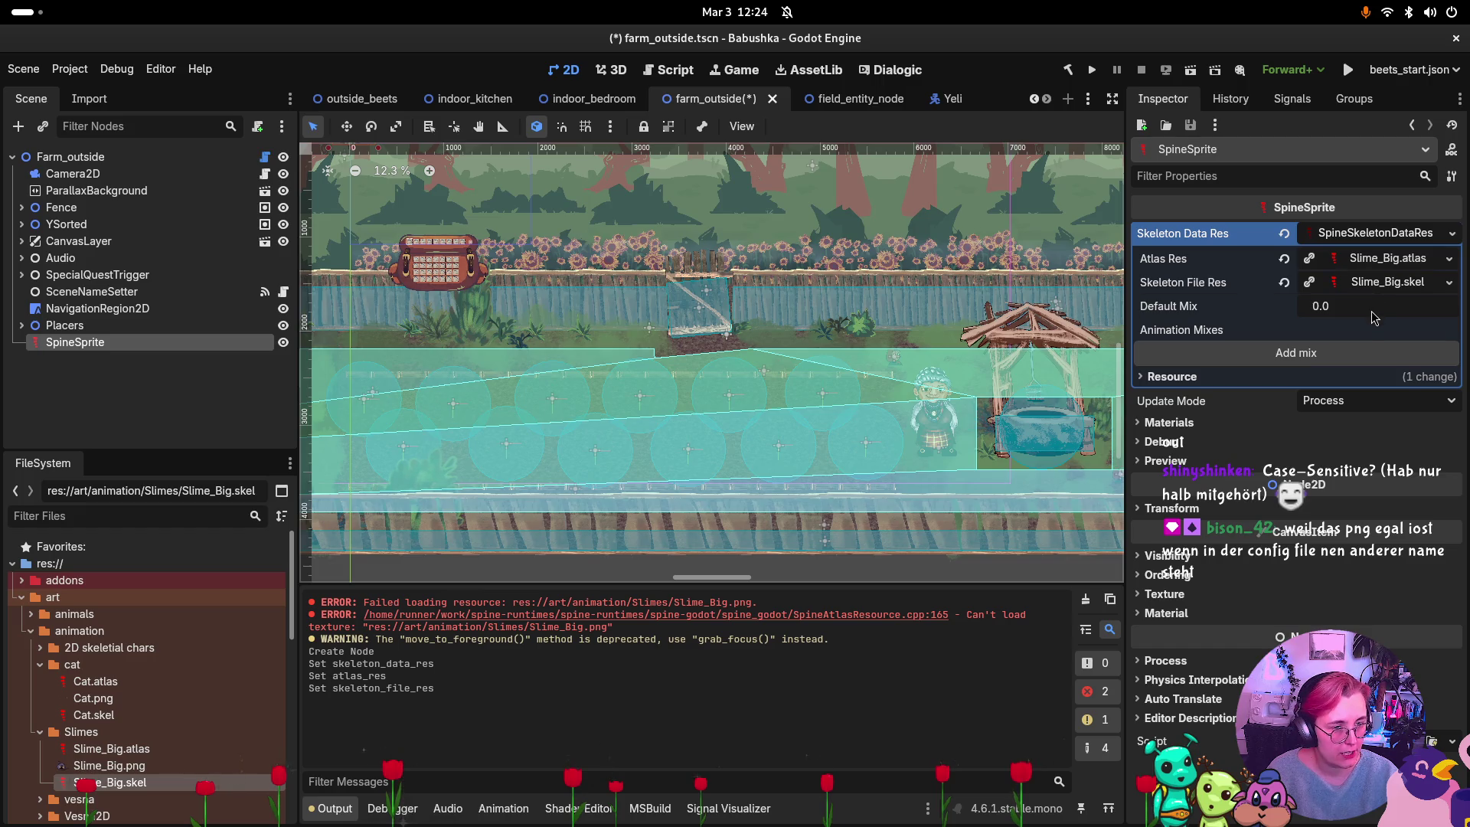
Centre the view on the slime and add one animation mix to its skeleton data.
{"action": "double_click", "coordinate": [127, 341]}
{"action": "key", "text": "Escape"}
{"action": "double_click", "coordinate": [38, 349]}
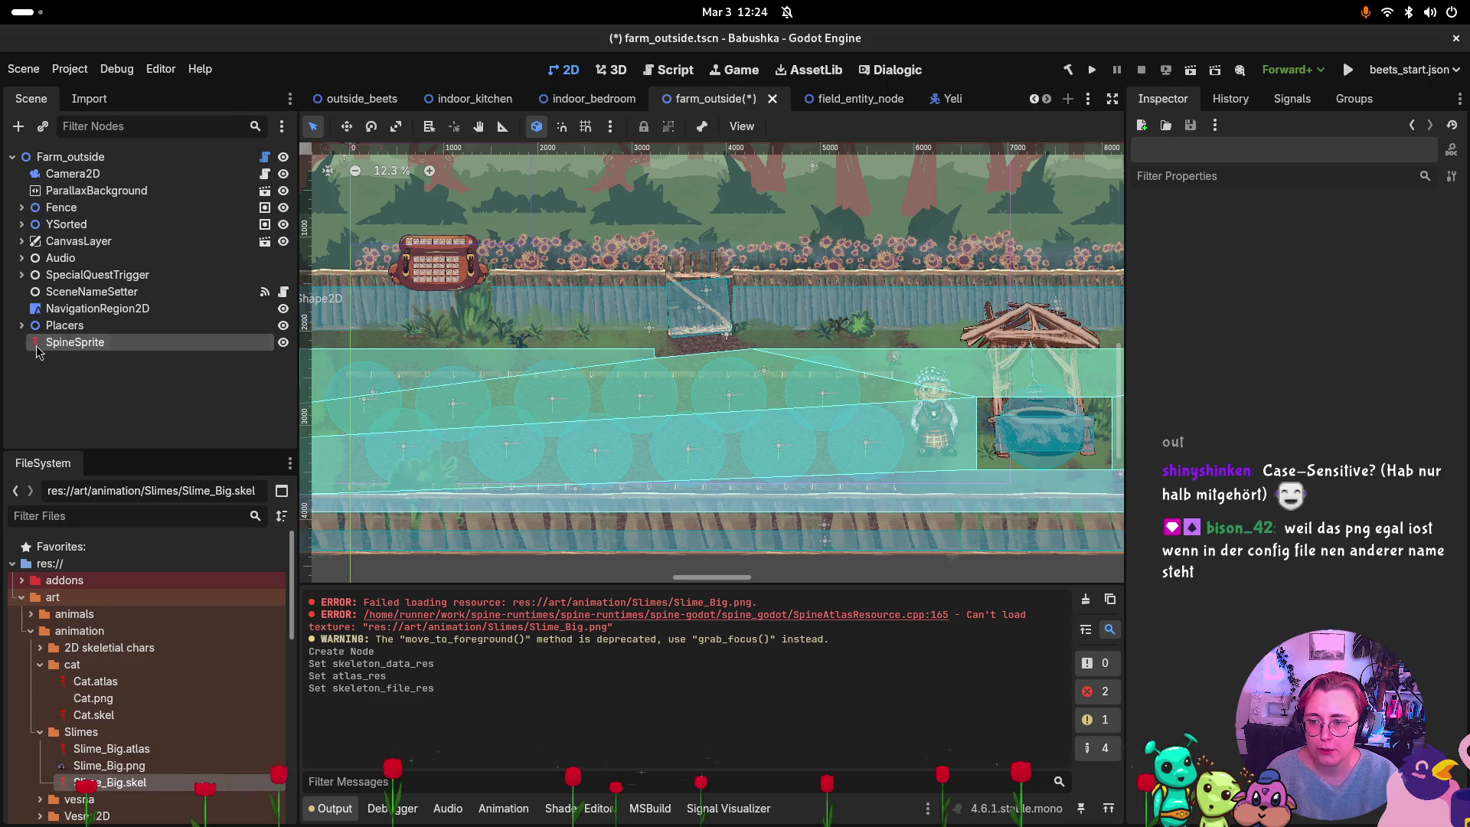
{"action": "scroll", "coordinate": [773, 377], "scroll_direction": "up", "scroll_amount": 7}
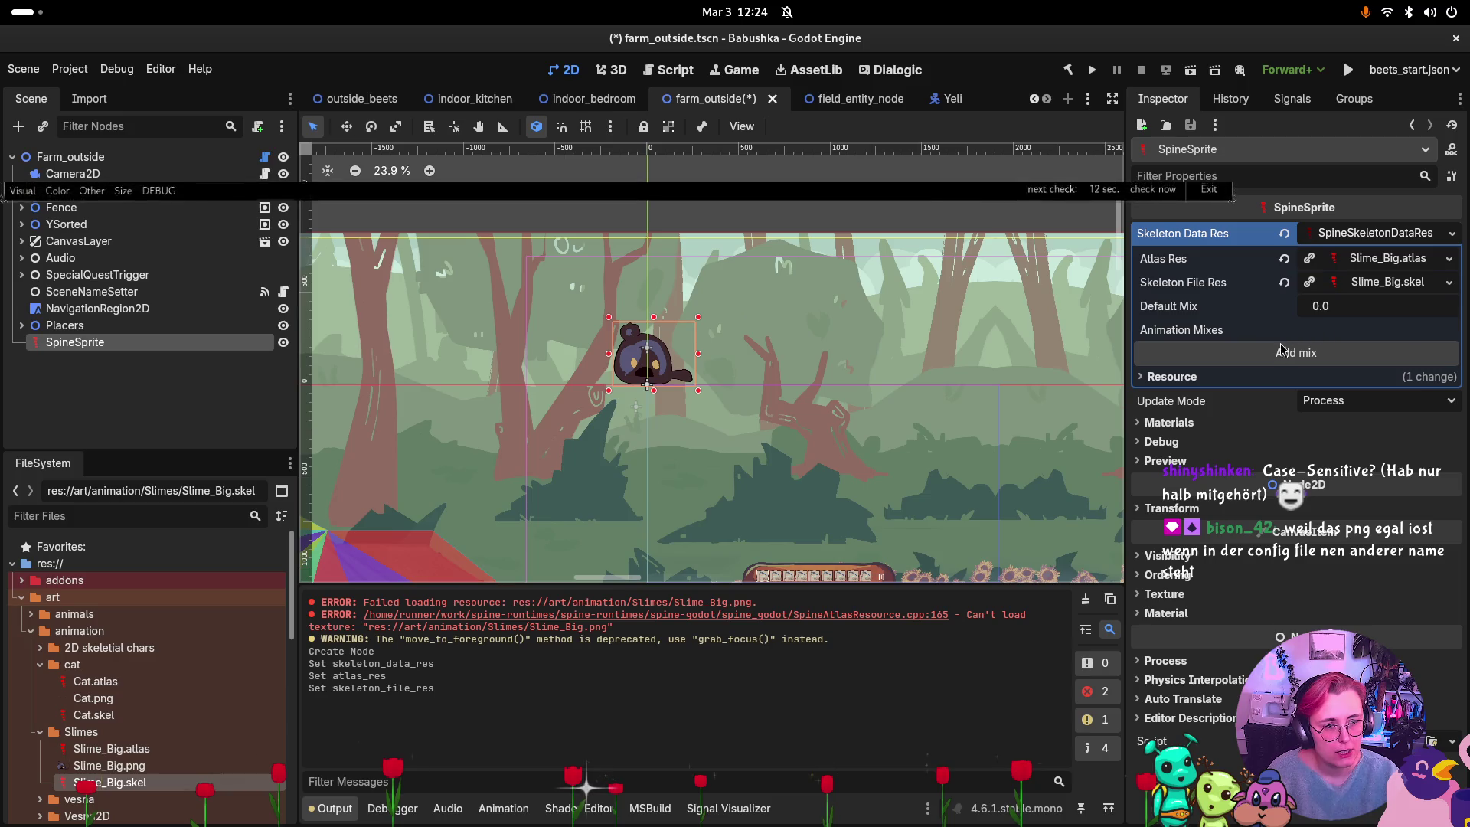
{"action": "left_click", "coordinate": [1326, 354]}
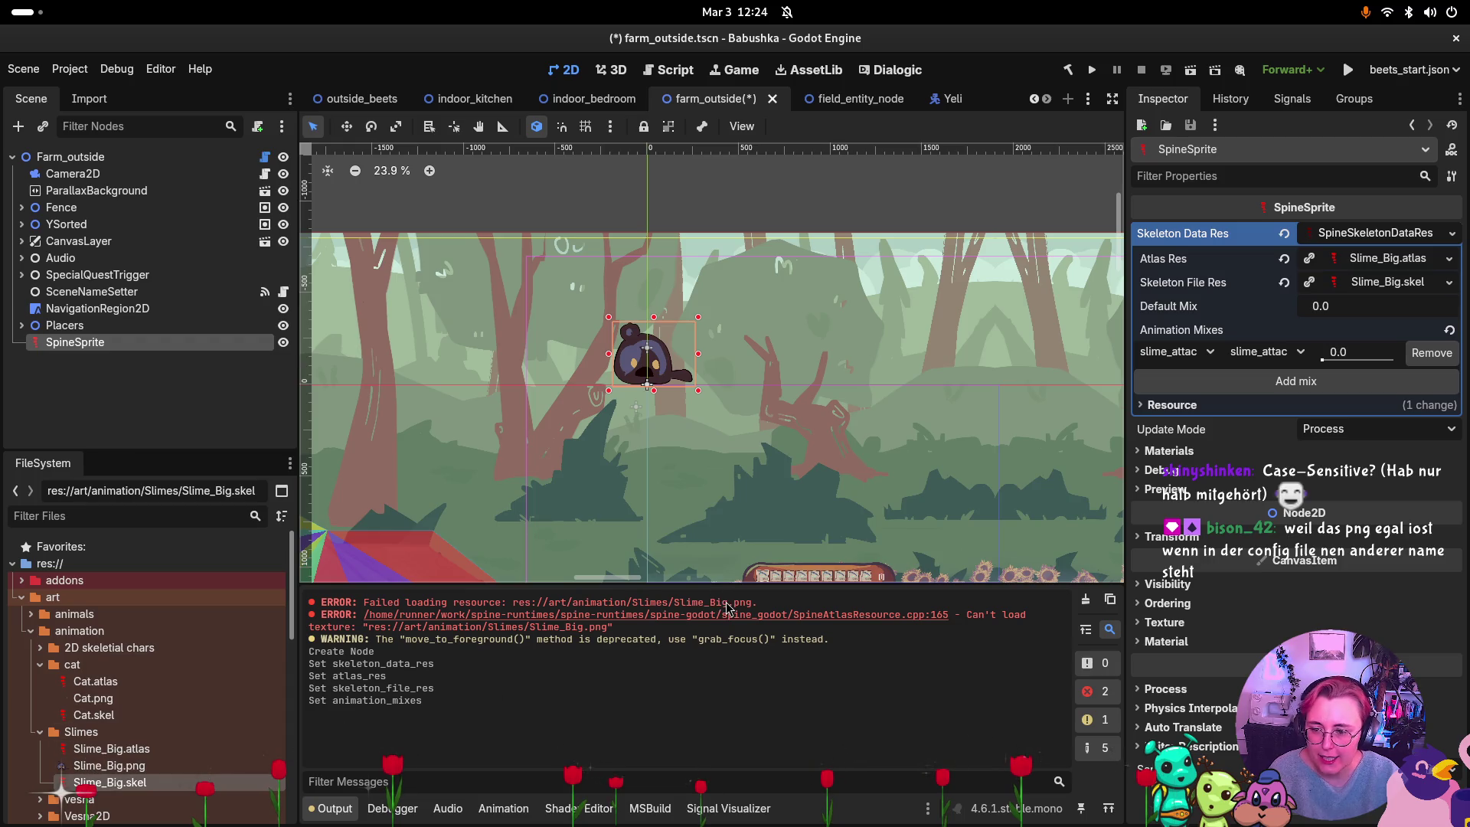
{"action": "mouse_move", "coordinate": [150, 774]}
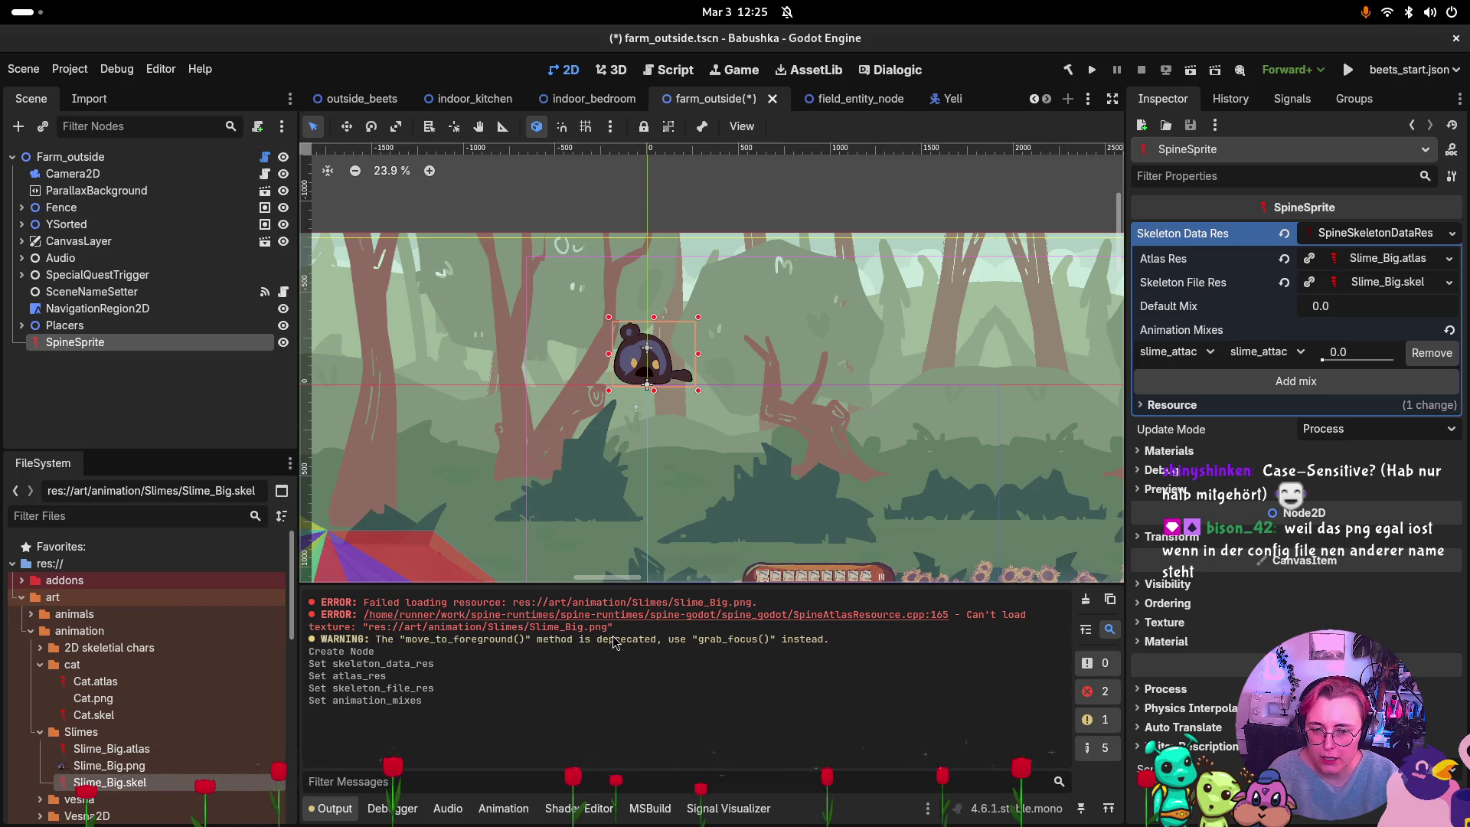
{"action": "left_click", "coordinate": [91, 99]}
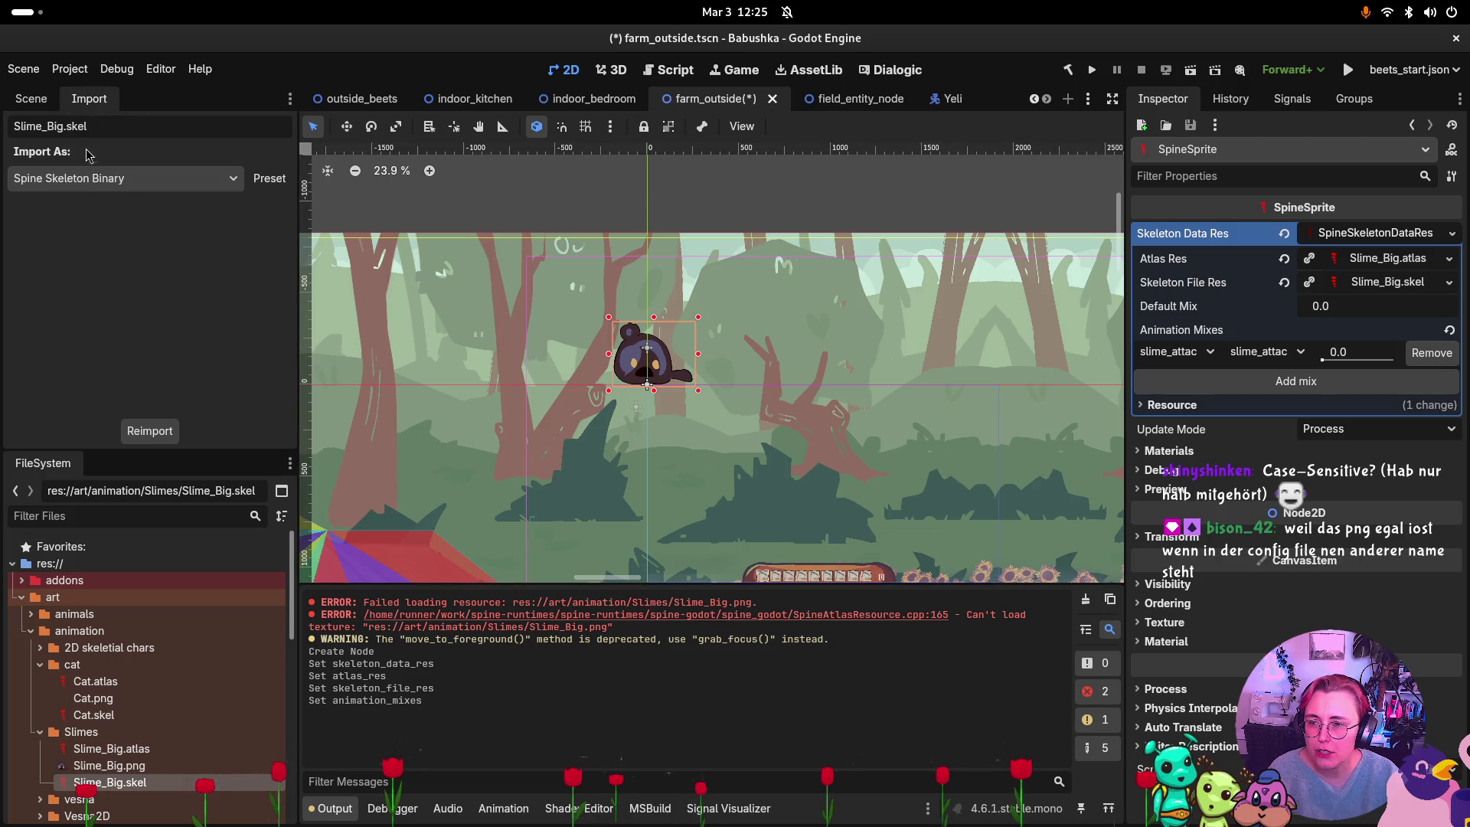
{"action": "left_click", "coordinate": [115, 766]}
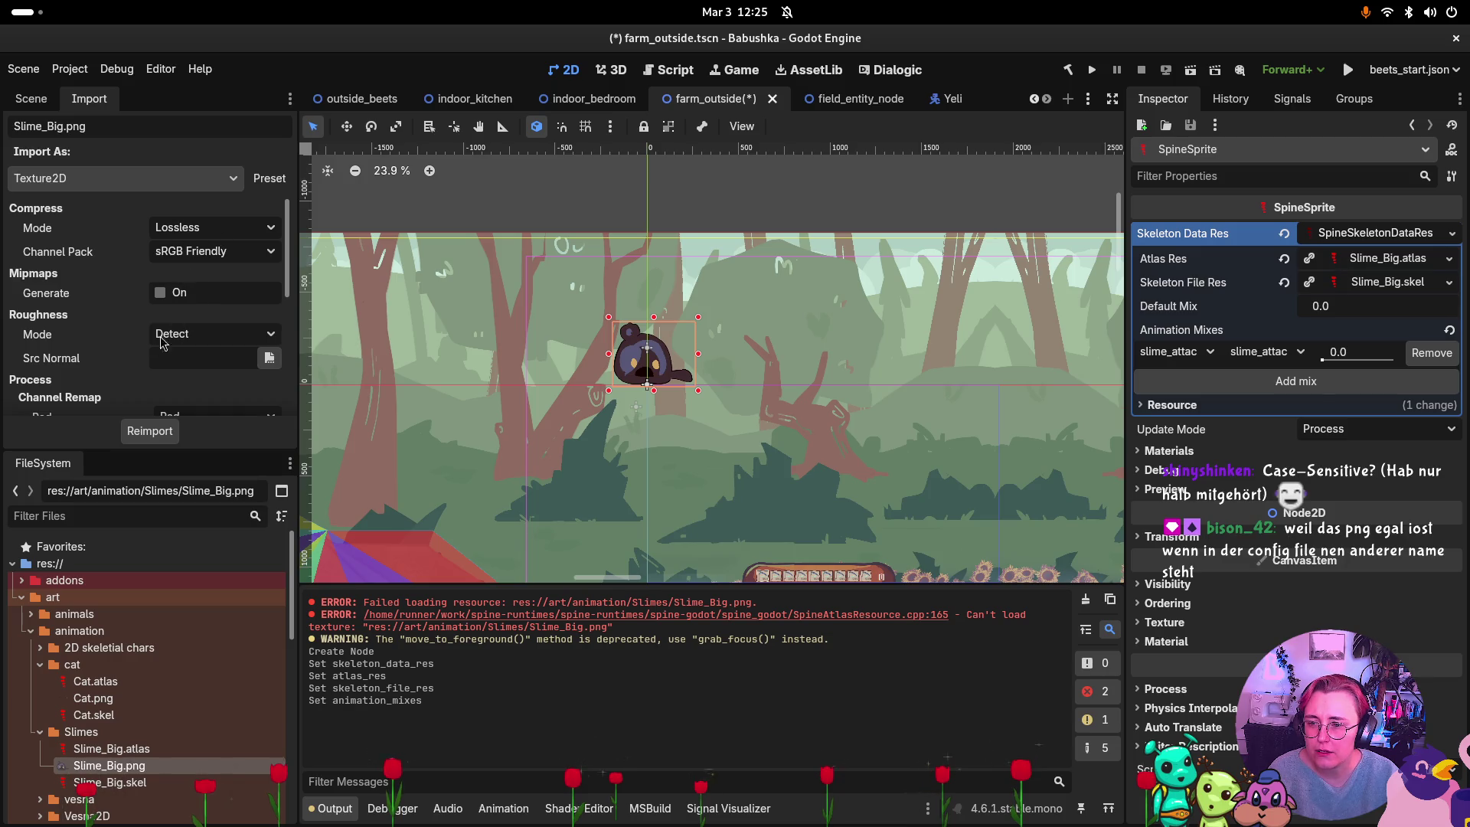
{"action": "scroll", "coordinate": [163, 403], "scroll_direction": "down", "scroll_amount": 5}
{"action": "scroll", "coordinate": [205, 354], "scroll_direction": "up", "scroll_amount": 4}
{"action": "scroll", "coordinate": [204, 353], "scroll_direction": "up", "scroll_amount": 1}
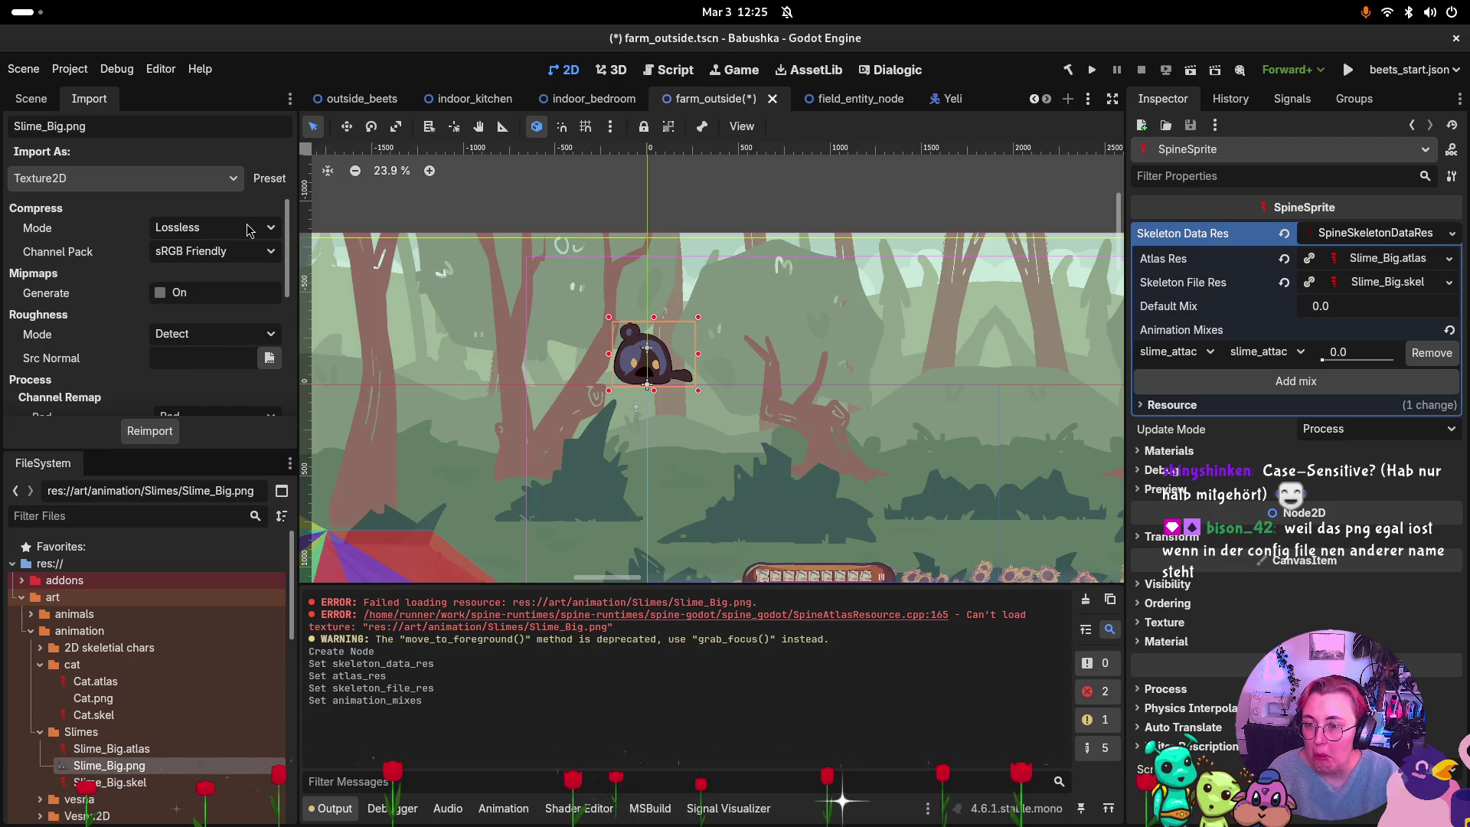
{"action": "scroll", "coordinate": [241, 252], "scroll_direction": "down", "scroll_amount": 5}
{"action": "scroll", "coordinate": [238, 260], "scroll_direction": "down", "scroll_amount": 5}
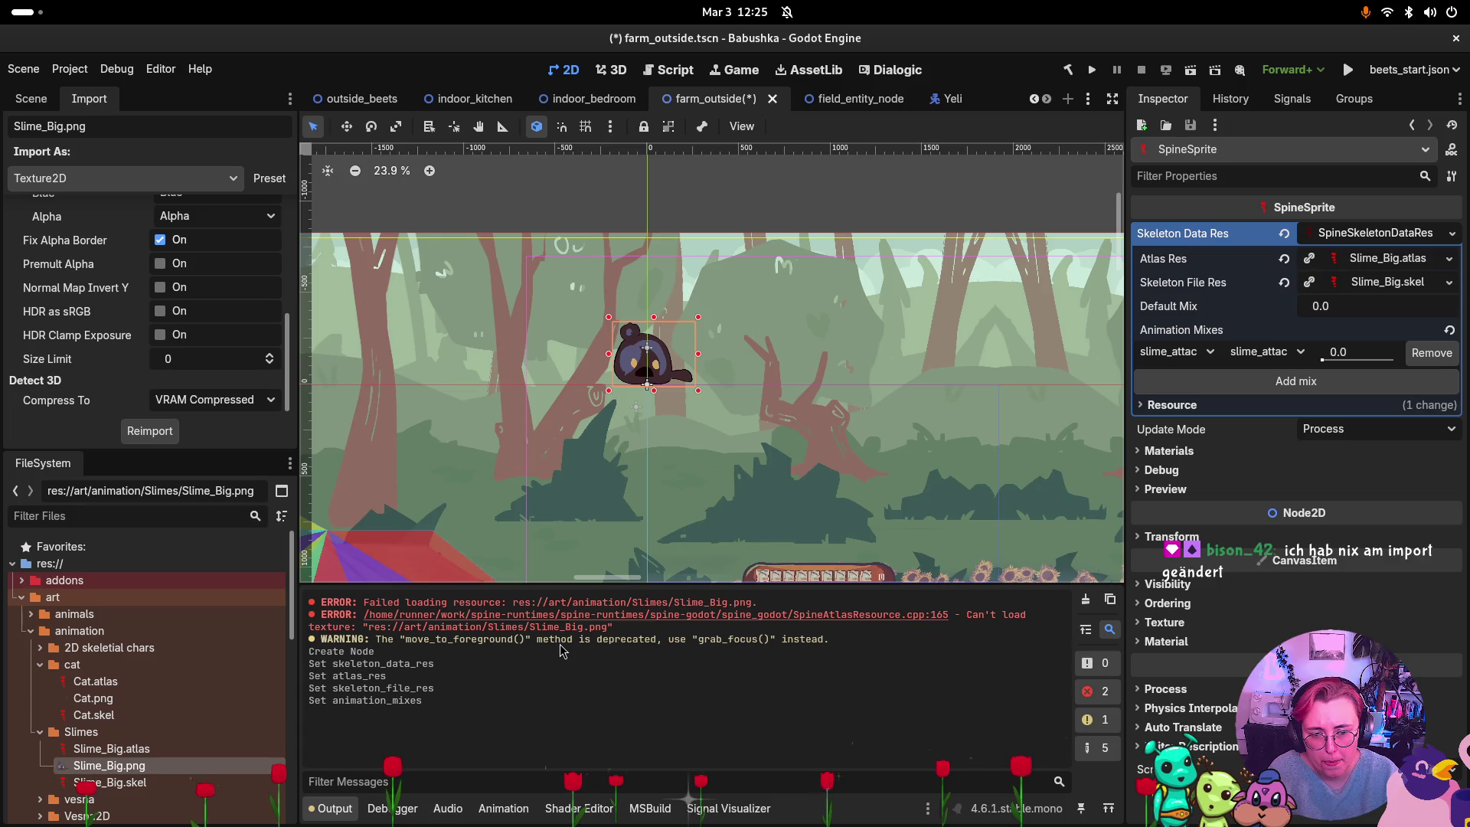
{"action": "left_click", "coordinate": [35, 100]}
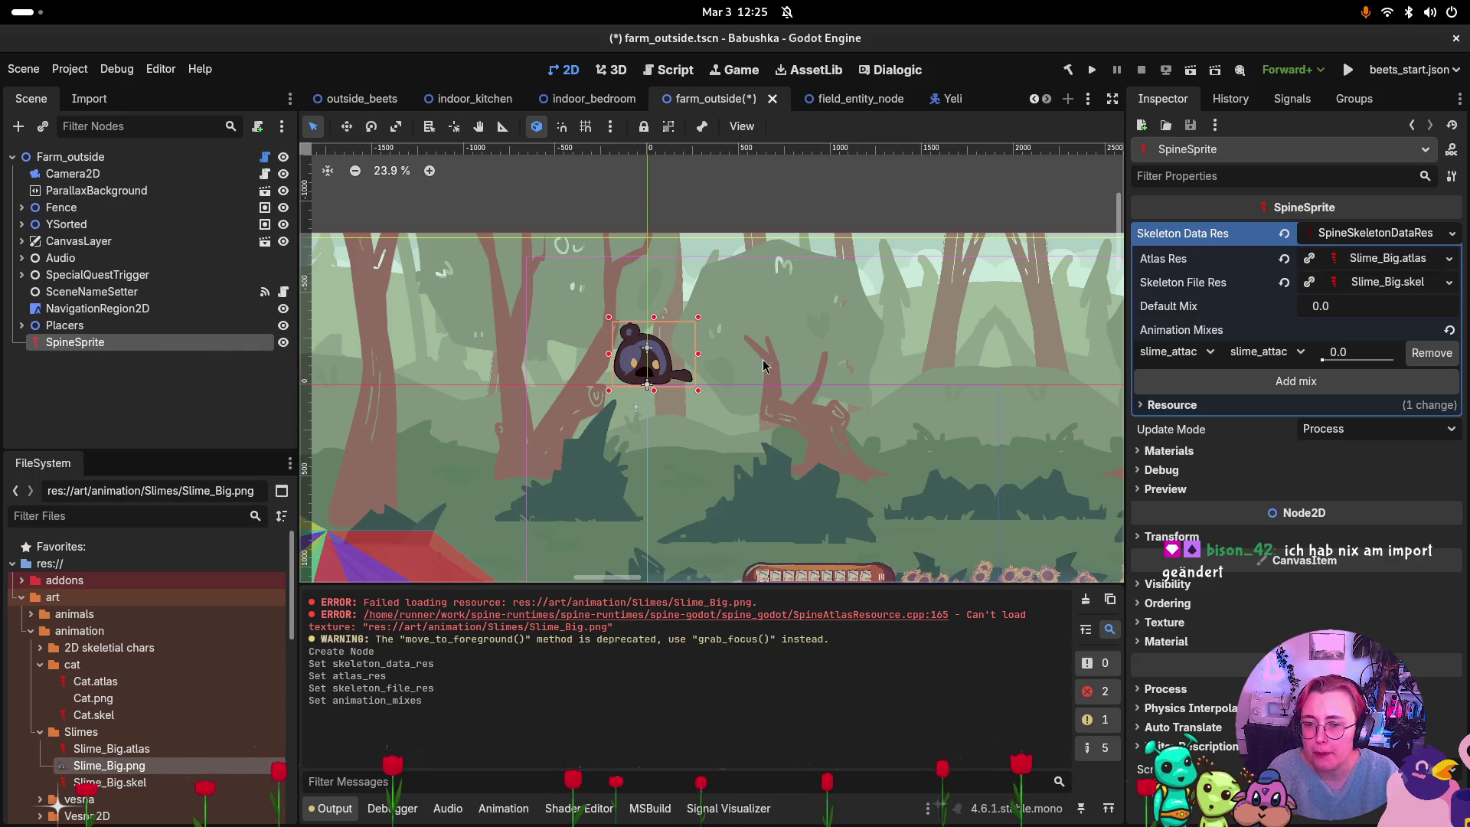
Move the slime SpineSprite down into the lower farm field.
{"action": "scroll", "coordinate": [720, 268], "scroll_direction": "down", "scroll_amount": 2}
{"action": "scroll", "coordinate": [716, 269], "scroll_direction": "down", "scroll_amount": 2}
{"action": "key", "text": "w"}
{"action": "mouse_move", "coordinate": [691, 305]}
{"action": "left_mouse_down"}
{"action": "mouse_move", "coordinate": [700, 563]}
{"action": "mouse_move", "coordinate": [855, 542]}
{"action": "mouse_move", "coordinate": [820, 540]}
{"action": "left_mouse_up"}
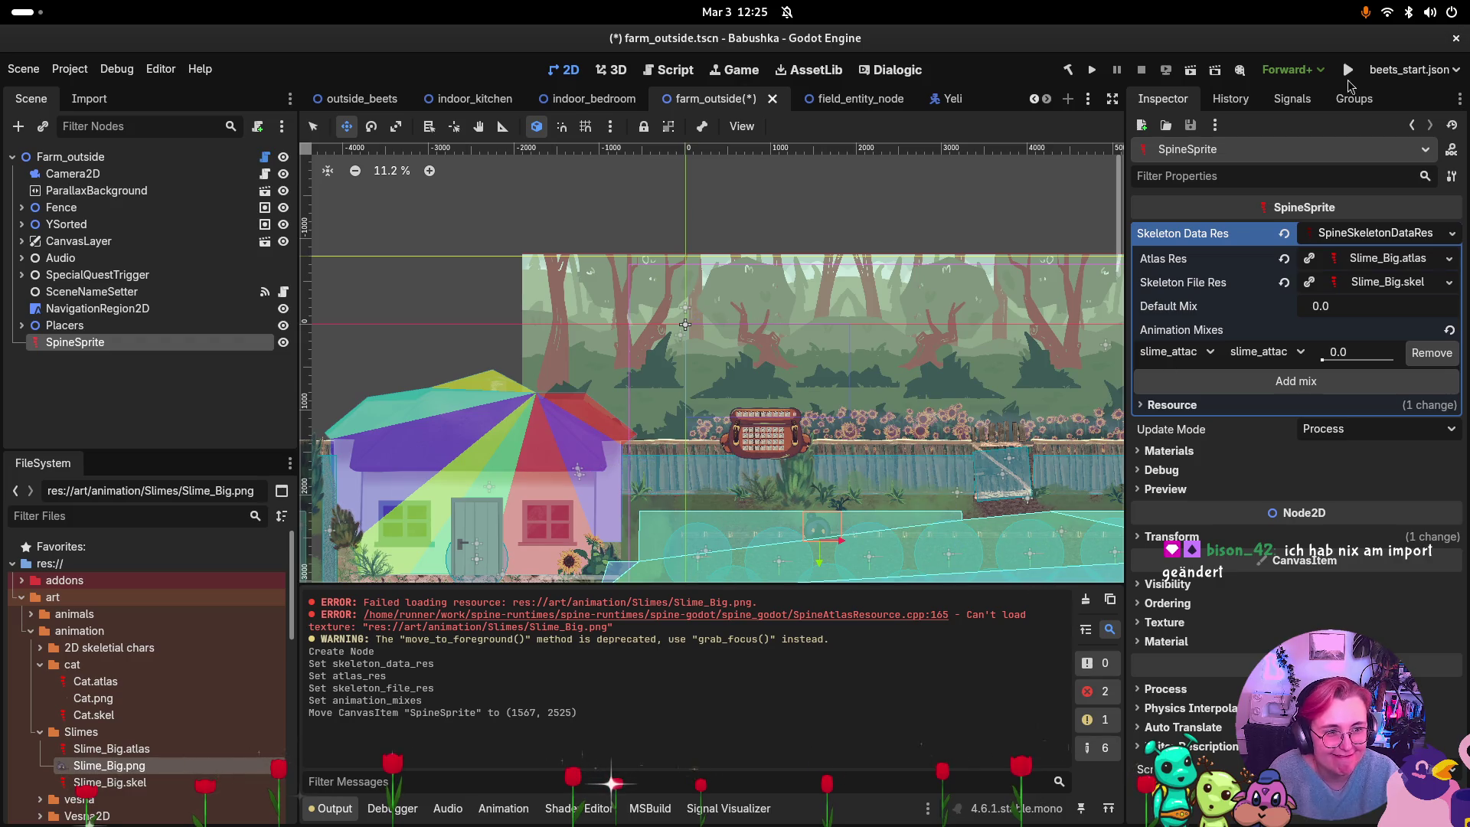
Run the project and walk the player left with A until the slime is in view.
{"action": "left_click", "coordinate": [1092, 69]}
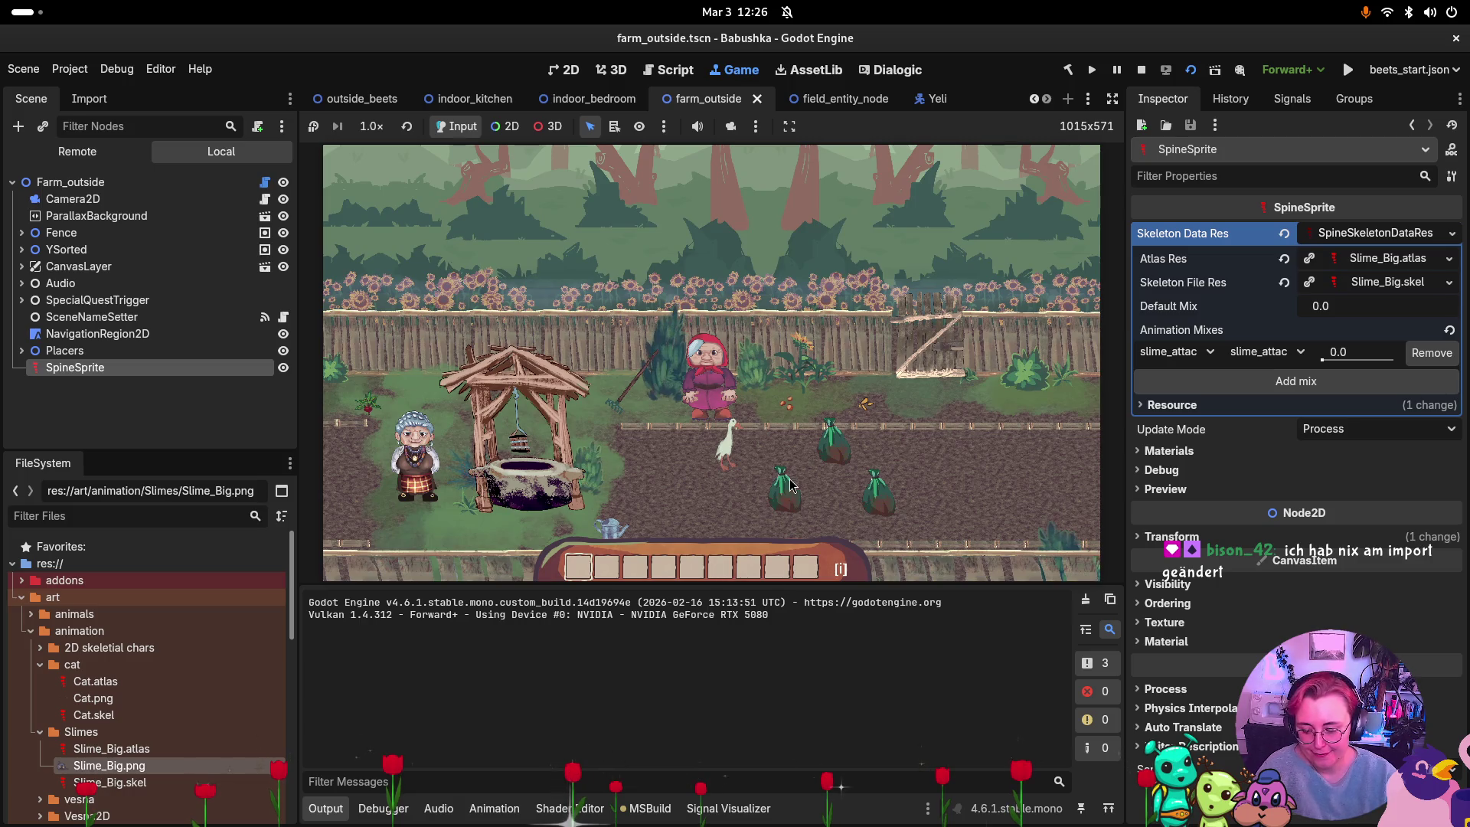
{"action": "left_click", "coordinate": [791, 481]}
{"action": "key", "text": "a"}
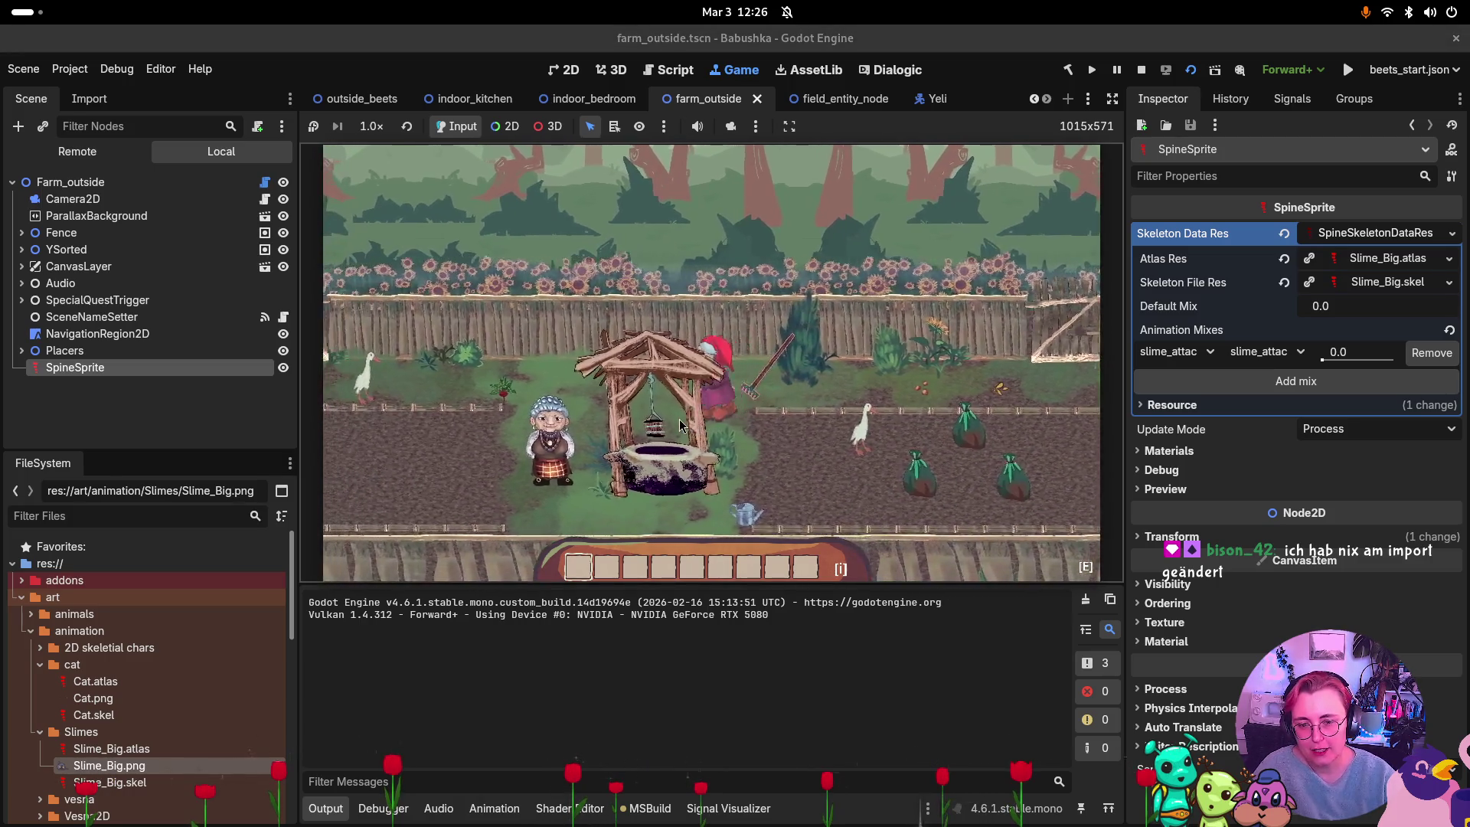
{"action": "key", "text": "a"}
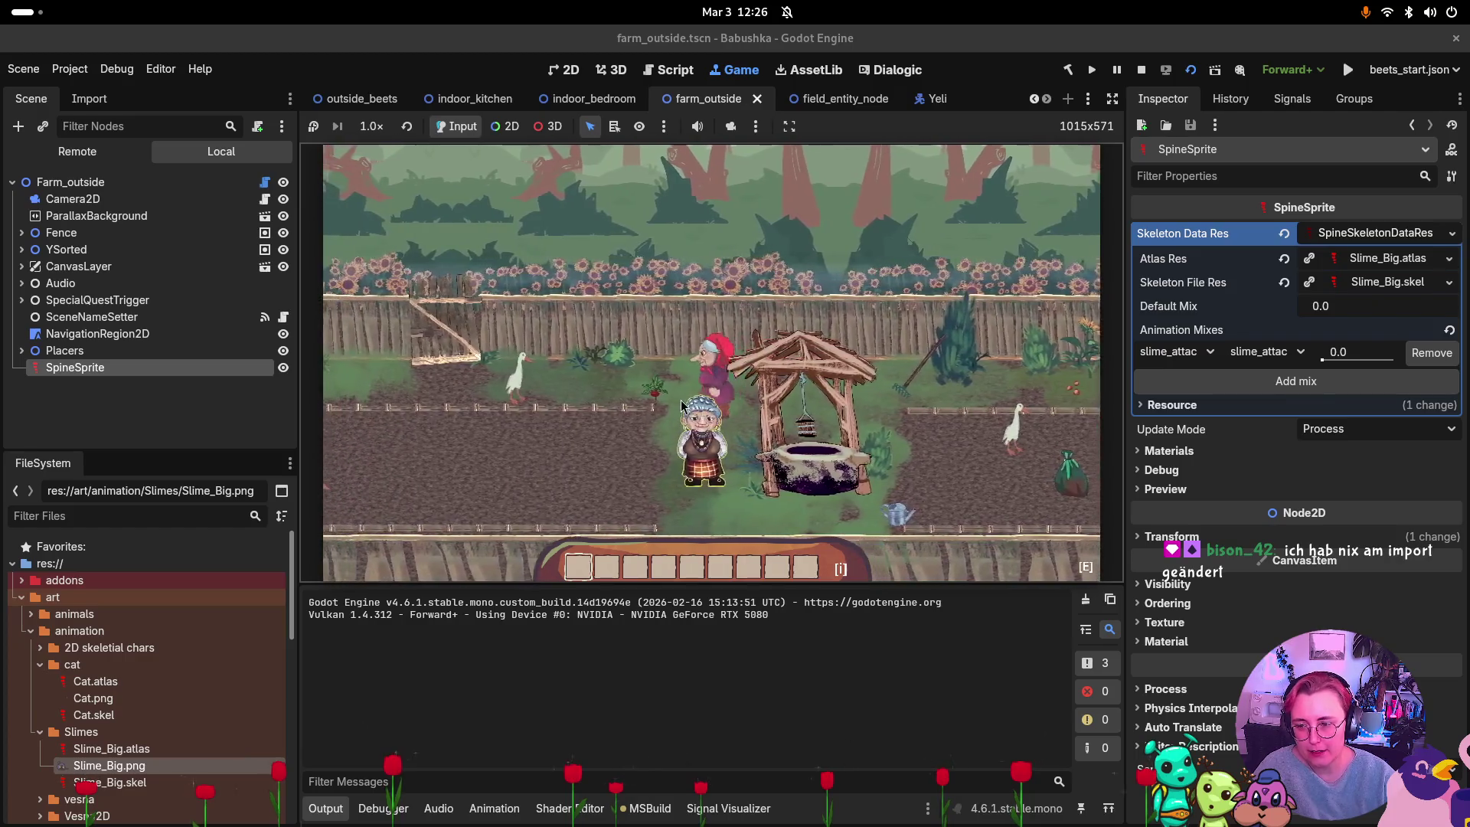
{"action": "key", "text": "a"}
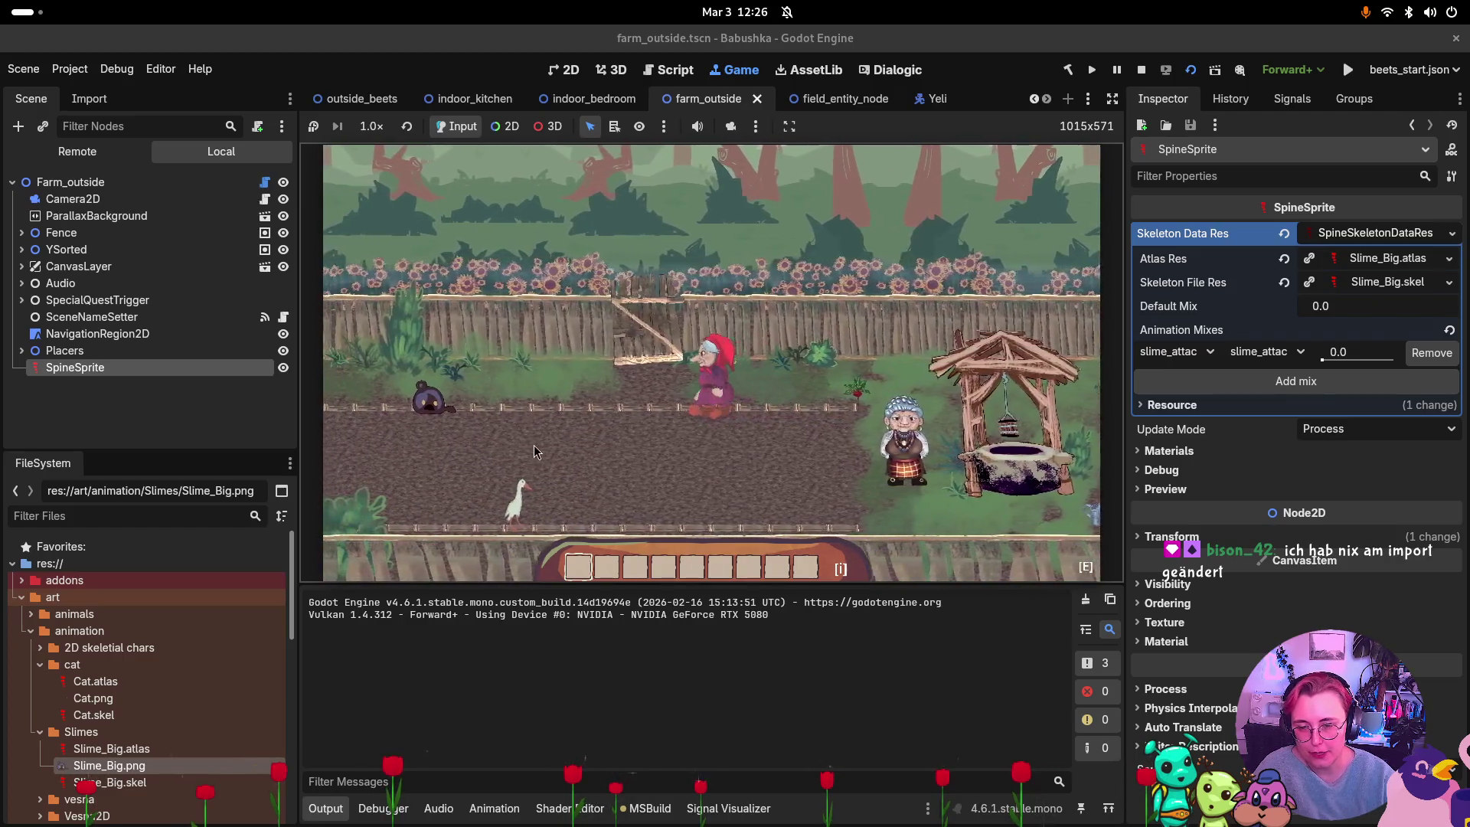
{"action": "key", "text": "a"}
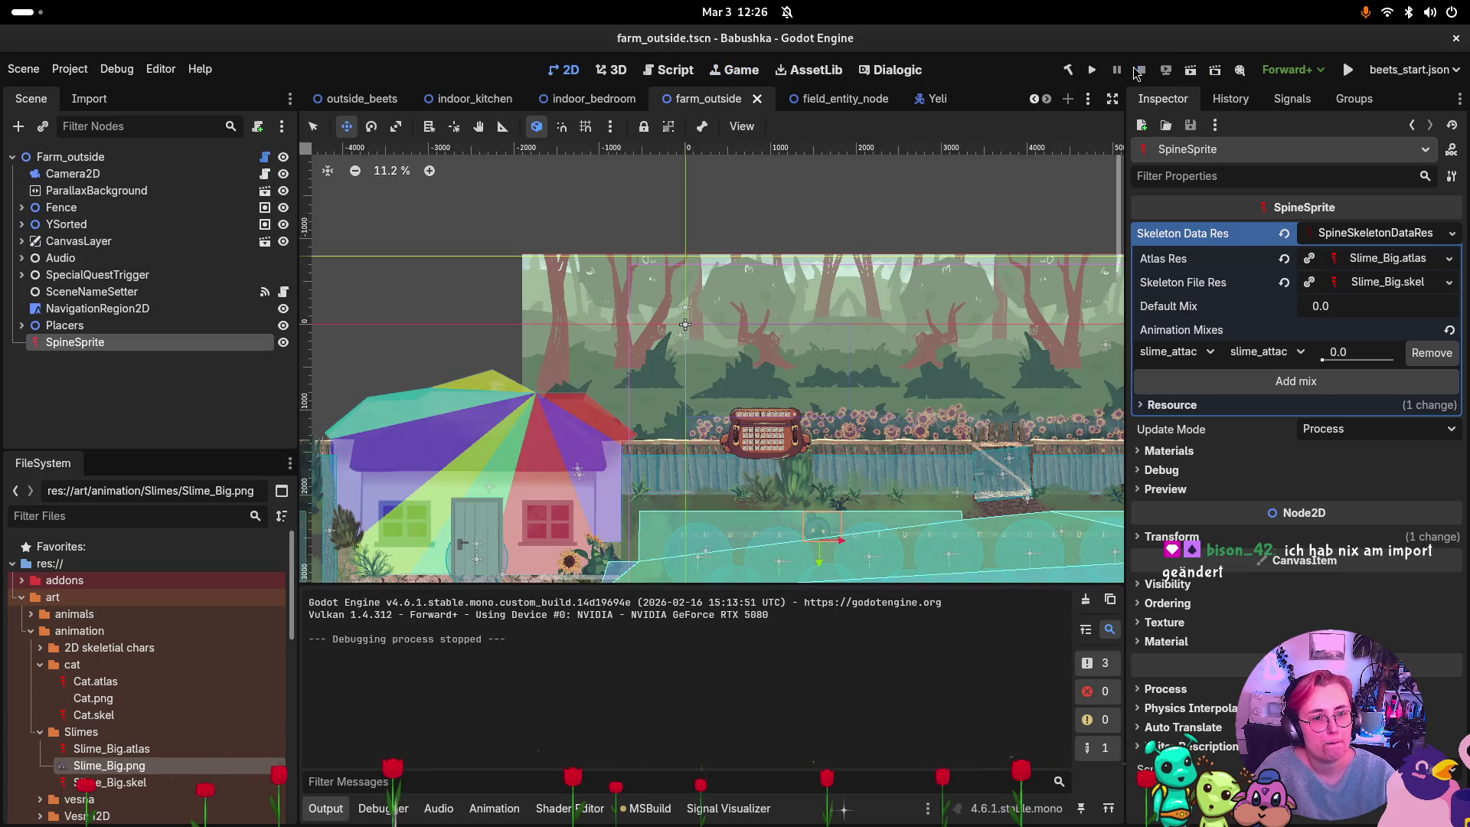
Stop the game and add a slime_death-to-slime_death mix, first mix duration about 0.21.
{"action": "left_click", "coordinate": [1140, 70]}
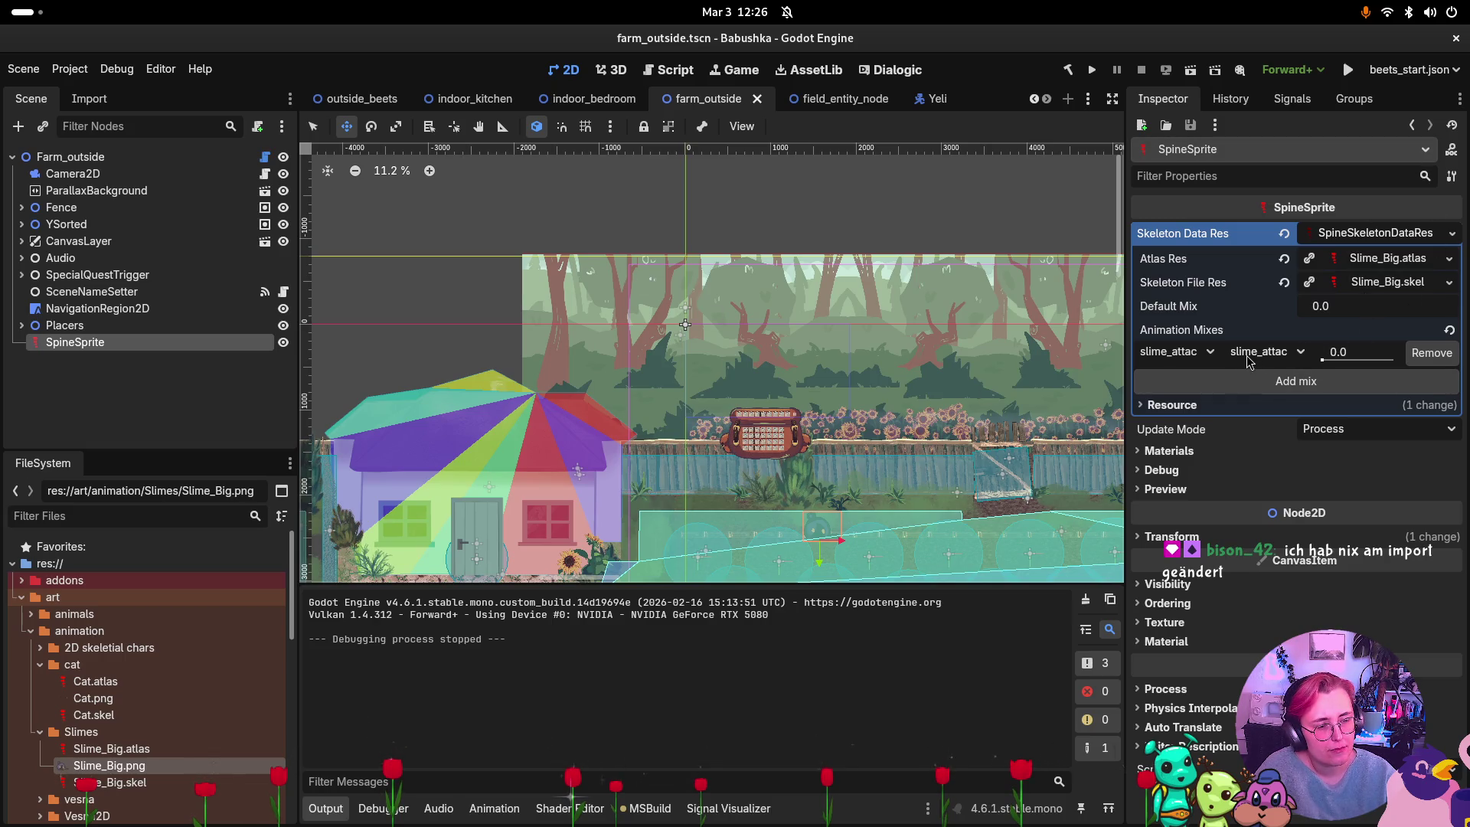
{"action": "left_click", "coordinate": [1260, 382]}
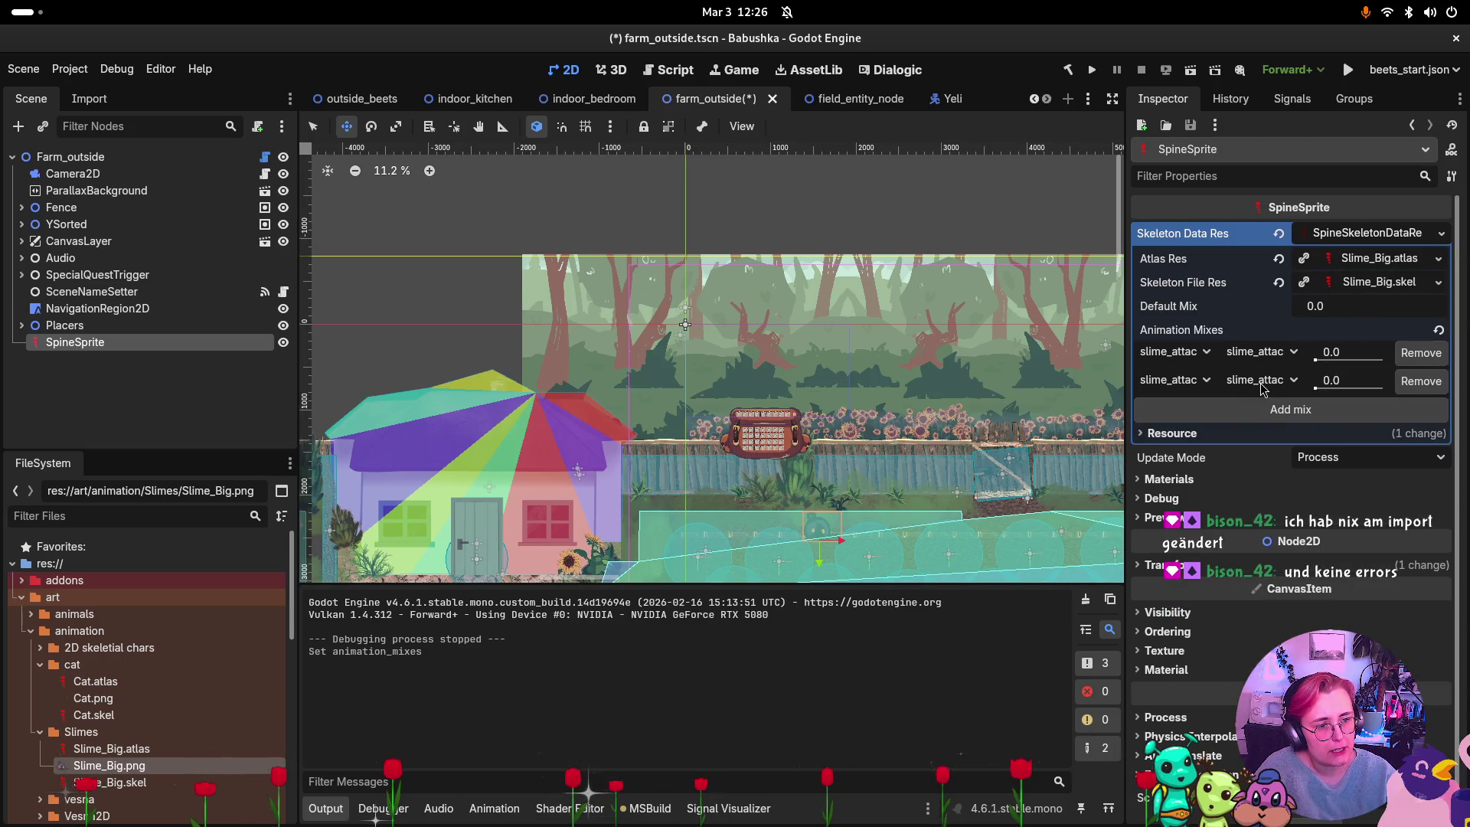
{"action": "left_click", "coordinate": [1198, 381]}
{"action": "left_click", "coordinate": [1187, 431]}
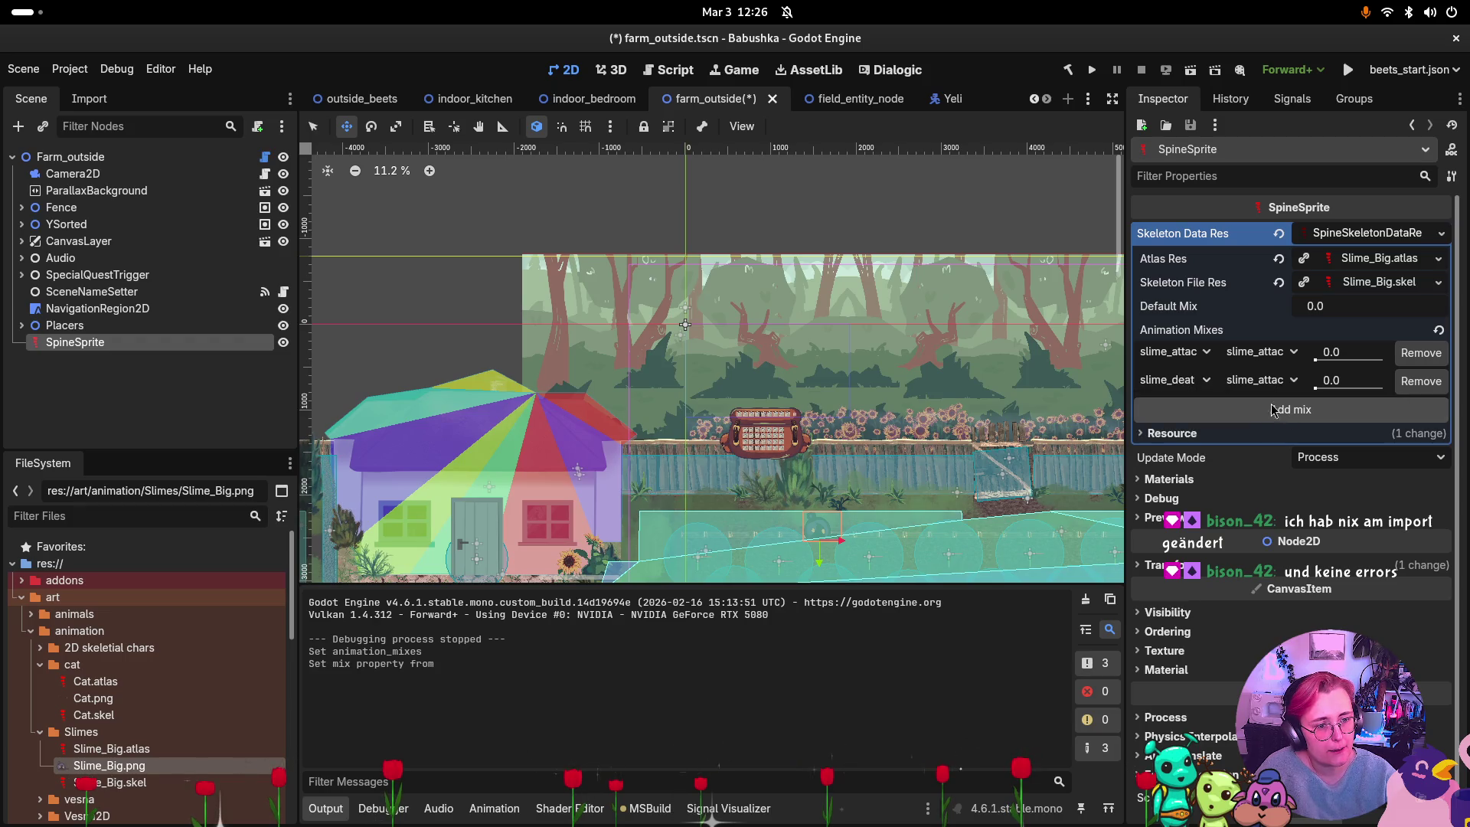
{"action": "left_click", "coordinate": [1293, 381]}
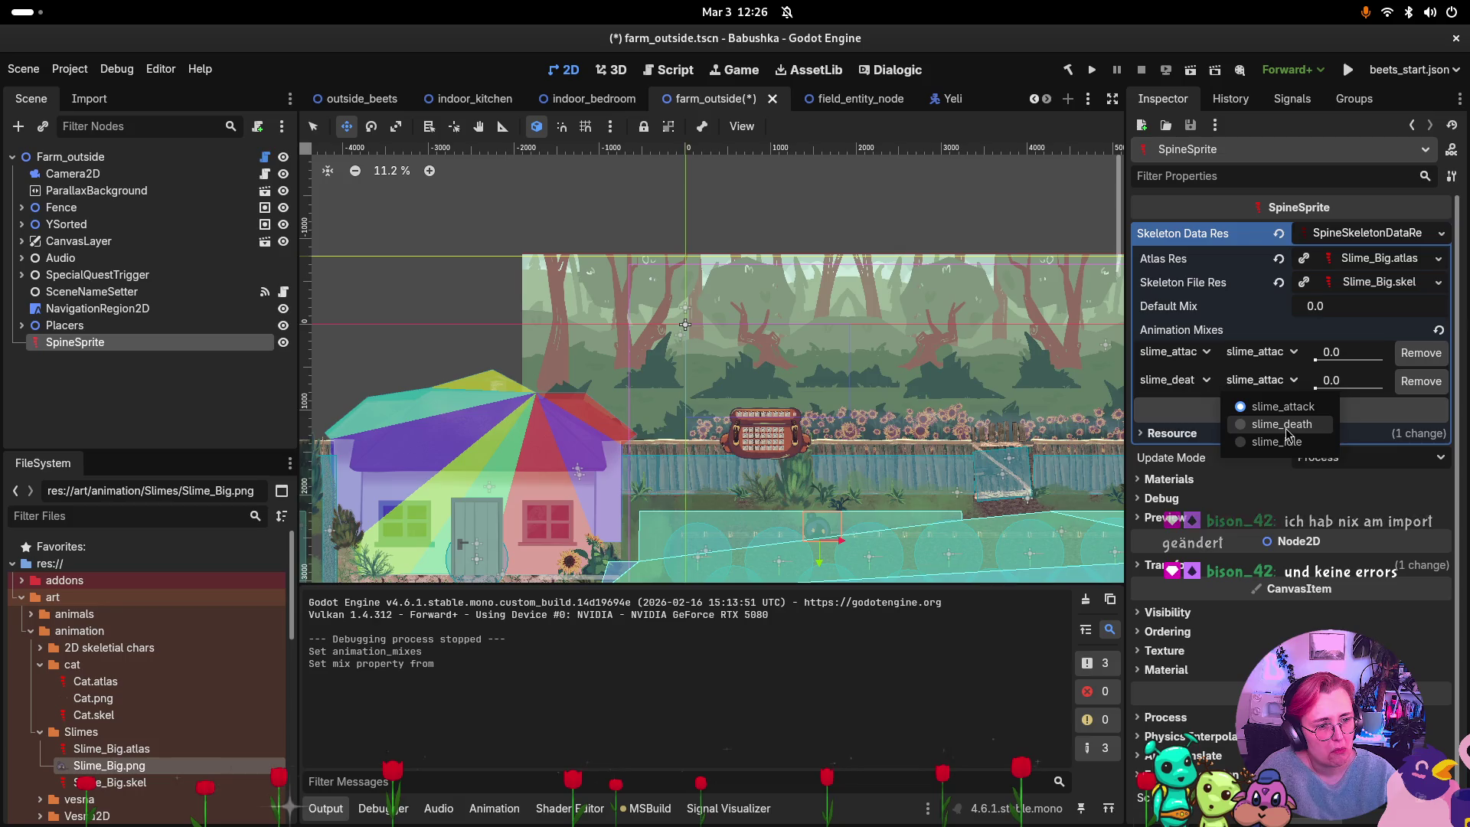
{"action": "left_click", "coordinate": [1294, 429]}
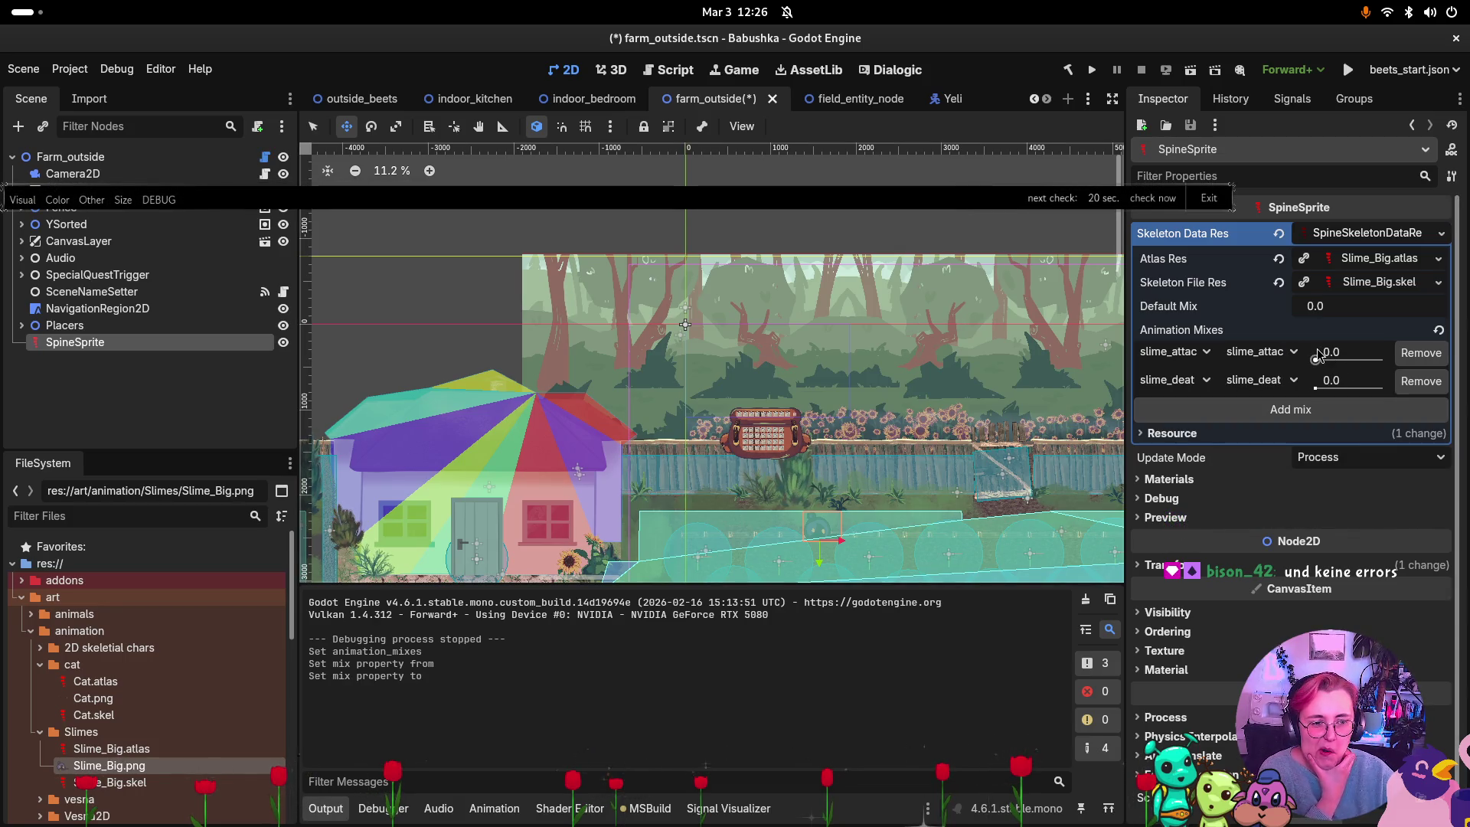
{"action": "mouse_move", "coordinate": [1316, 356]}
{"action": "left_mouse_down"}
{"action": "mouse_move", "coordinate": [1336, 356]}
{"action": "mouse_move", "coordinate": [1315, 356]}
{"action": "left_mouse_up"}
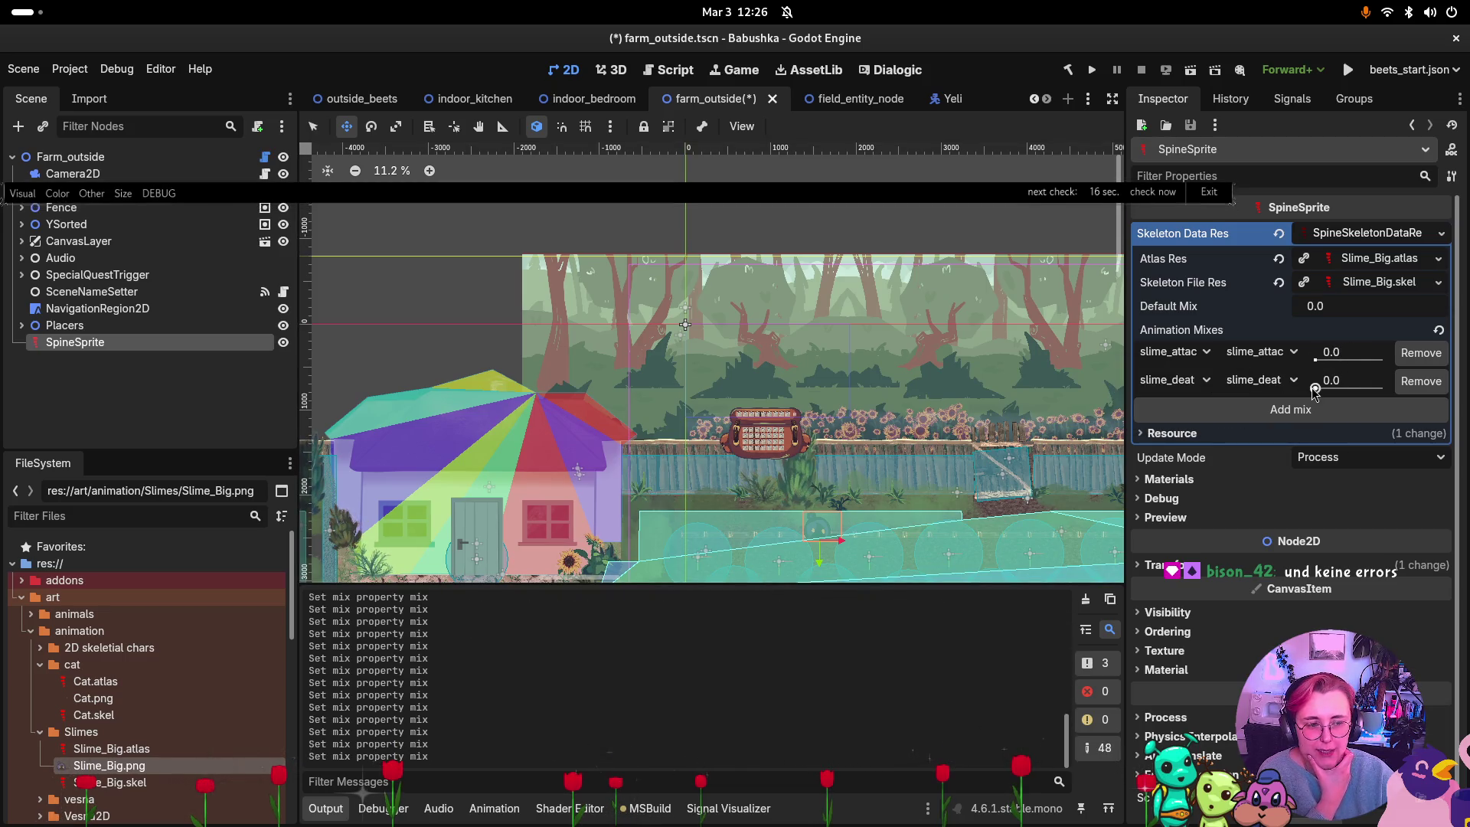
Revert Animation Mixes to an empty list, leaving Default Mix at 0.0.
{"action": "left_click", "coordinate": [1439, 332]}
{"action": "left_click", "coordinate": [1326, 314]}
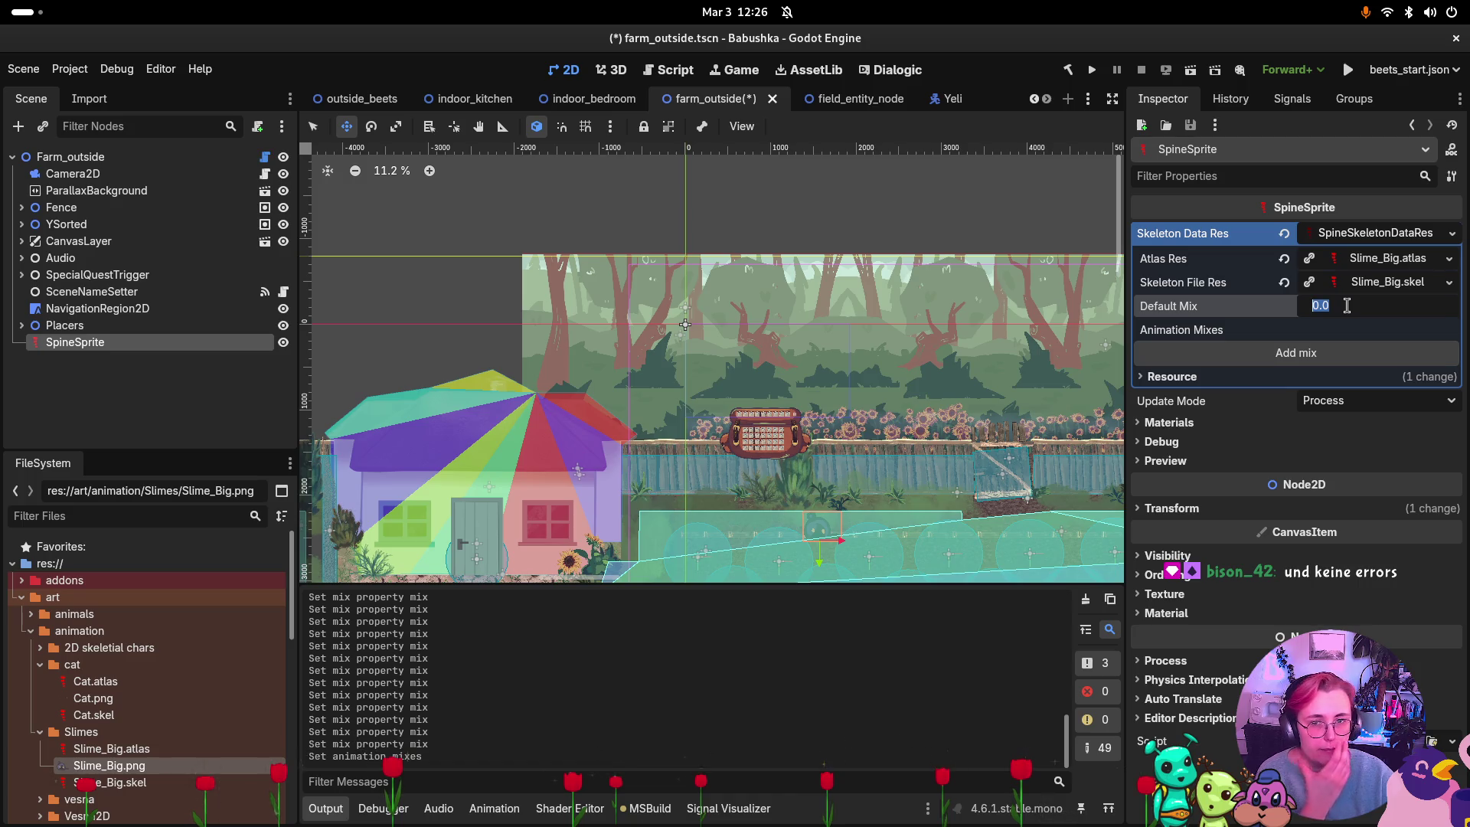
{"action": "key", "text": "super"}
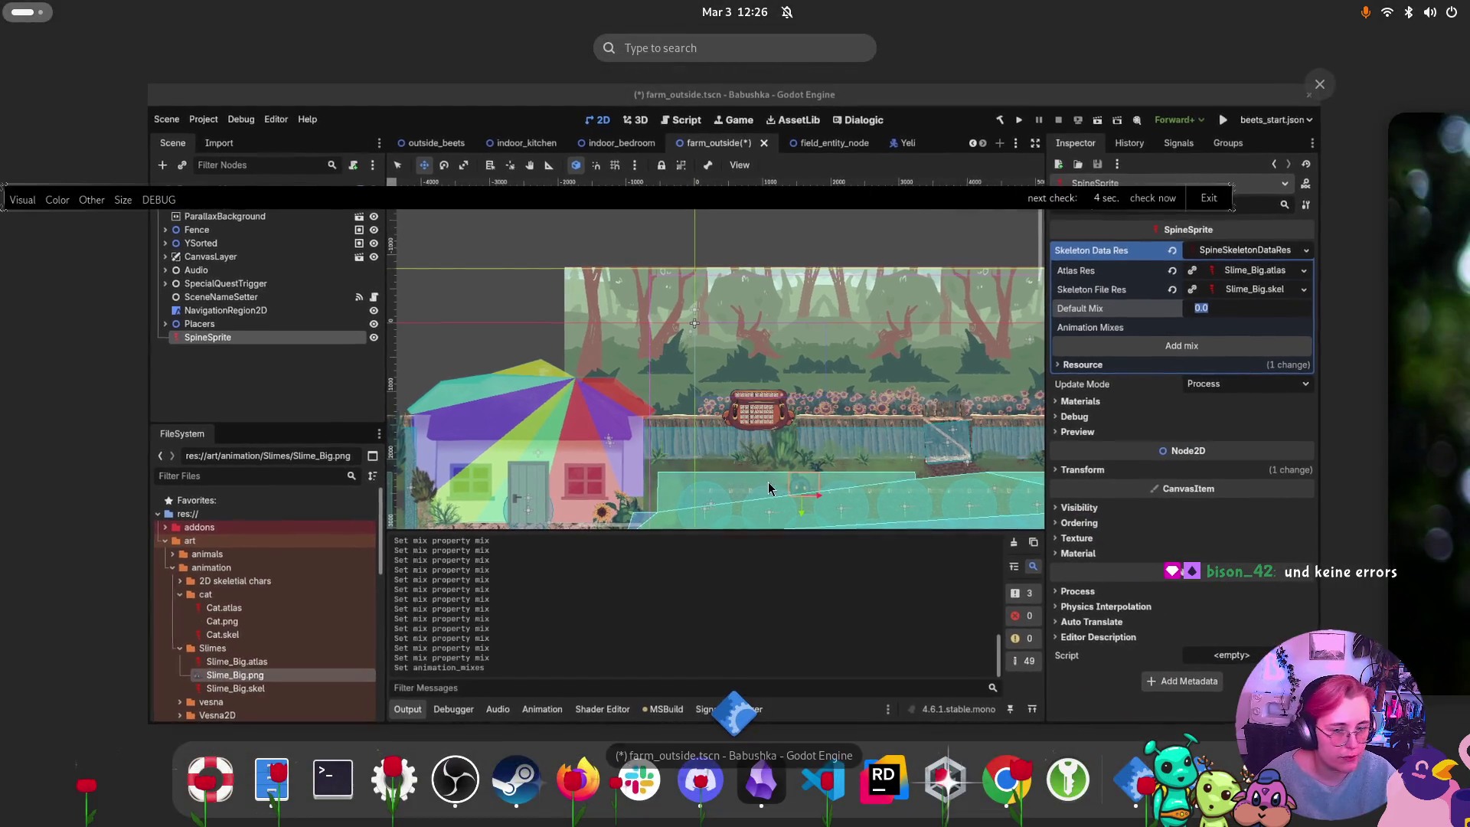
{"action": "key", "text": "super"}
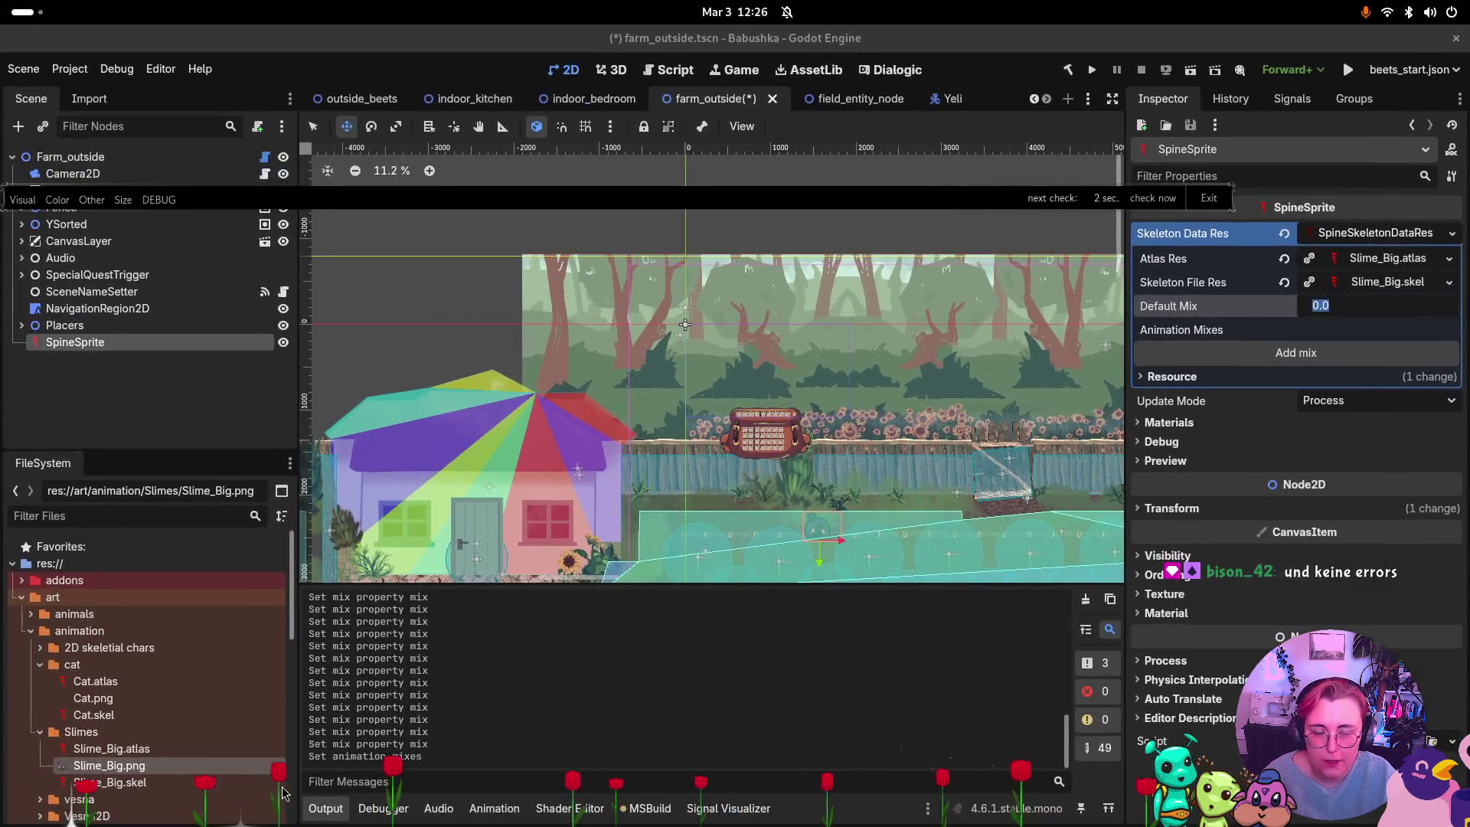
{"action": "key", "text": "super"}
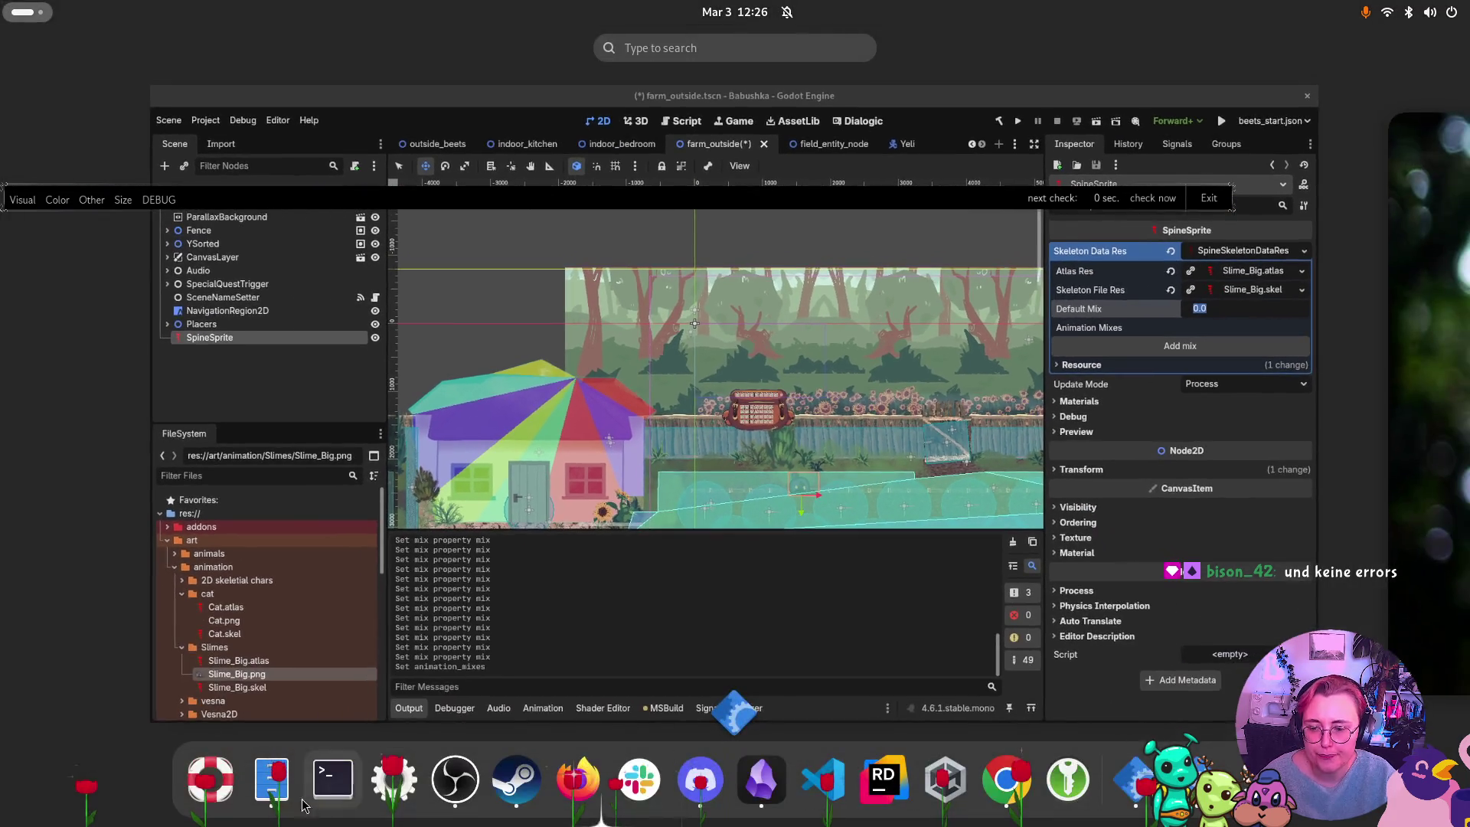
Run godot-4.2-4.6.1-stable-mono from godot-editor-linux-mono-spine and open spine-godot-examples (Copy).
{"action": "left_click", "coordinate": [735, 674]}
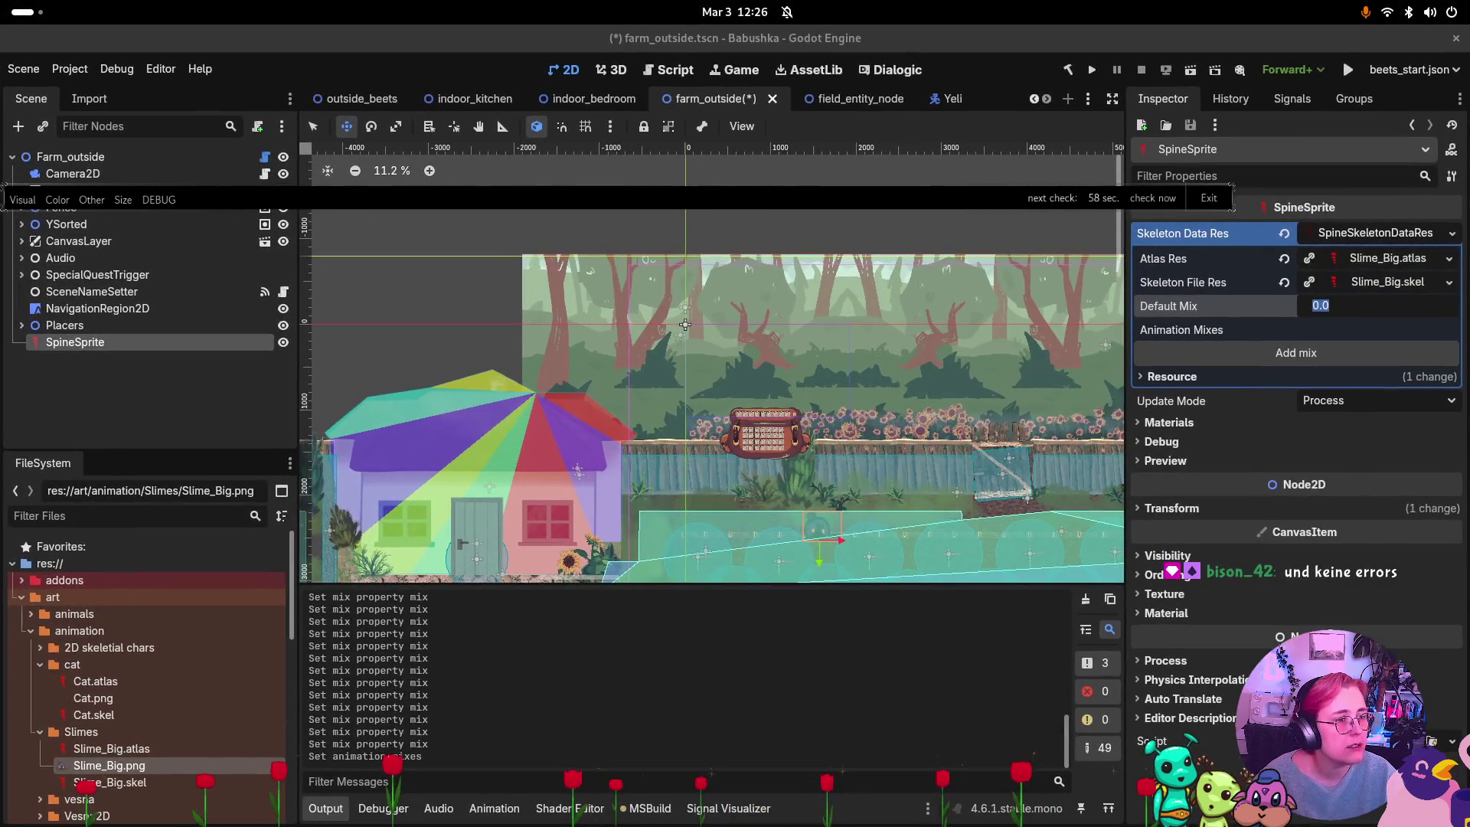
{"action": "key", "text": "alt+Tab"}
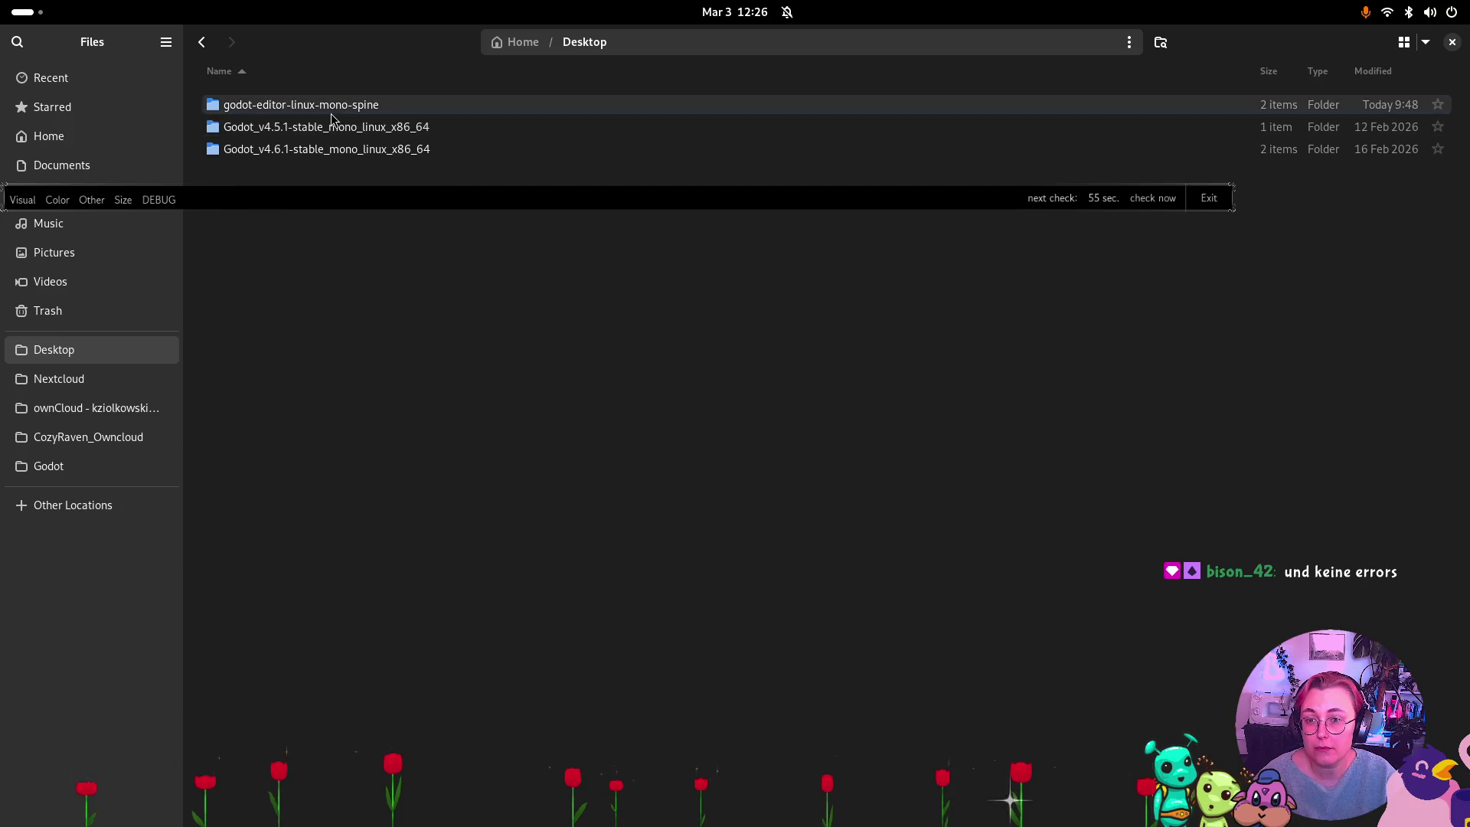
{"action": "double_click", "coordinate": [331, 114]}
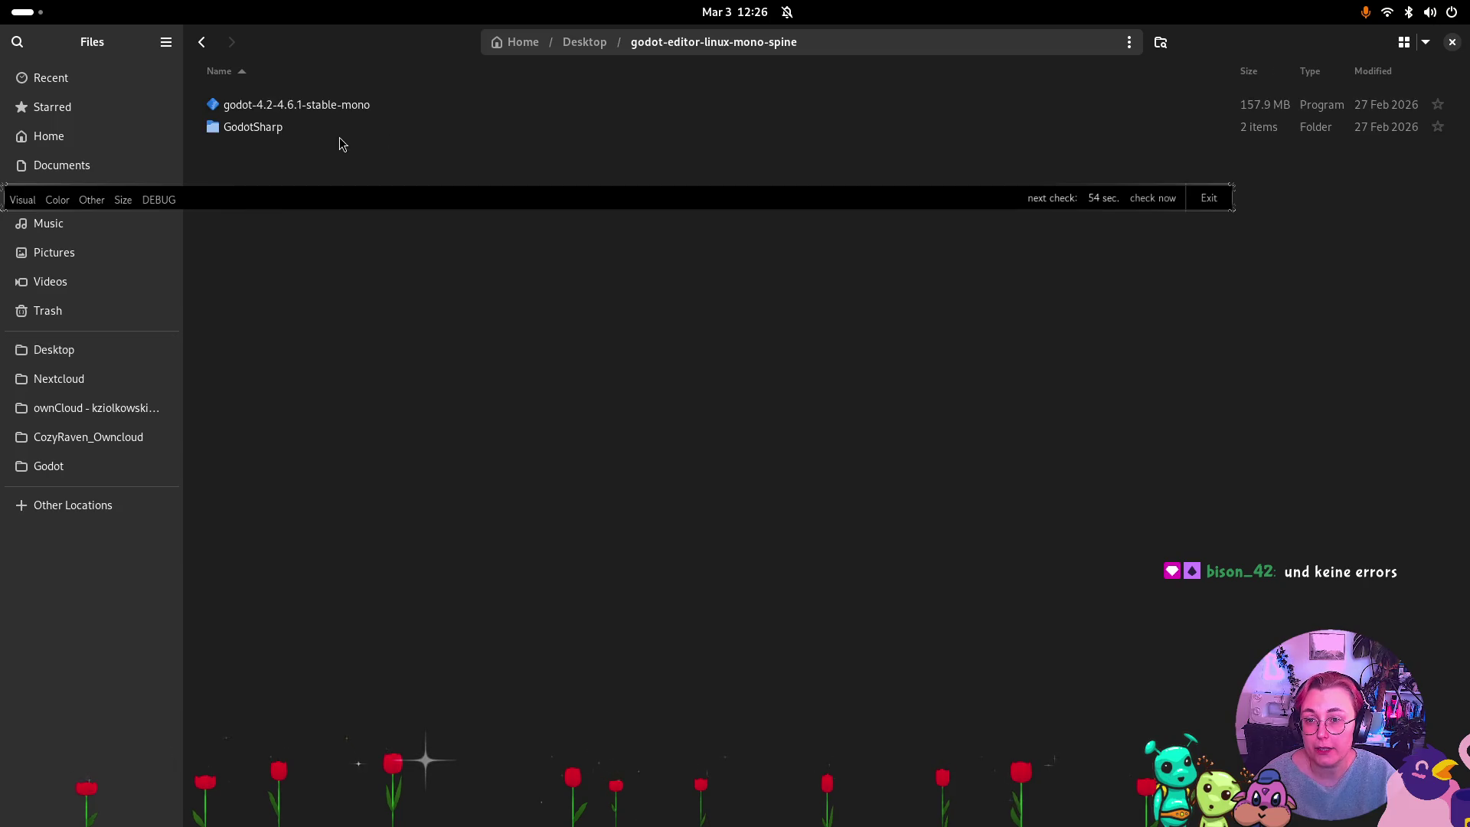
{"action": "left_click", "coordinate": [304, 109]}
{"action": "key", "text": "Return"}
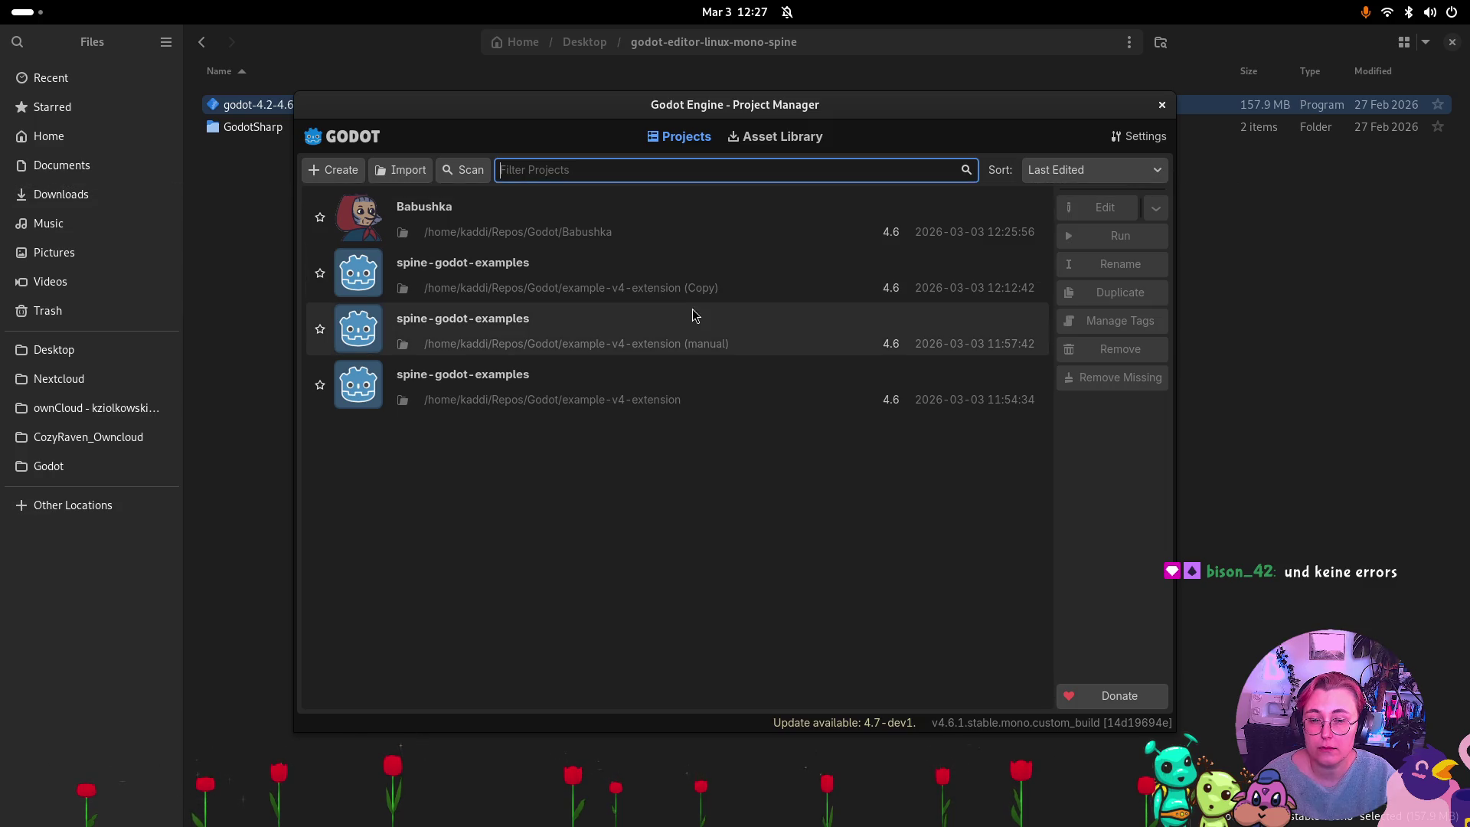
{"action": "double_click", "coordinate": [669, 301]}
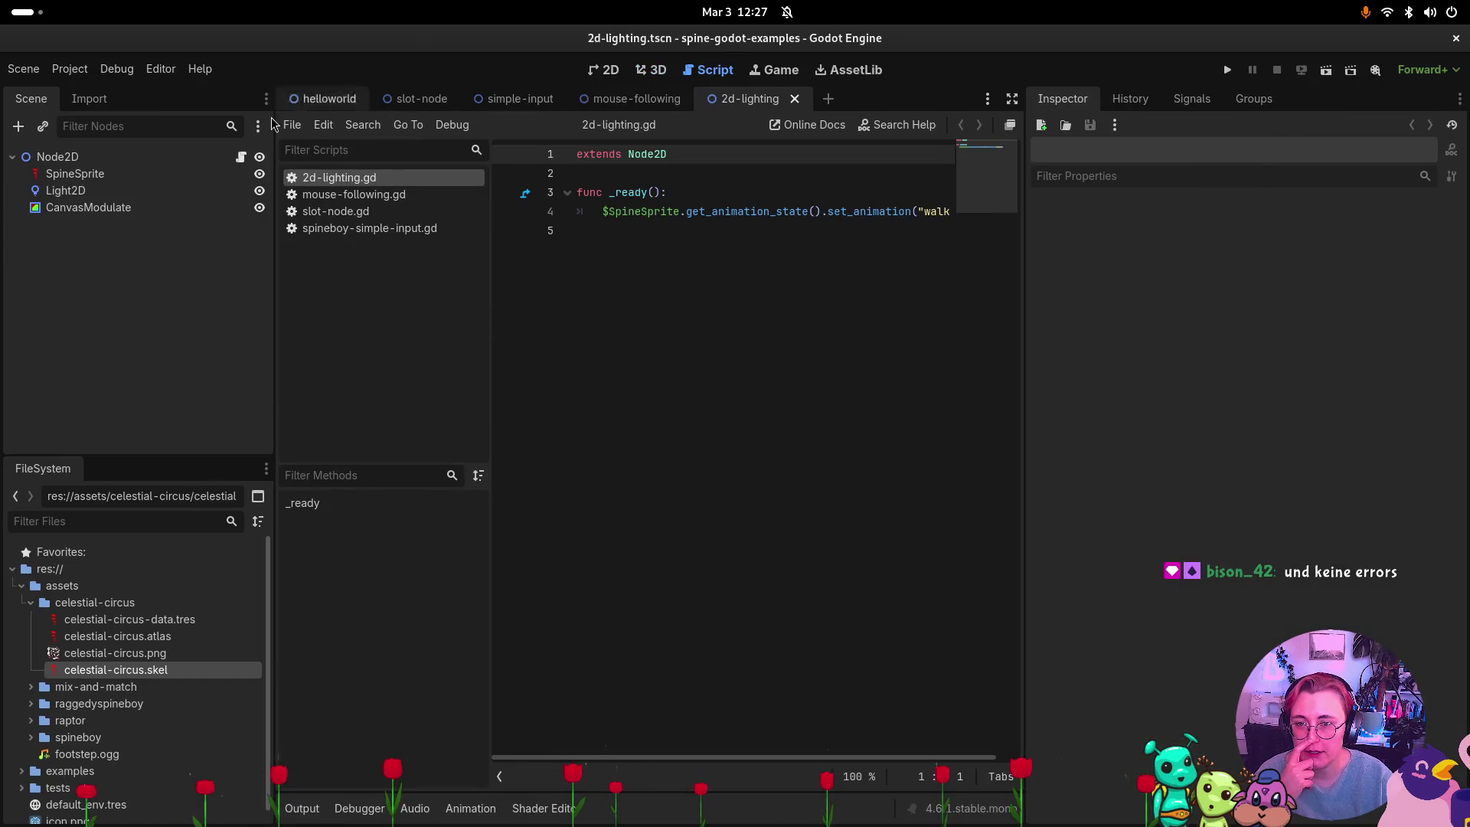
Open helloworld, select Spineboy, inspect its skeleton data and Process update mode, and view the script.
{"action": "left_click", "coordinate": [326, 103]}
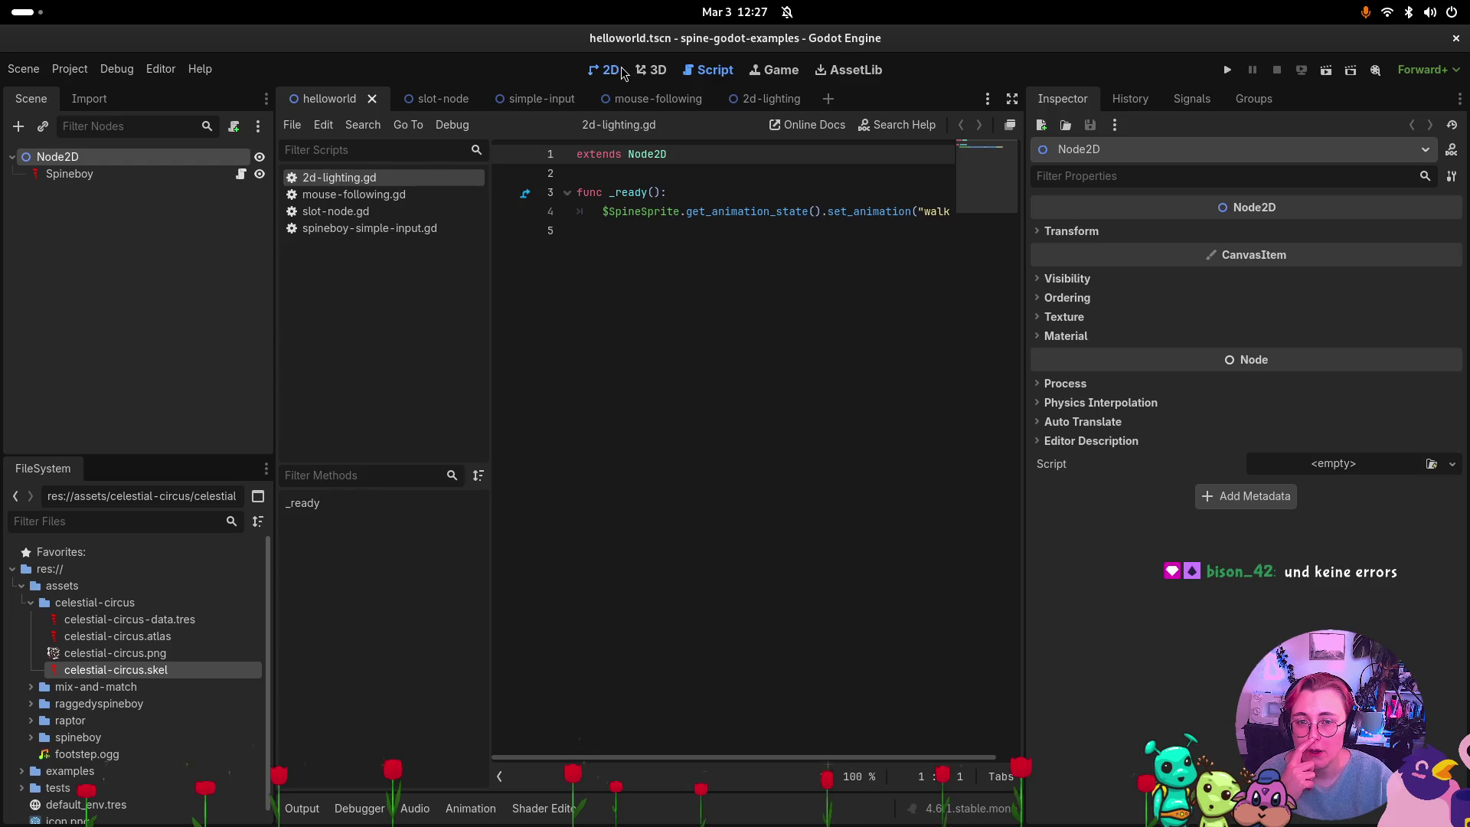
{"action": "left_click", "coordinate": [620, 69]}
{"action": "left_click", "coordinate": [149, 176]}
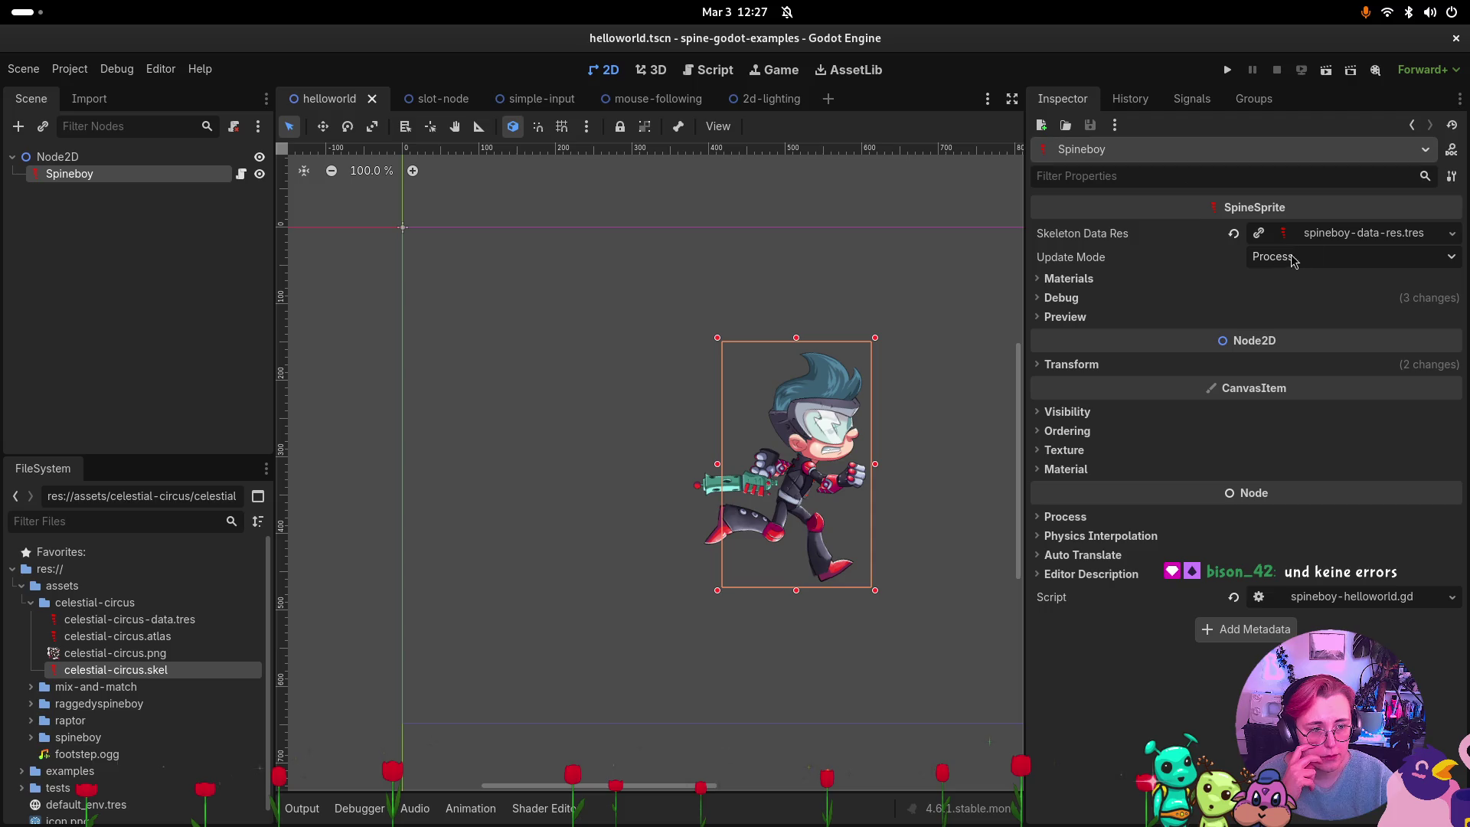
{"action": "left_click", "coordinate": [1317, 233]}
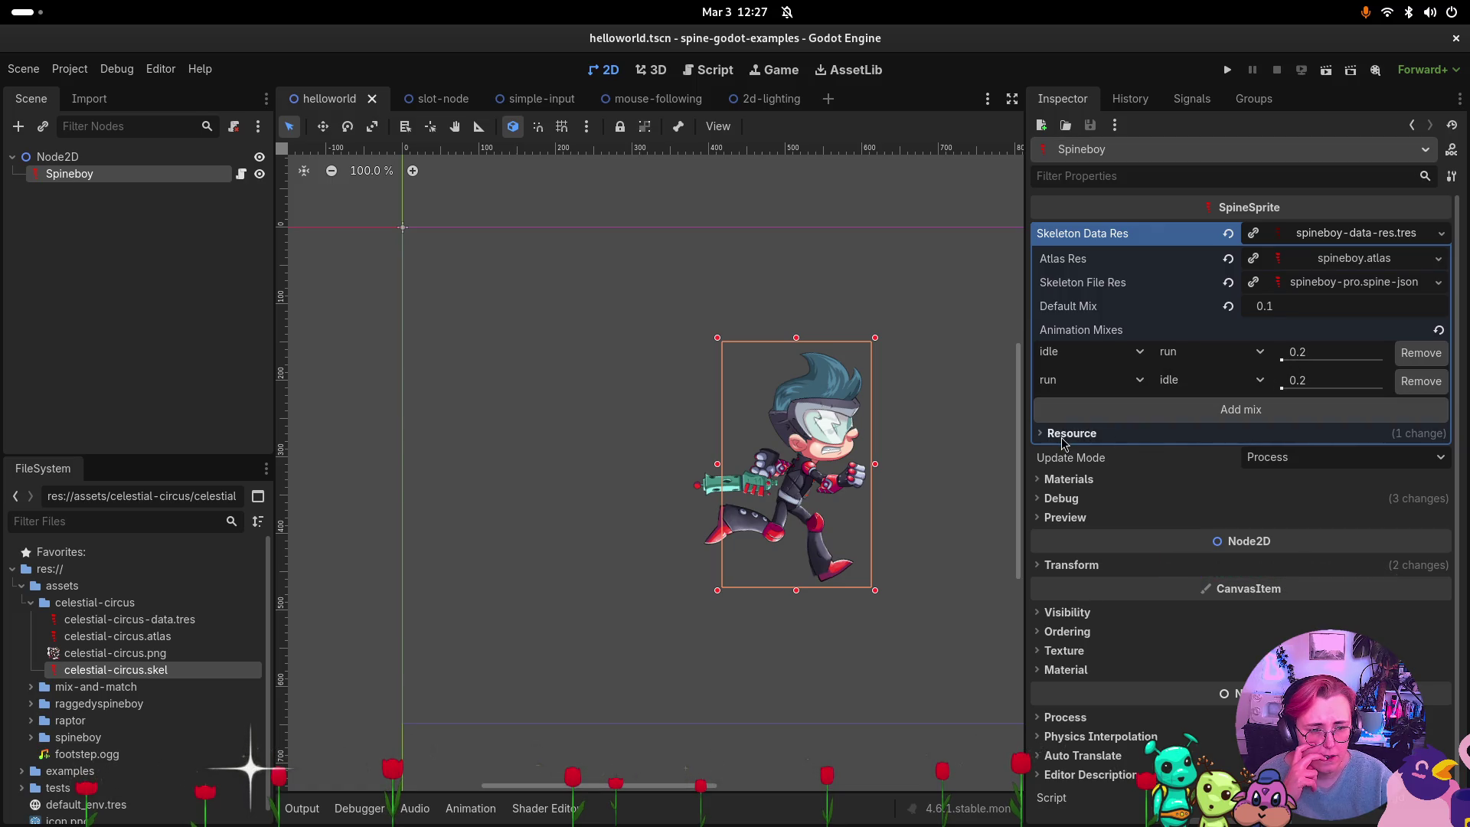
{"action": "left_click", "coordinate": [1299, 463]}
{"action": "left_click", "coordinate": [1299, 463]}
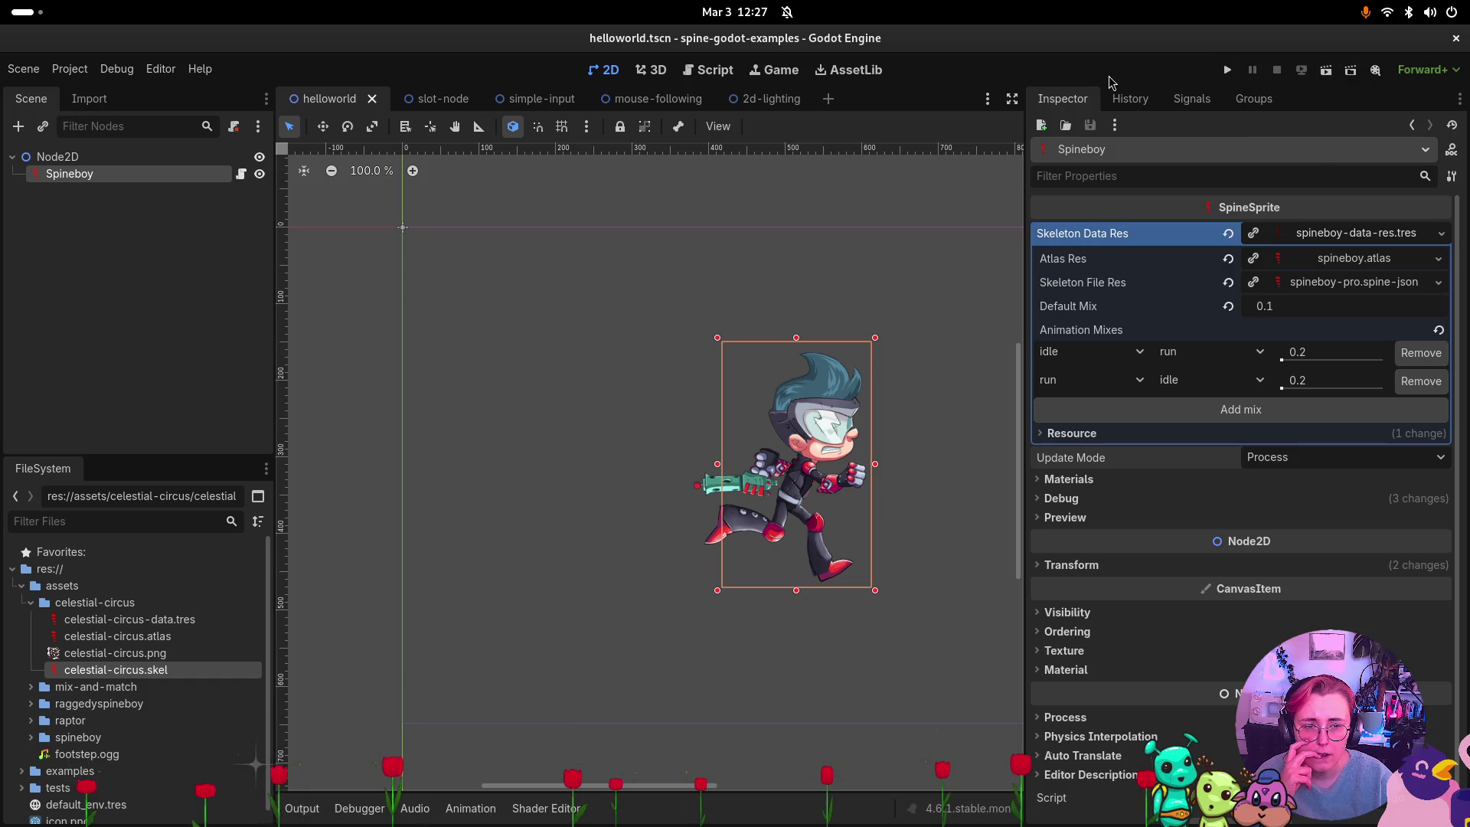
{"action": "key", "text": "ctrl+F3"}
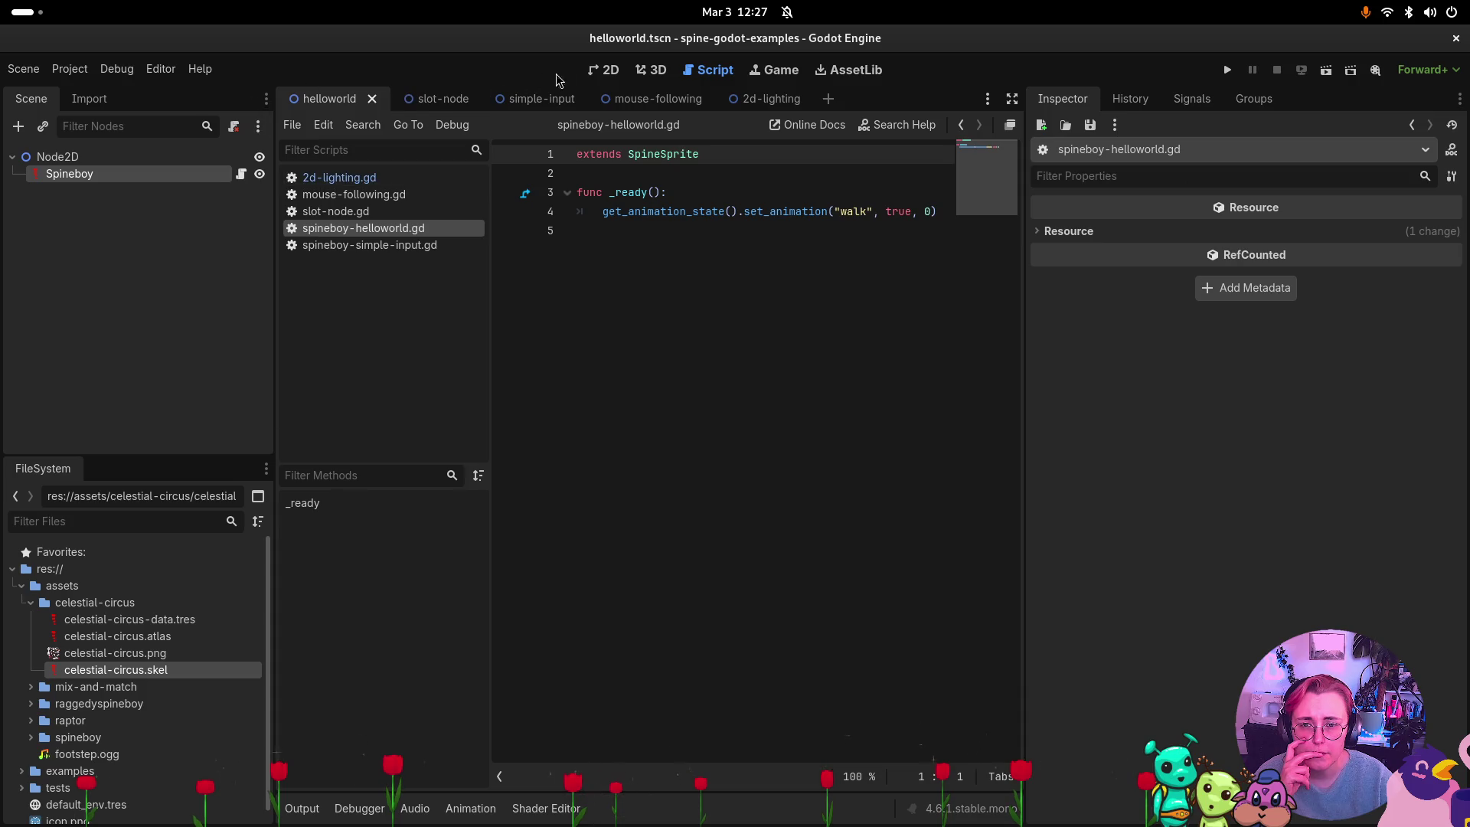
{"action": "left_click", "coordinate": [607, 70]}
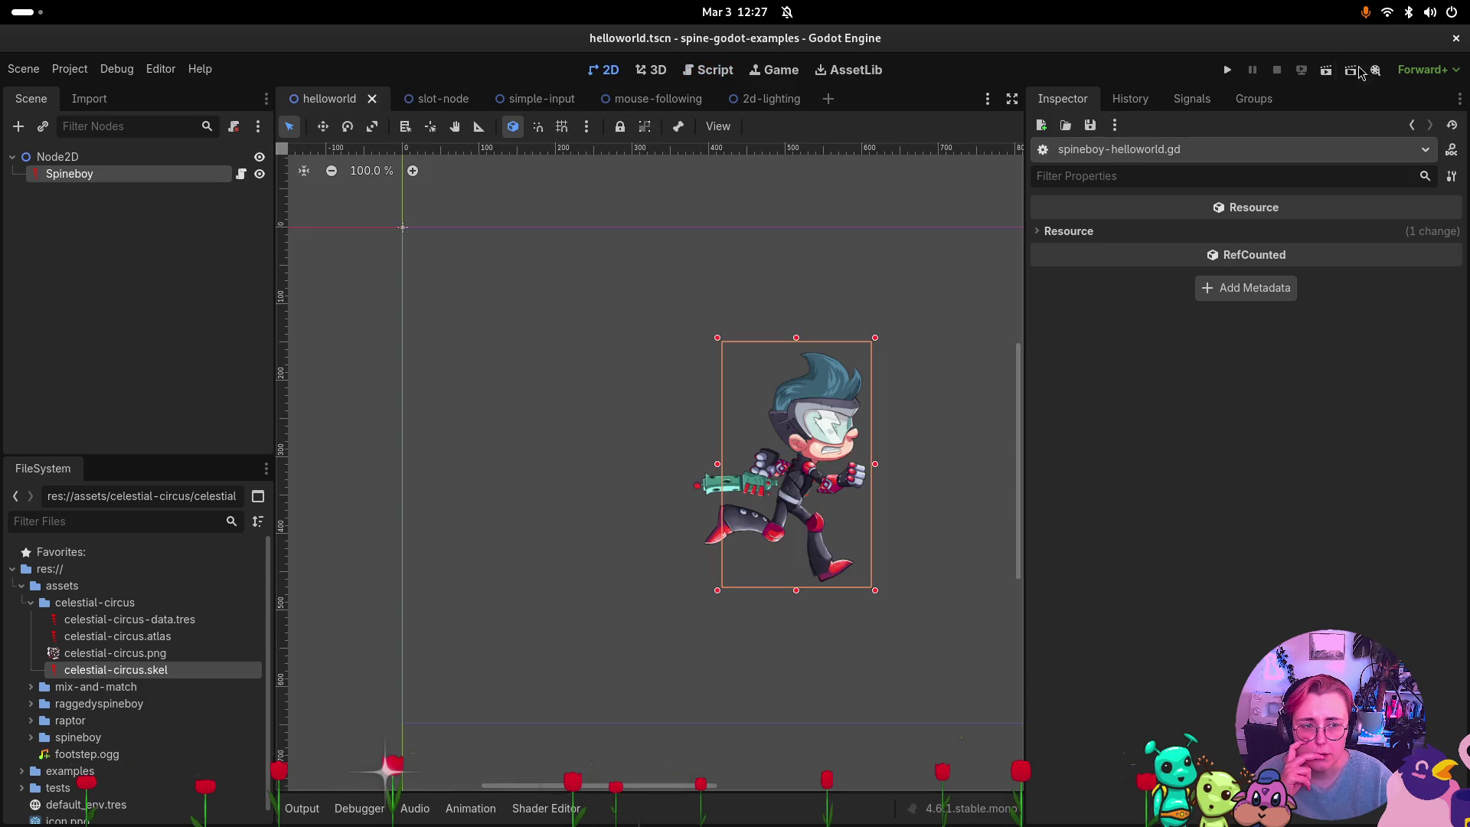
Playtest the helloworld scene twice with Spineboy's current settings.
{"action": "left_click", "coordinate": [1229, 72]}
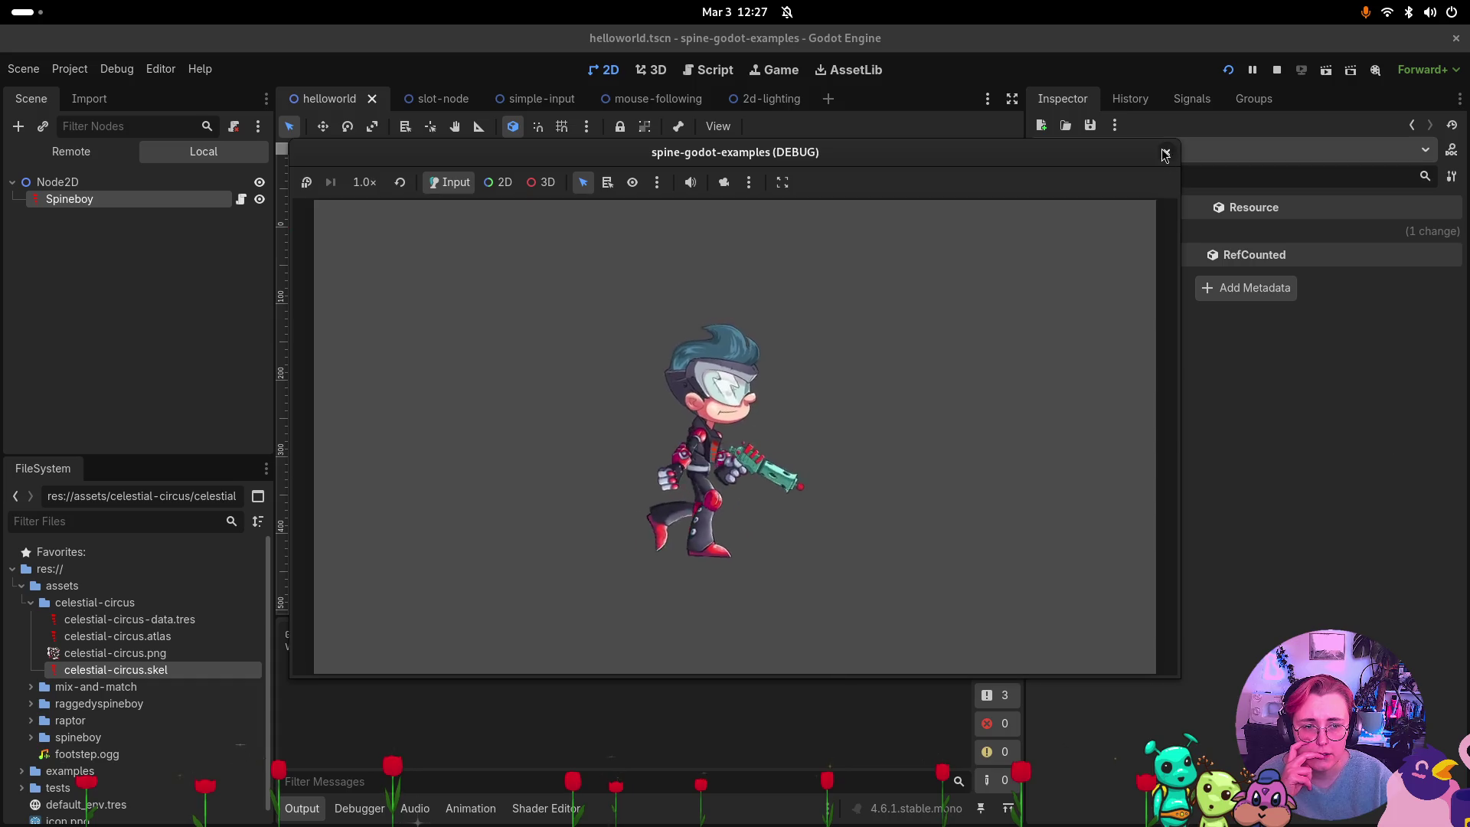
{"action": "left_click", "coordinate": [1167, 153]}
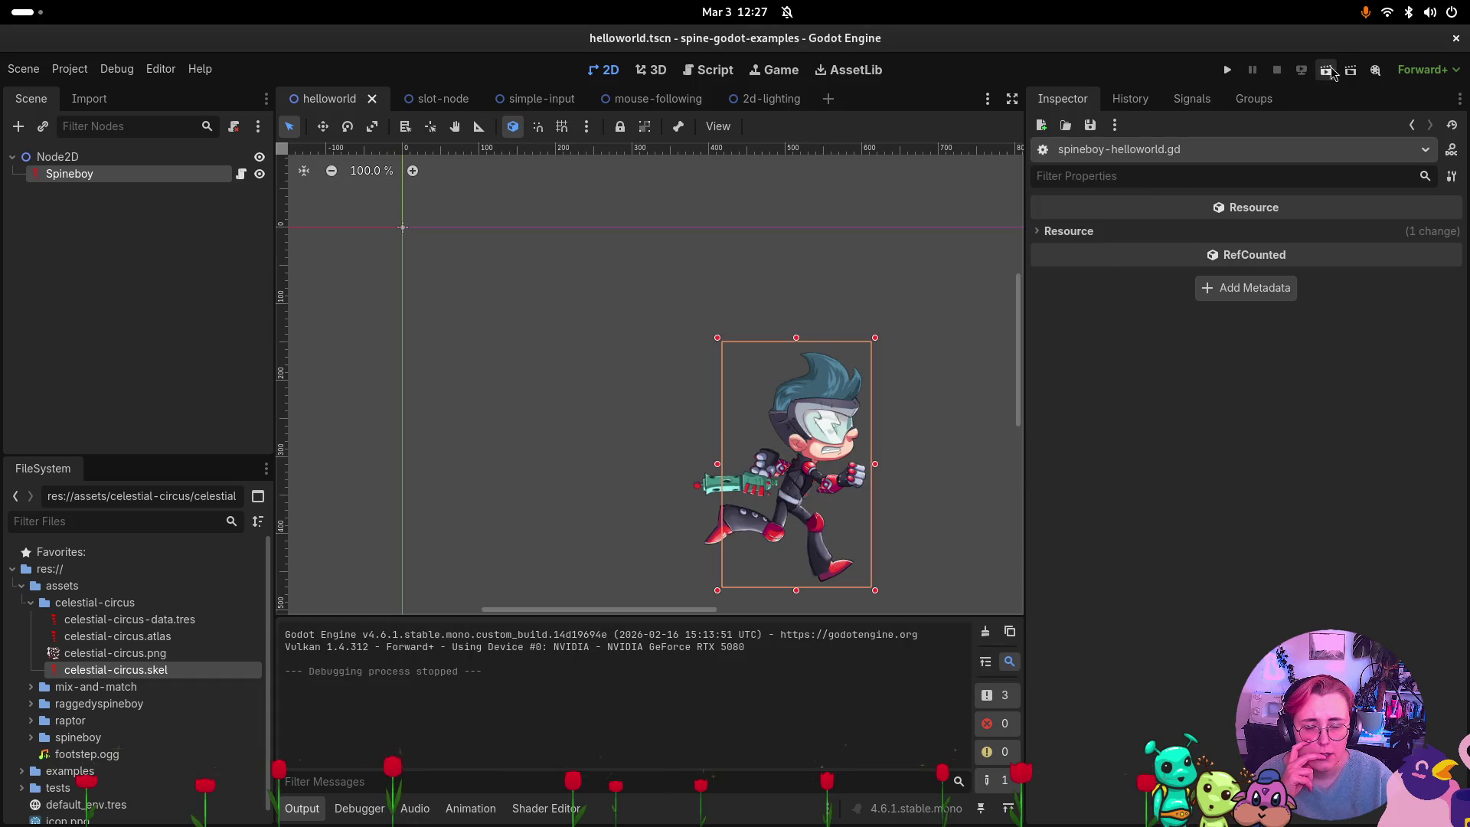
{"action": "left_click", "coordinate": [150, 175]}
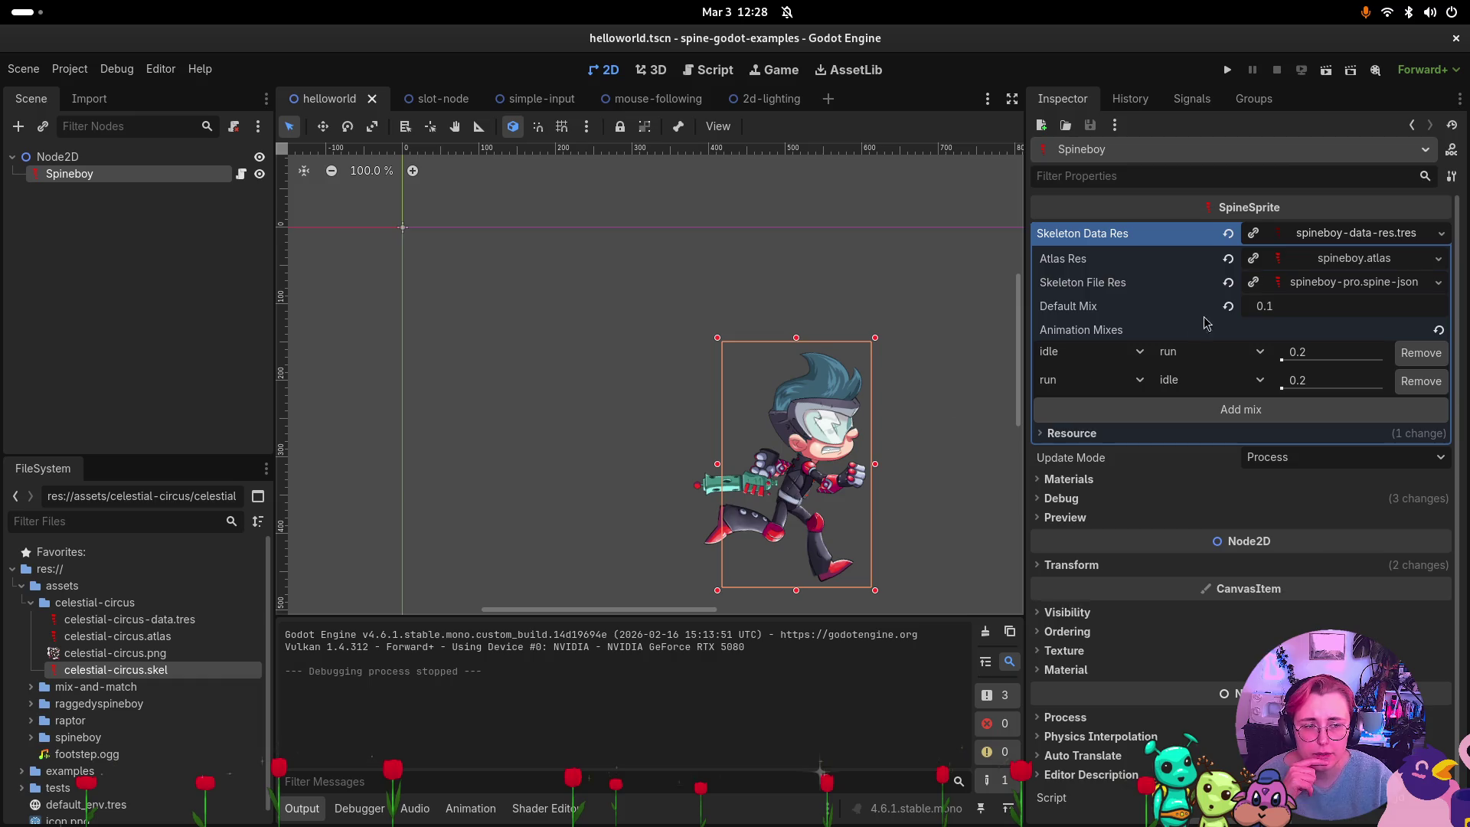
{"action": "left_click", "coordinate": [1328, 69]}
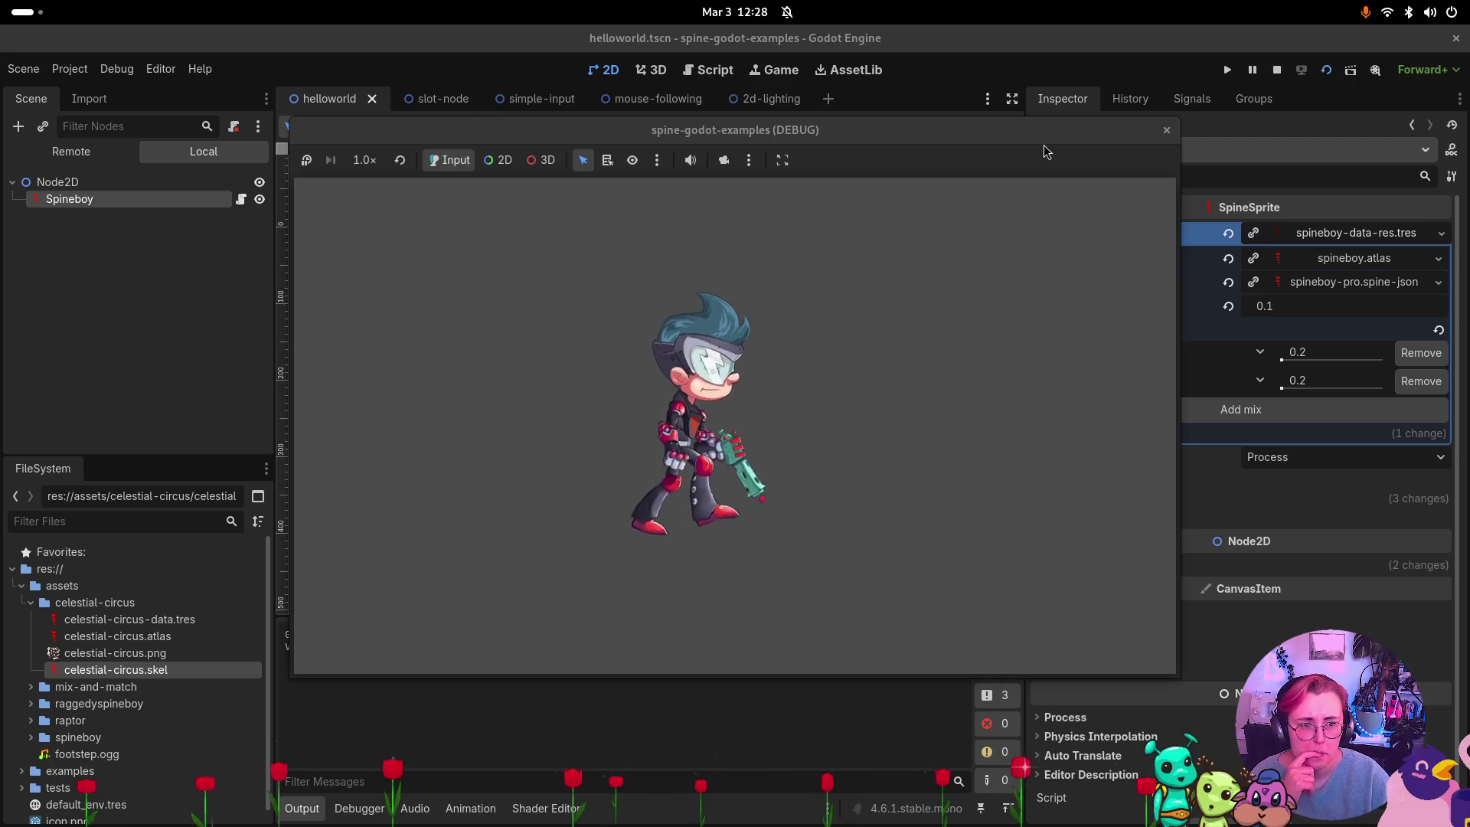
{"action": "left_click", "coordinate": [1166, 130]}
Set Spineboy's Default Mix to 0.2 and playtest the scene.
{"action": "left_click", "coordinate": [1281, 306]}
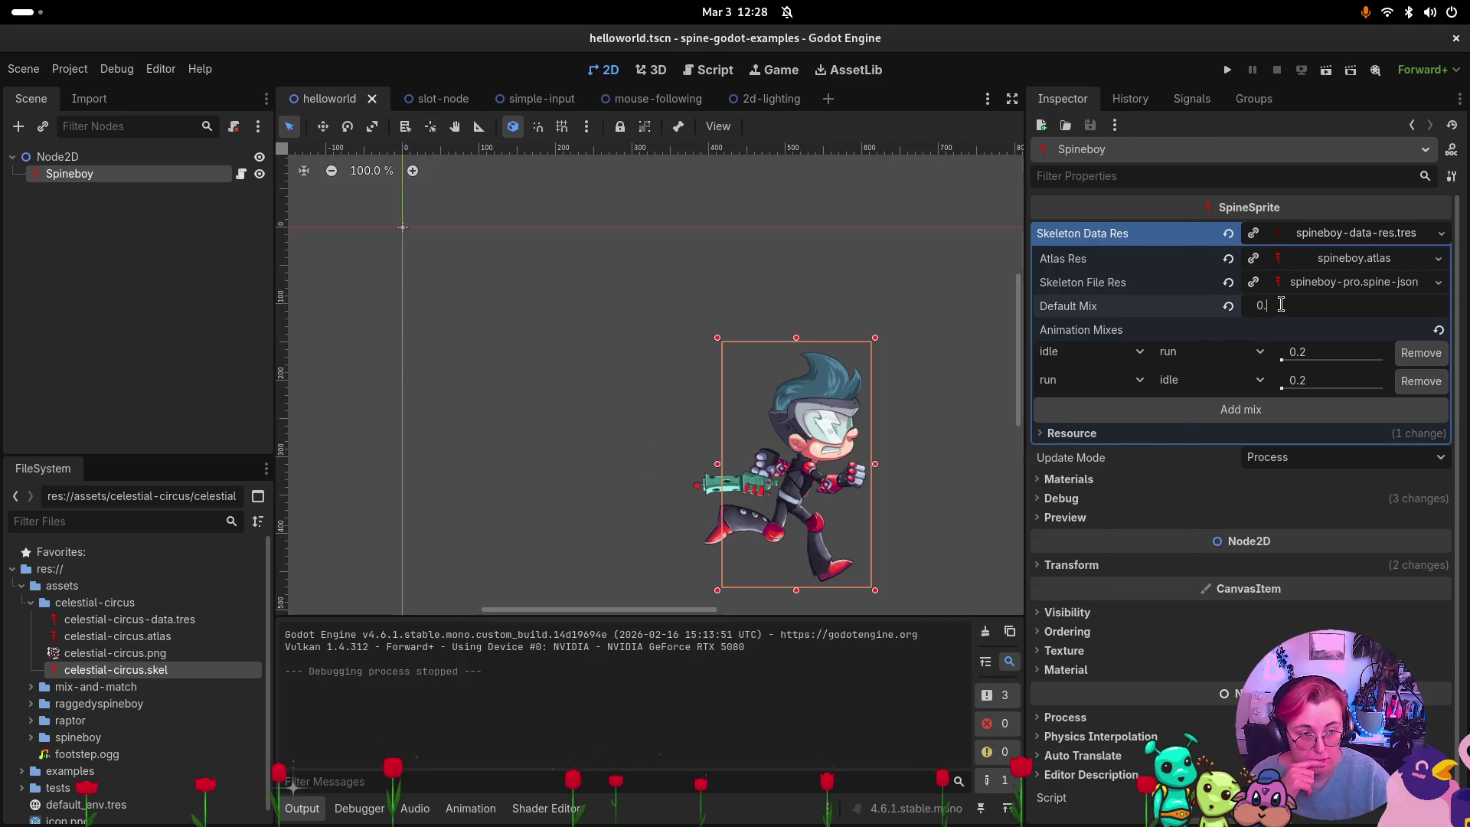
{"action": "type", "text": "2"}
{"action": "key", "text": "Return"}
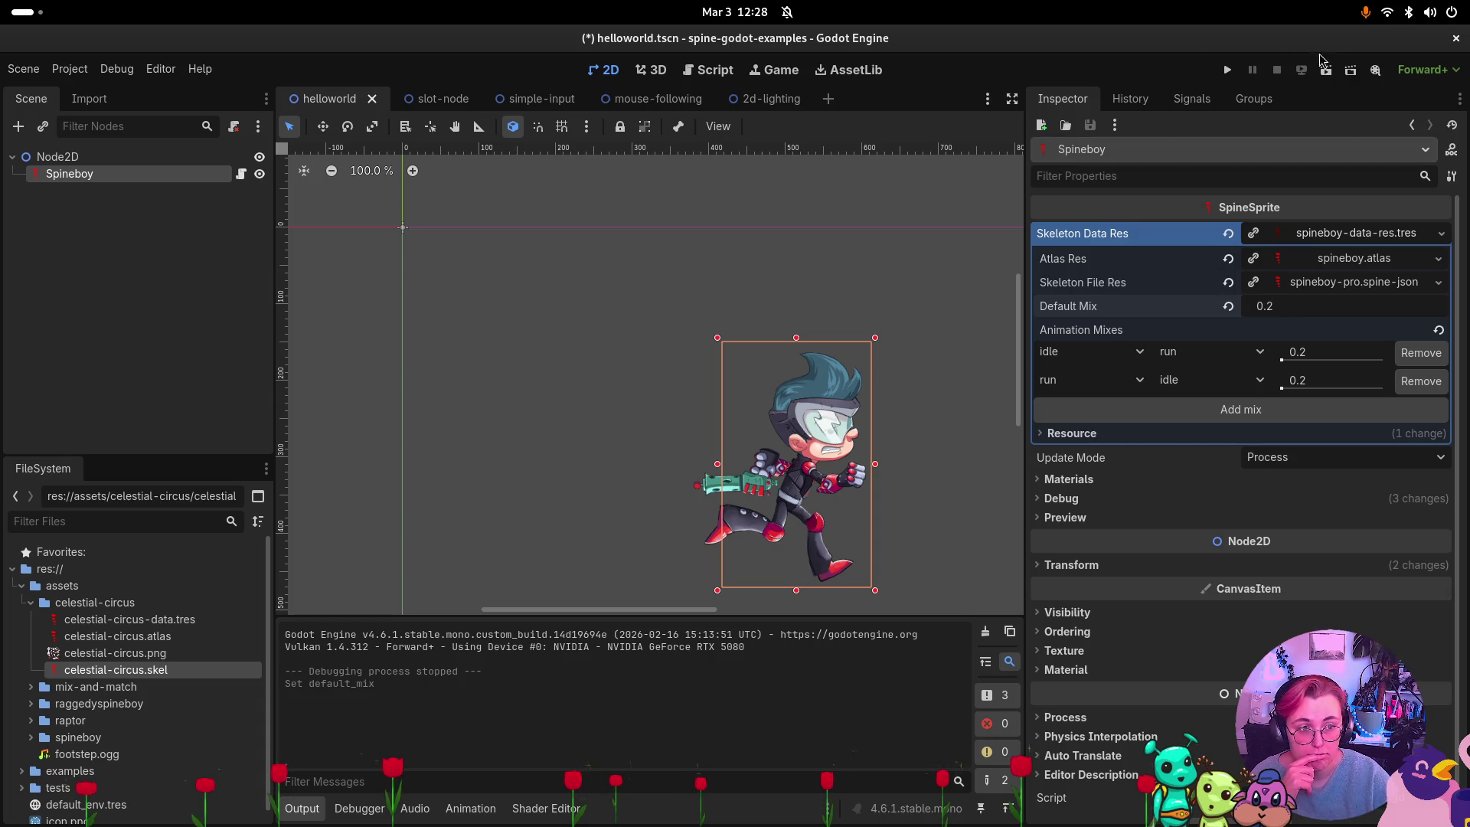
{"action": "left_click", "coordinate": [1325, 70]}
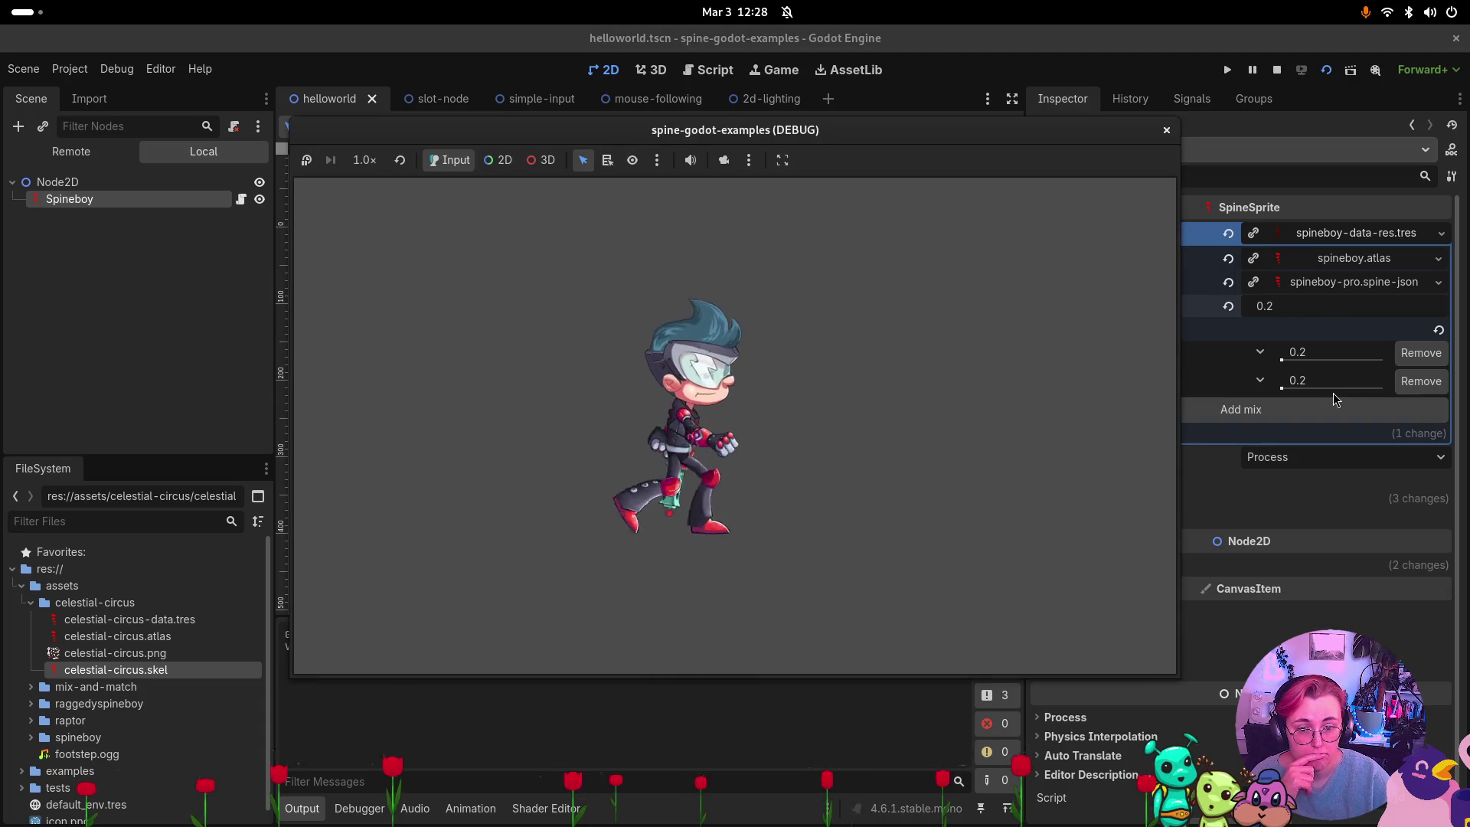
{"action": "left_click", "coordinate": [1166, 130]}
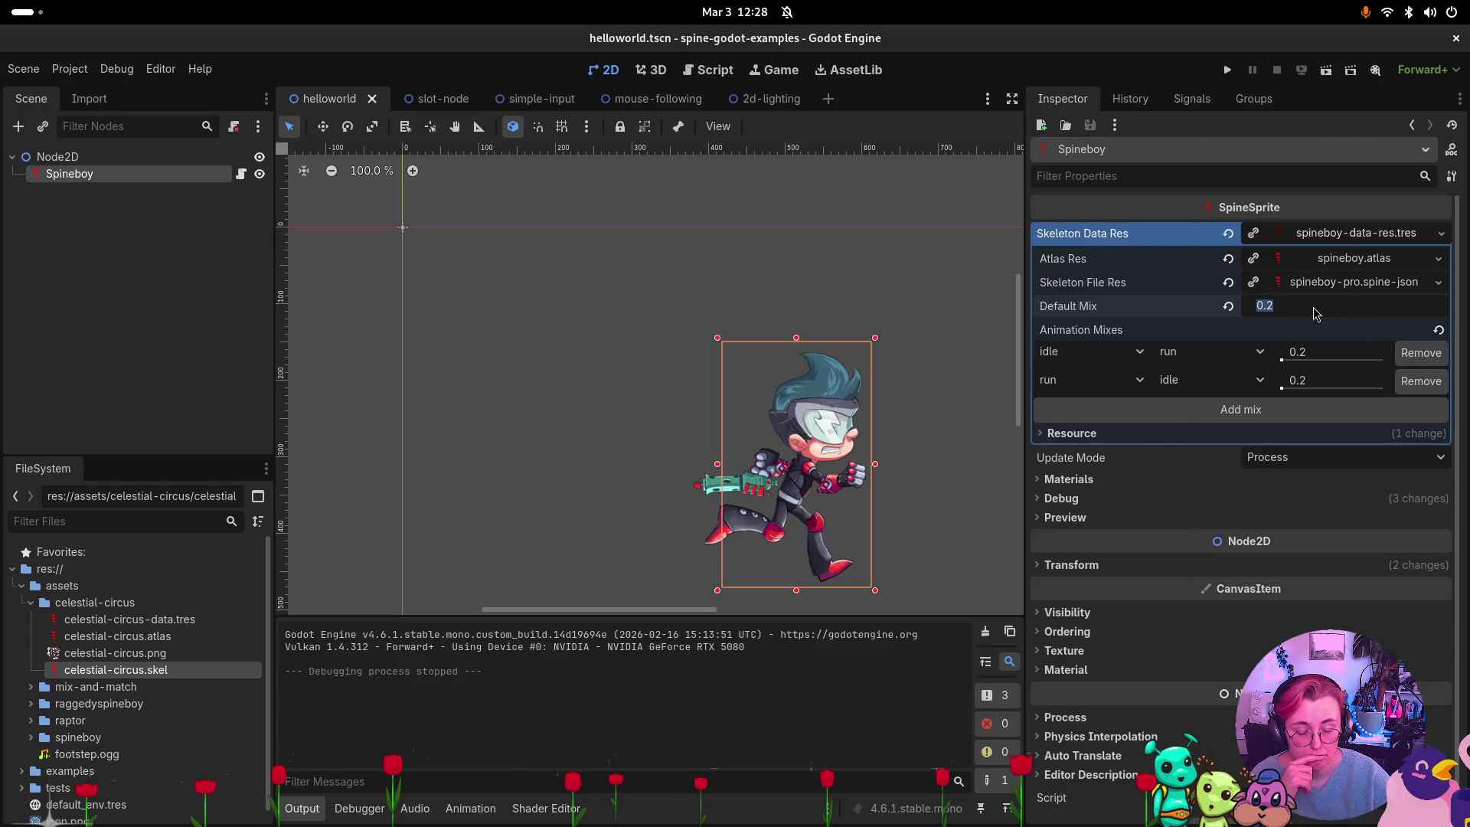
{"action": "type", "text": "0.1"}
Playtest with Default Mix at 0.3, then set it back to 0.1.
{"action": "key", "text": "Return"}
{"action": "type", "text": "0.3"}
{"action": "key", "text": "Return"}
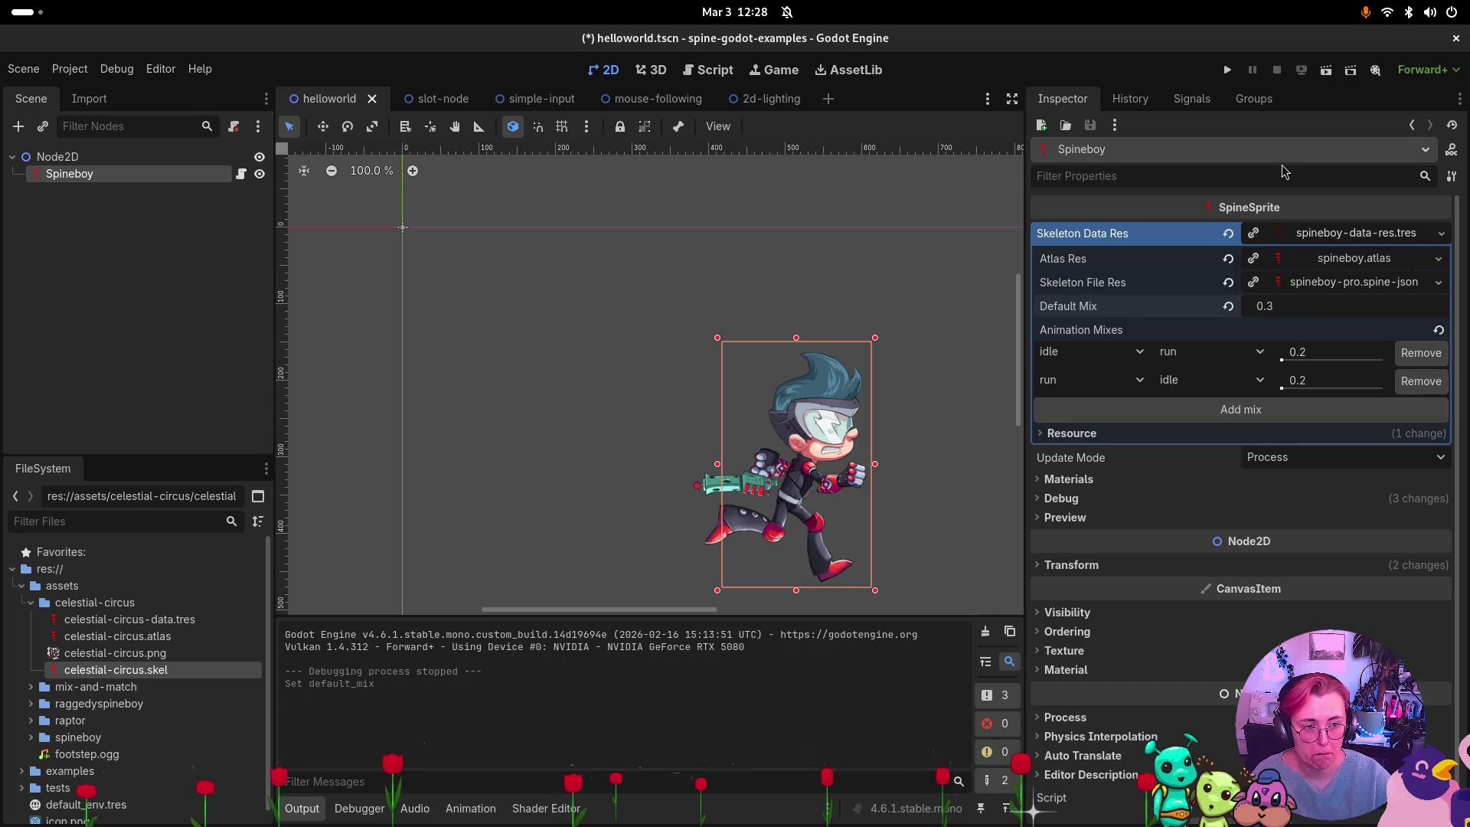
{"action": "left_click", "coordinate": [1327, 72]}
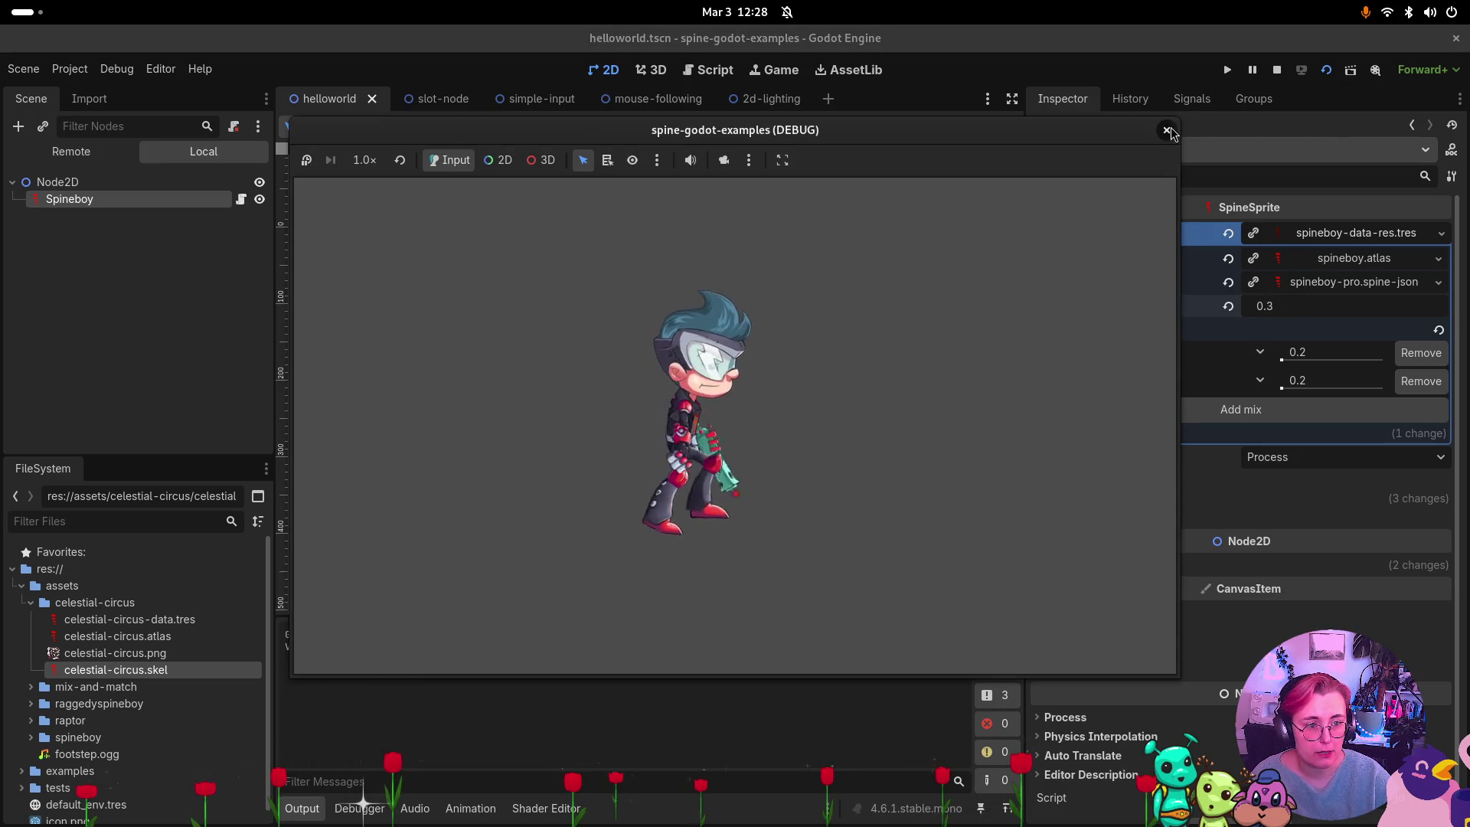
{"action": "left_click", "coordinate": [1166, 130]}
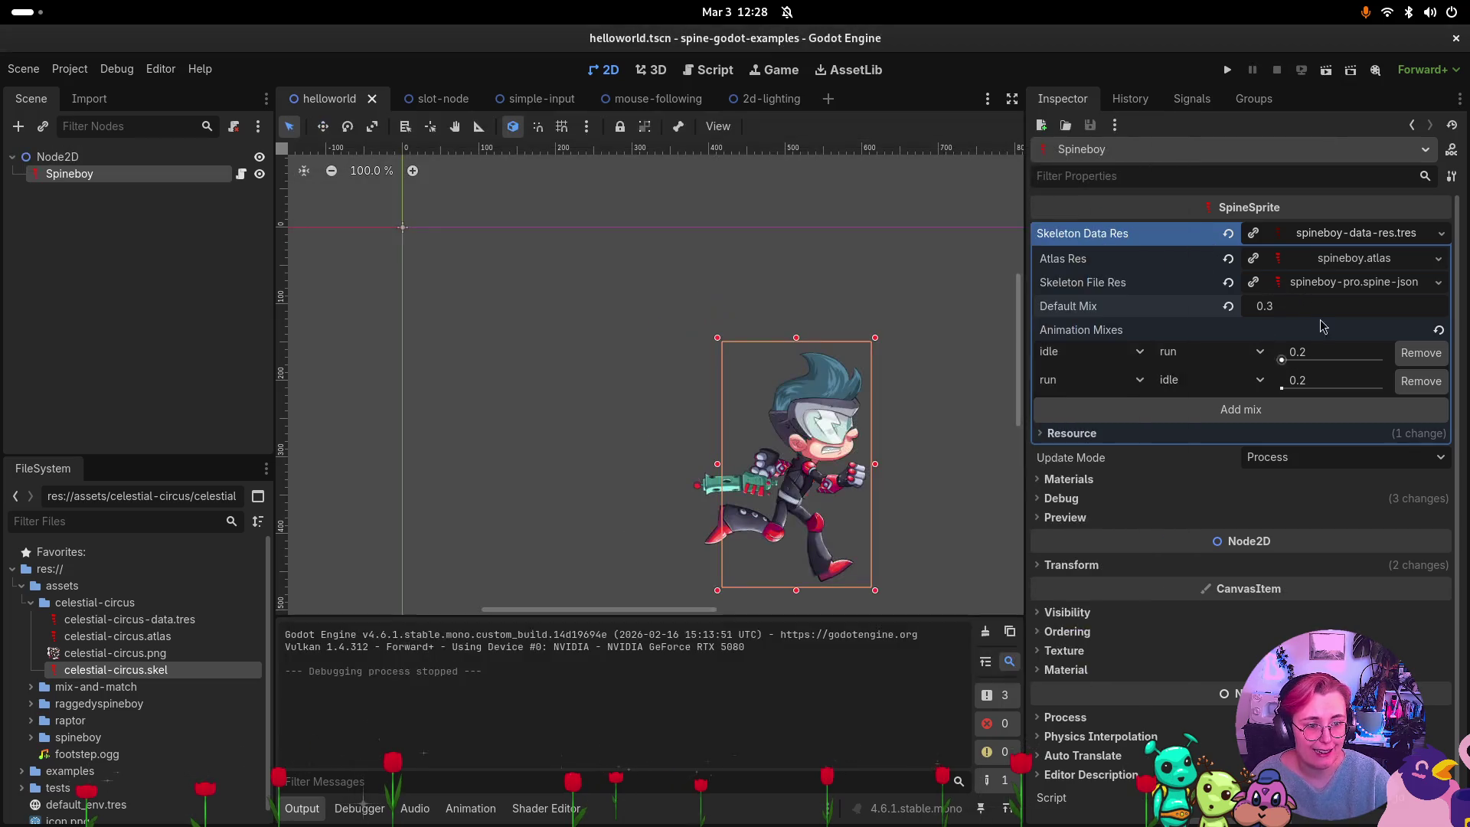
{"action": "type", "text": "1"}
{"action": "key", "text": "Return"}
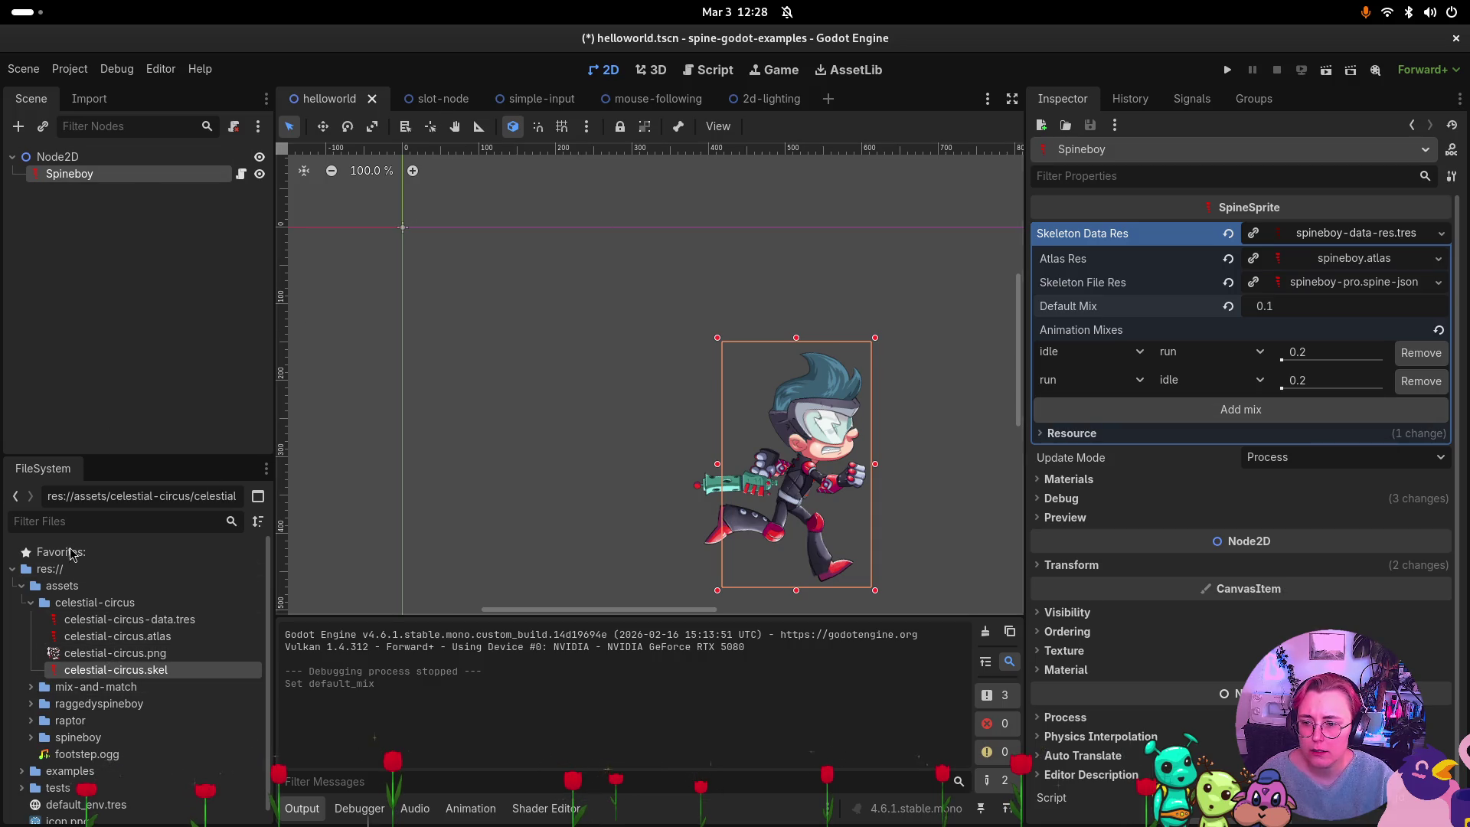
Open animation-state-listeners.tscn from examples > 02-animation-state-listeners in FileSystem.
{"action": "left_click", "coordinate": [21, 587]}
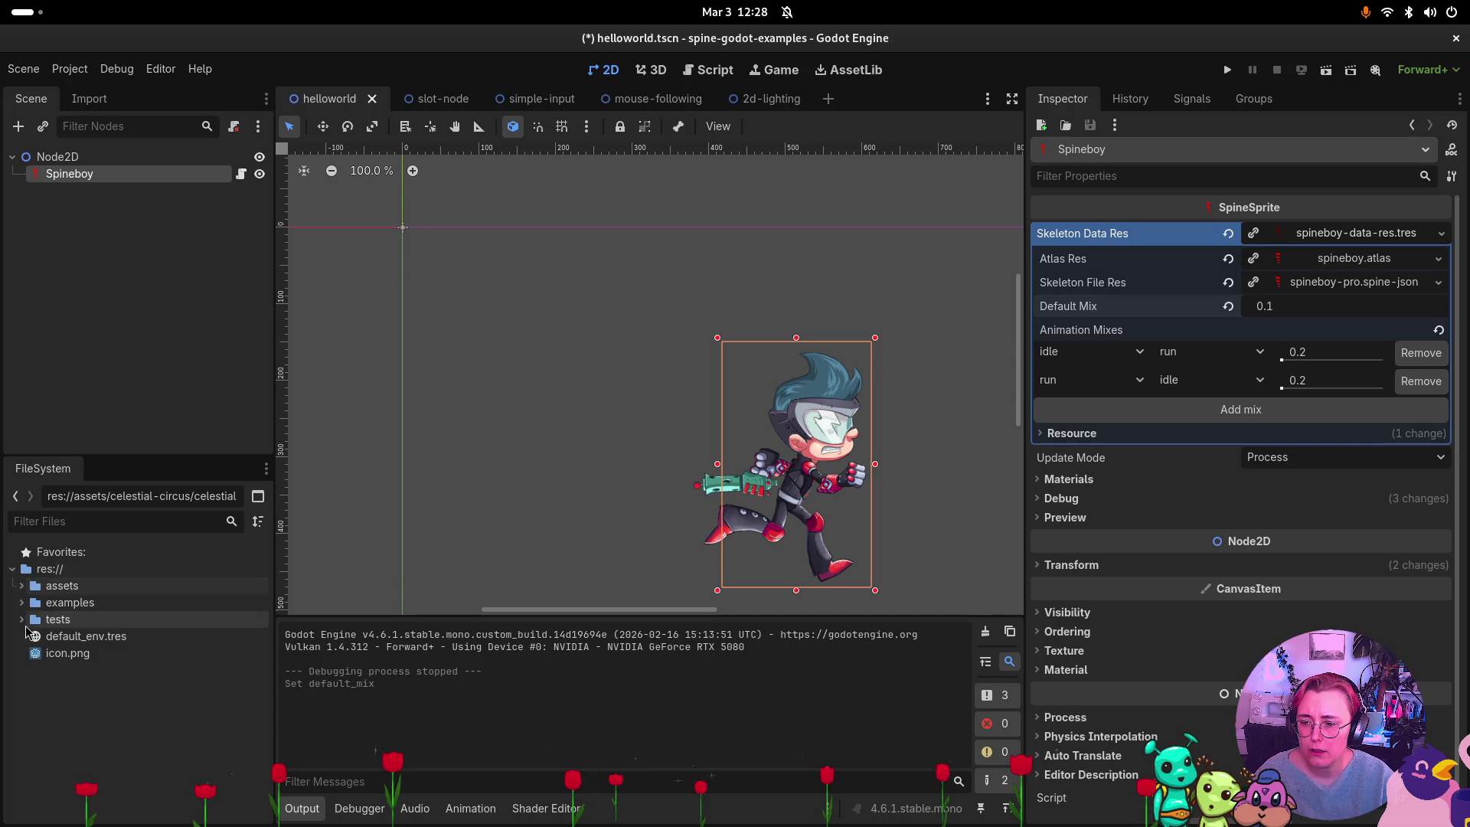
{"action": "left_click", "coordinate": [24, 620]}
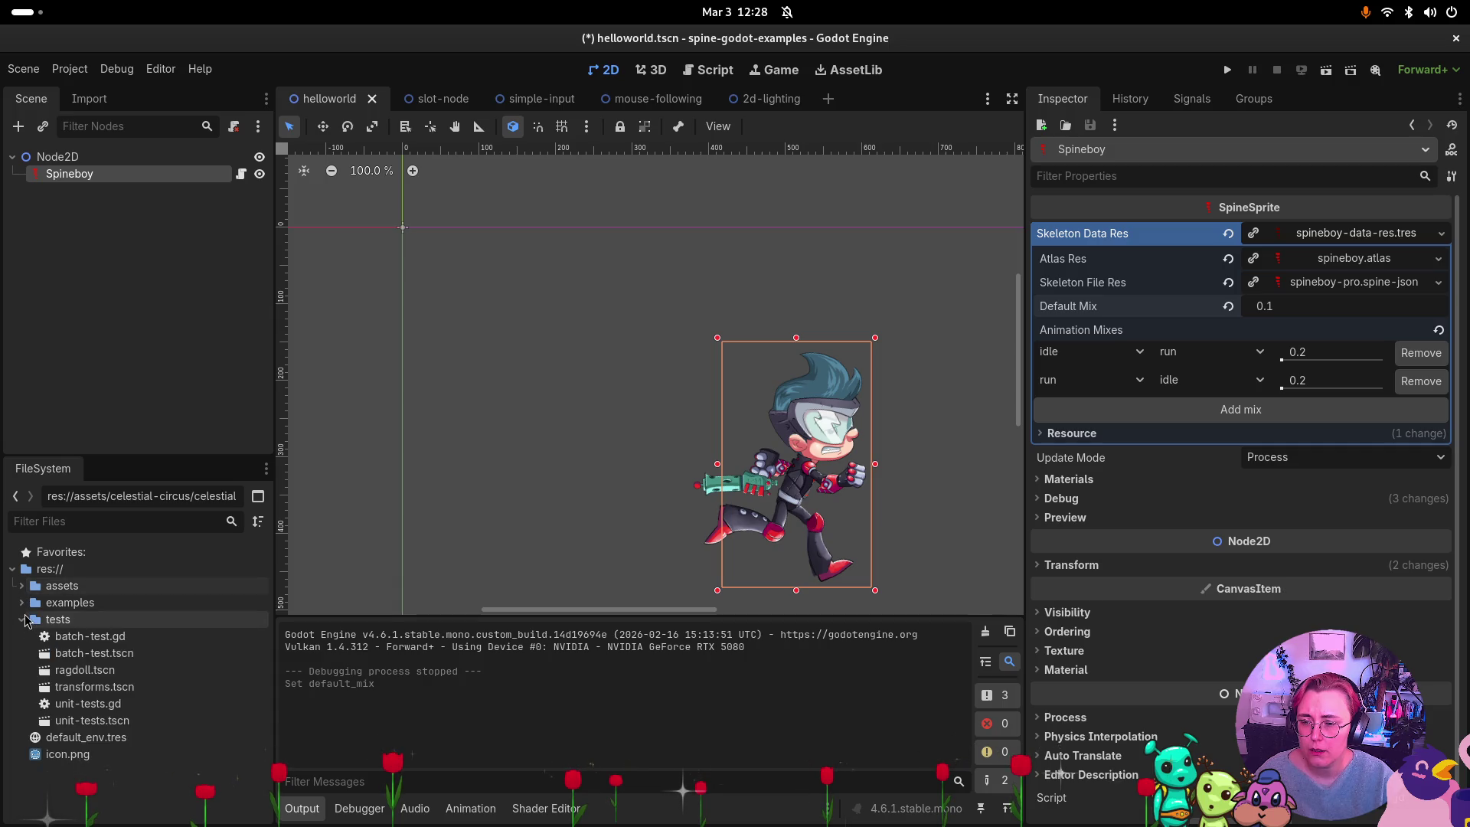
{"action": "left_click", "coordinate": [23, 619]}
{"action": "left_click", "coordinate": [23, 604]}
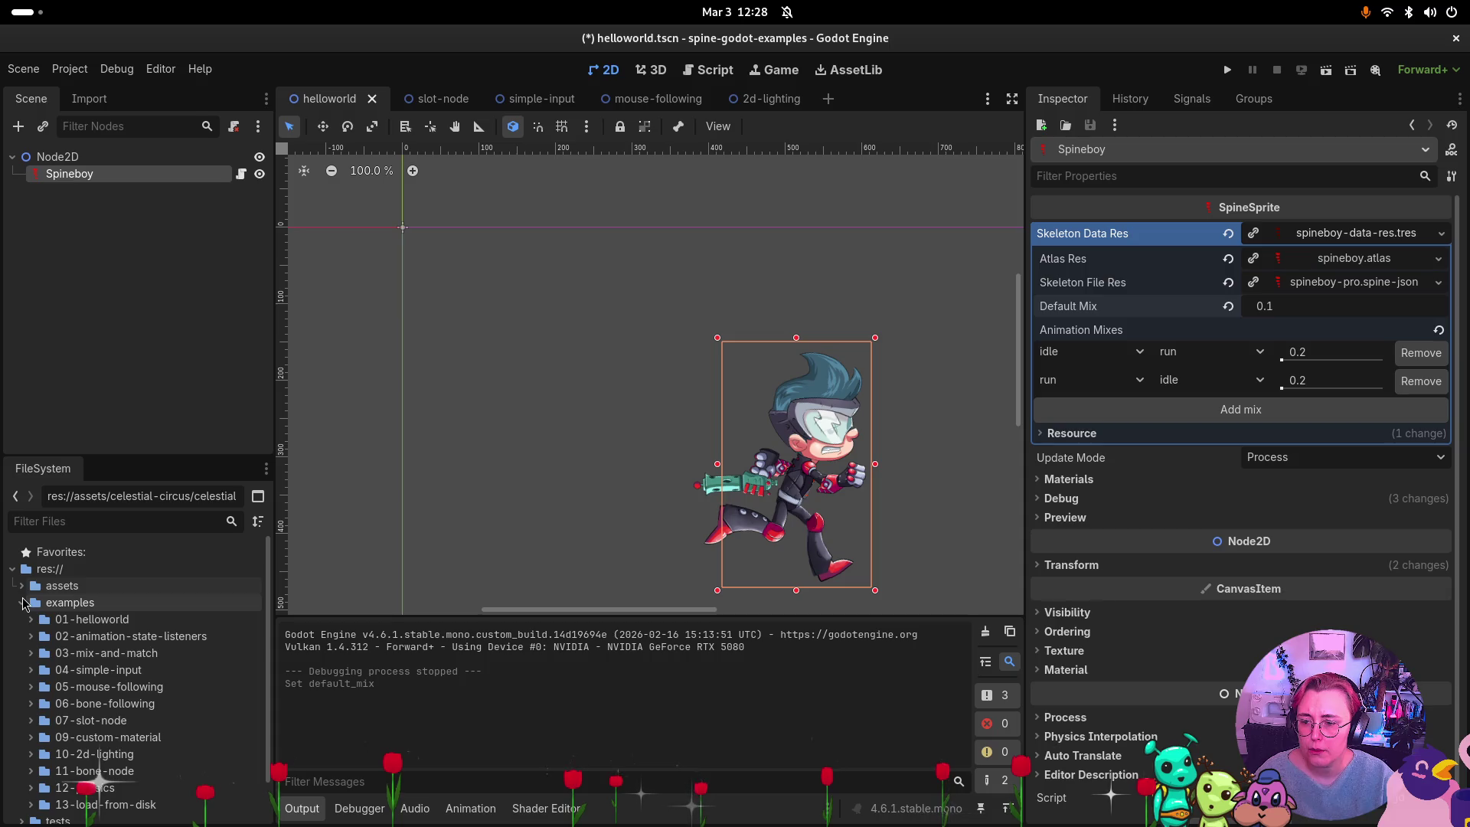
{"action": "left_click", "coordinate": [182, 650]}
{"action": "left_click", "coordinate": [31, 637]}
{"action": "double_click", "coordinate": [123, 670]}
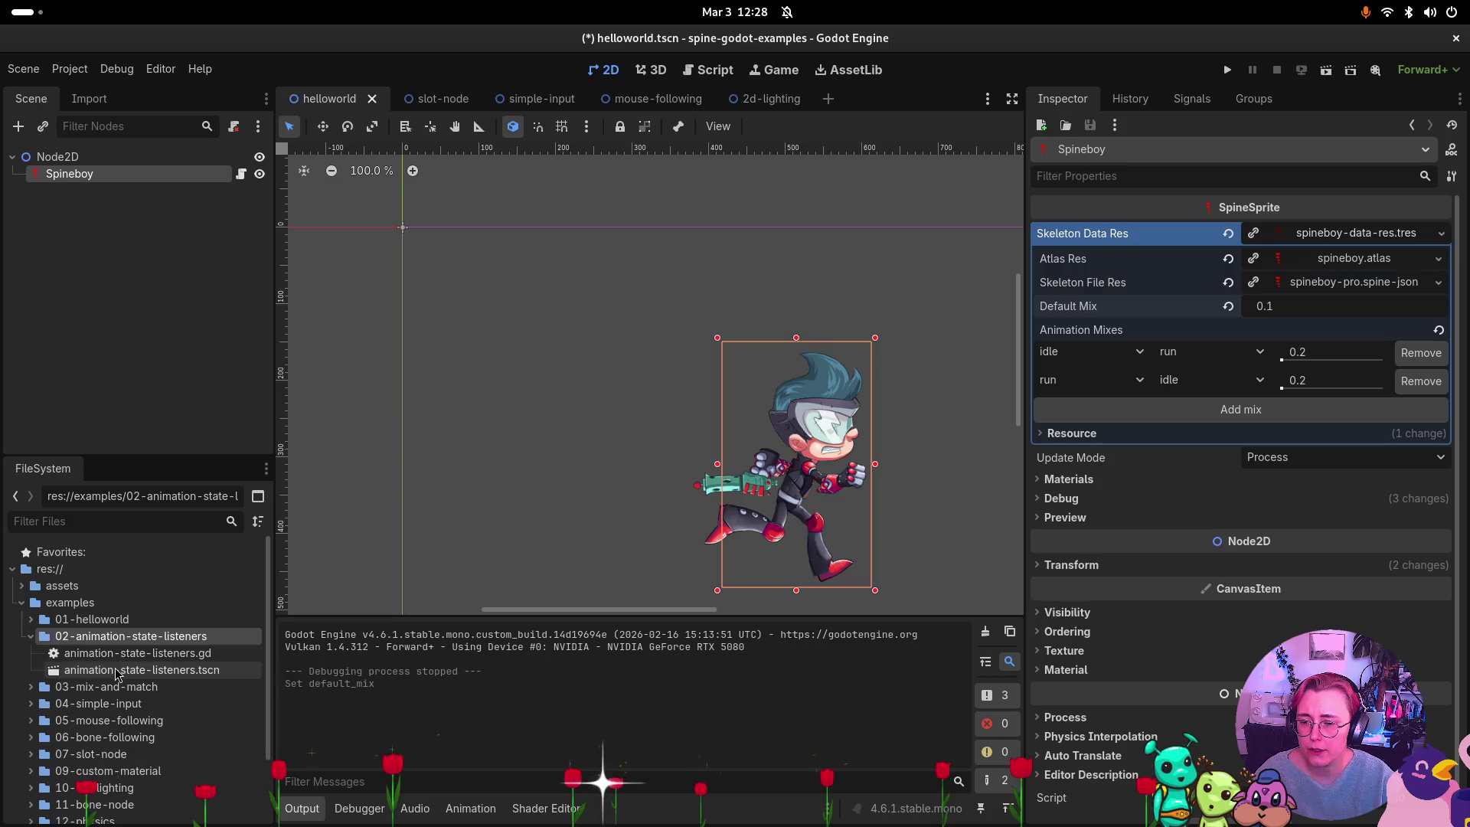
Inspect Spineboy's skeleton data, then open the Node2D root's attached script.
{"action": "left_click", "coordinate": [69, 174]}
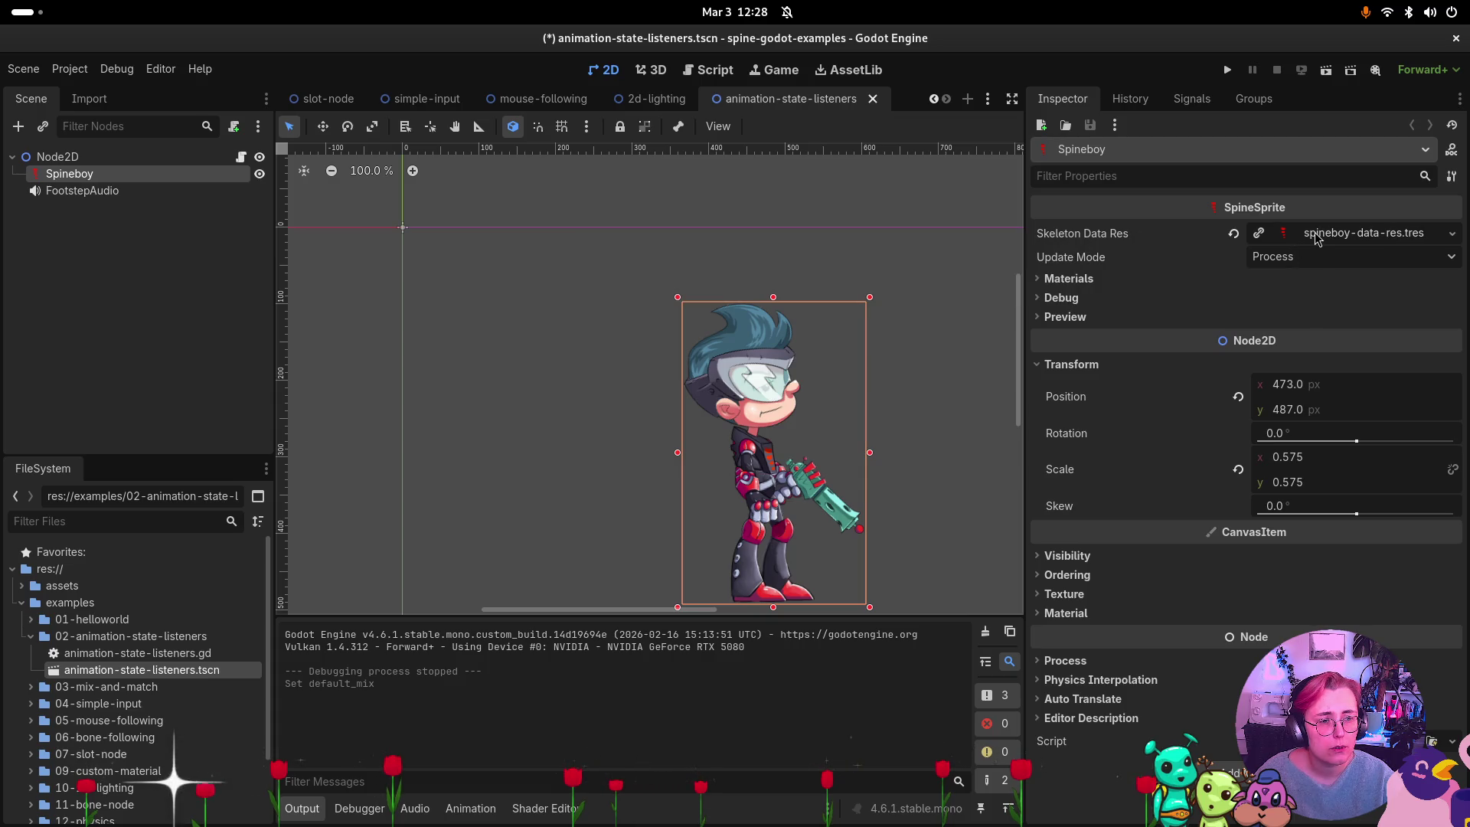
{"action": "left_click", "coordinate": [1318, 233]}
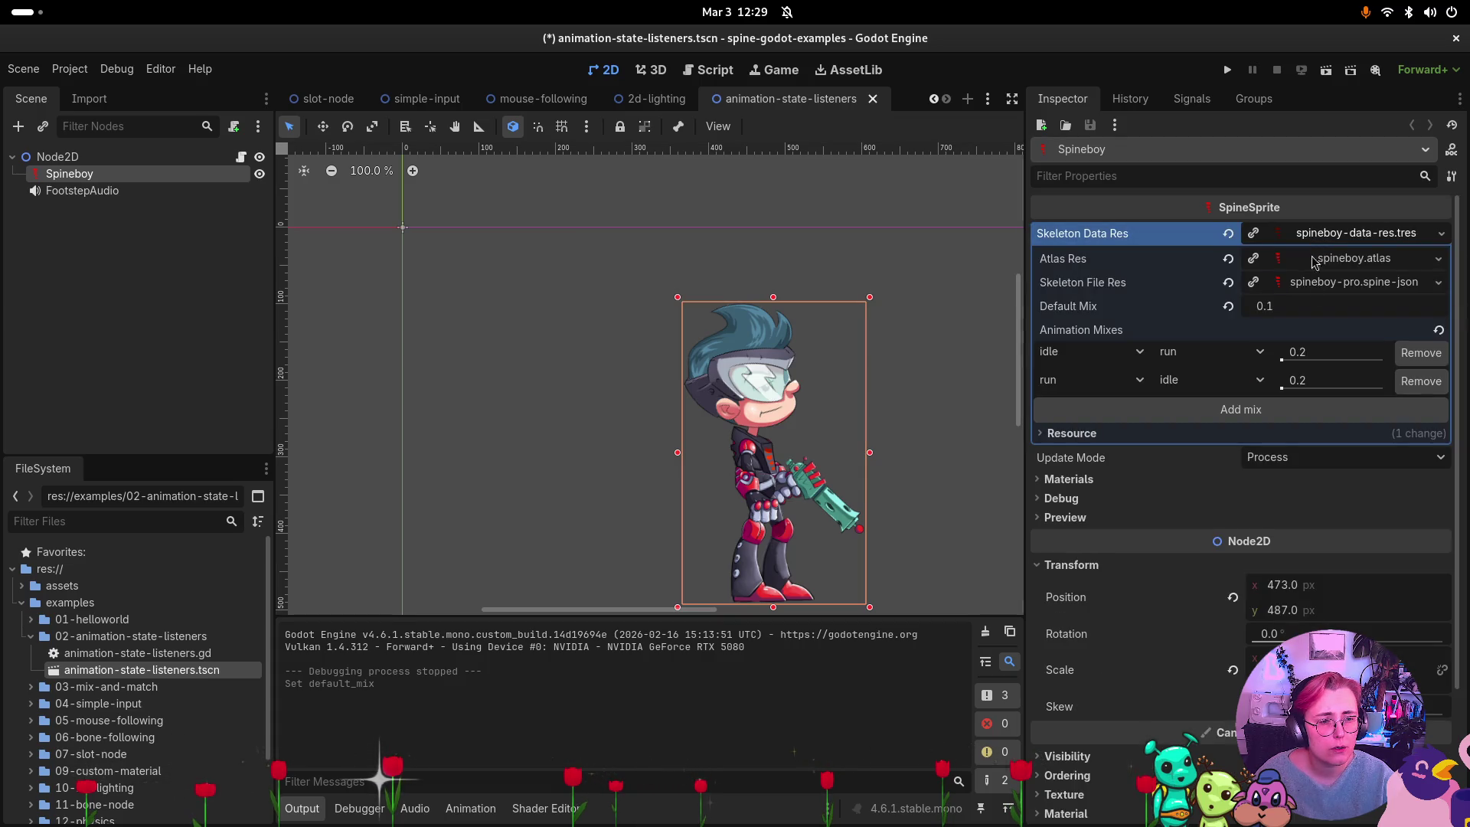
{"action": "scroll", "coordinate": [1301, 375], "scroll_direction": "down", "scroll_amount": 3}
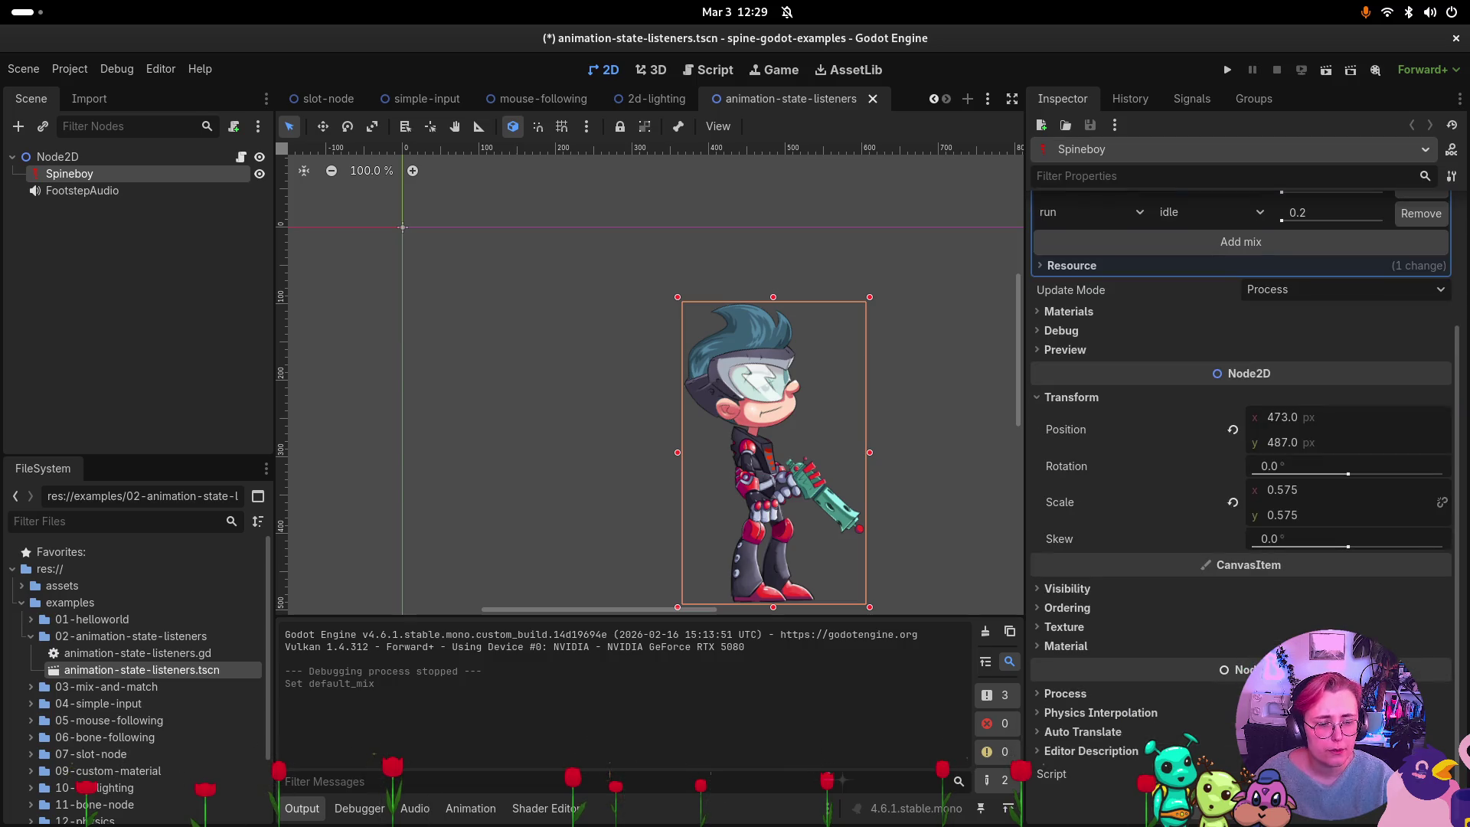
{"action": "left_click", "coordinate": [176, 157]}
{"action": "left_click", "coordinate": [1336, 608]}
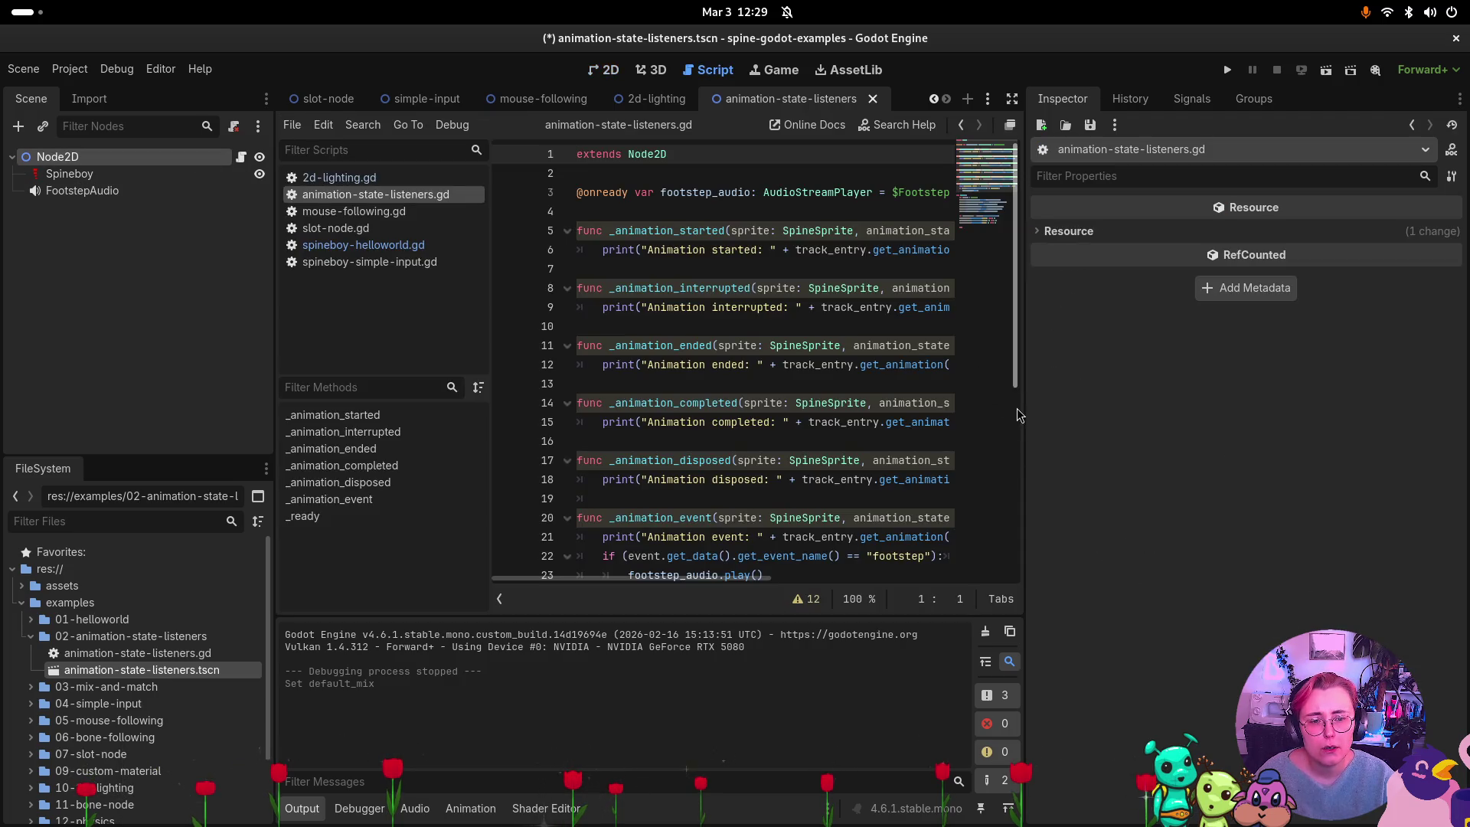
Widen the code editor to read the jump, walk and run chaining, then return to 2D.
{"action": "mouse_move", "coordinate": [1026, 414]}
{"action": "left_mouse_down"}
{"action": "mouse_move", "coordinate": [1370, 427]}
{"action": "mouse_move", "coordinate": [1246, 435]}
{"action": "left_mouse_up"}
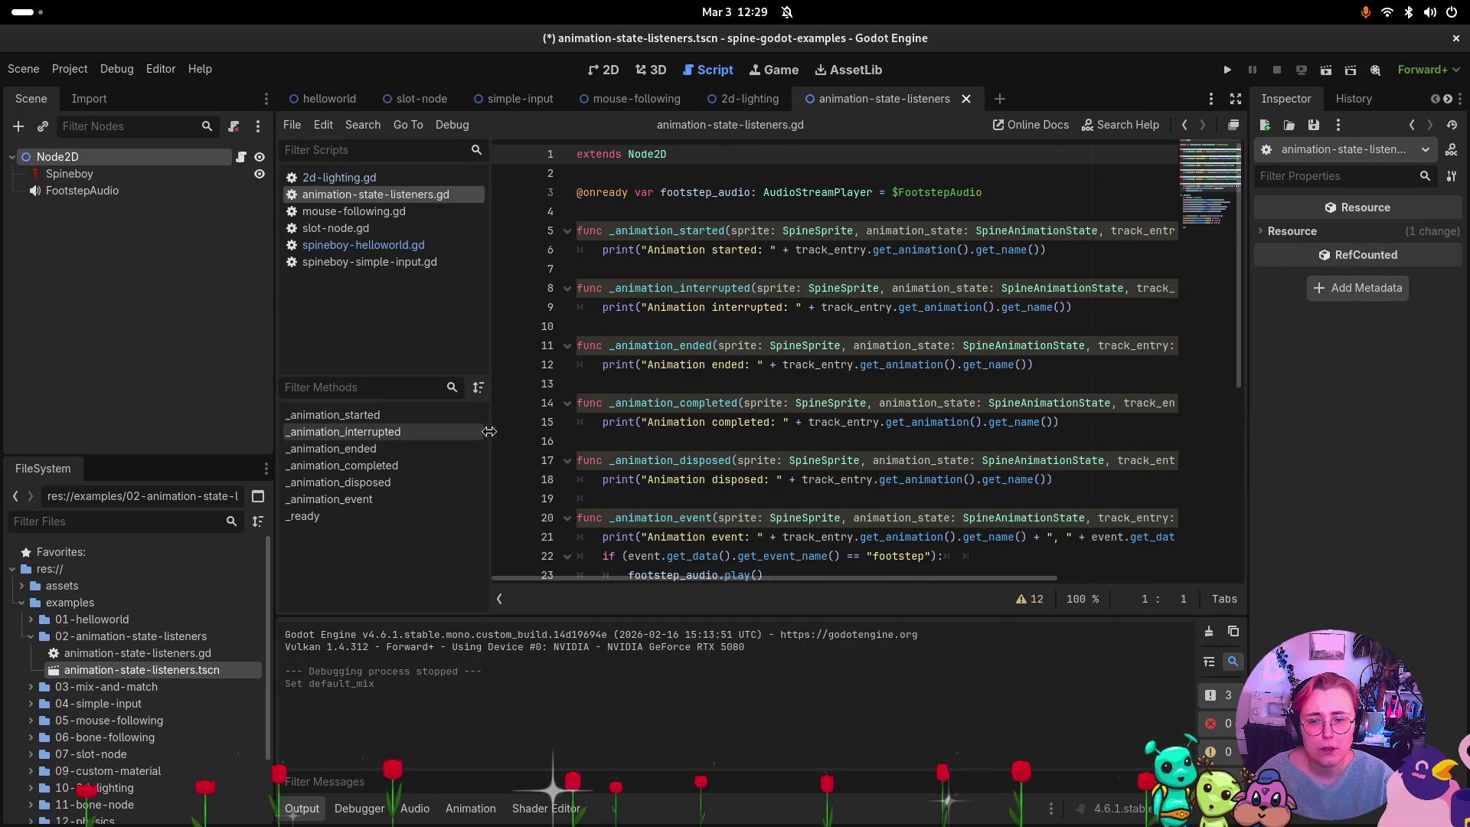
{"action": "mouse_move", "coordinate": [491, 434]}
{"action": "left_mouse_down"}
{"action": "mouse_move", "coordinate": [375, 441]}
{"action": "mouse_move", "coordinate": [457, 436]}
{"action": "left_mouse_up"}
{"action": "mouse_move", "coordinate": [272, 386]}
{"action": "left_mouse_down"}
{"action": "mouse_move", "coordinate": [99, 385]}
{"action": "mouse_move", "coordinate": [180, 382]}
{"action": "left_mouse_up"}
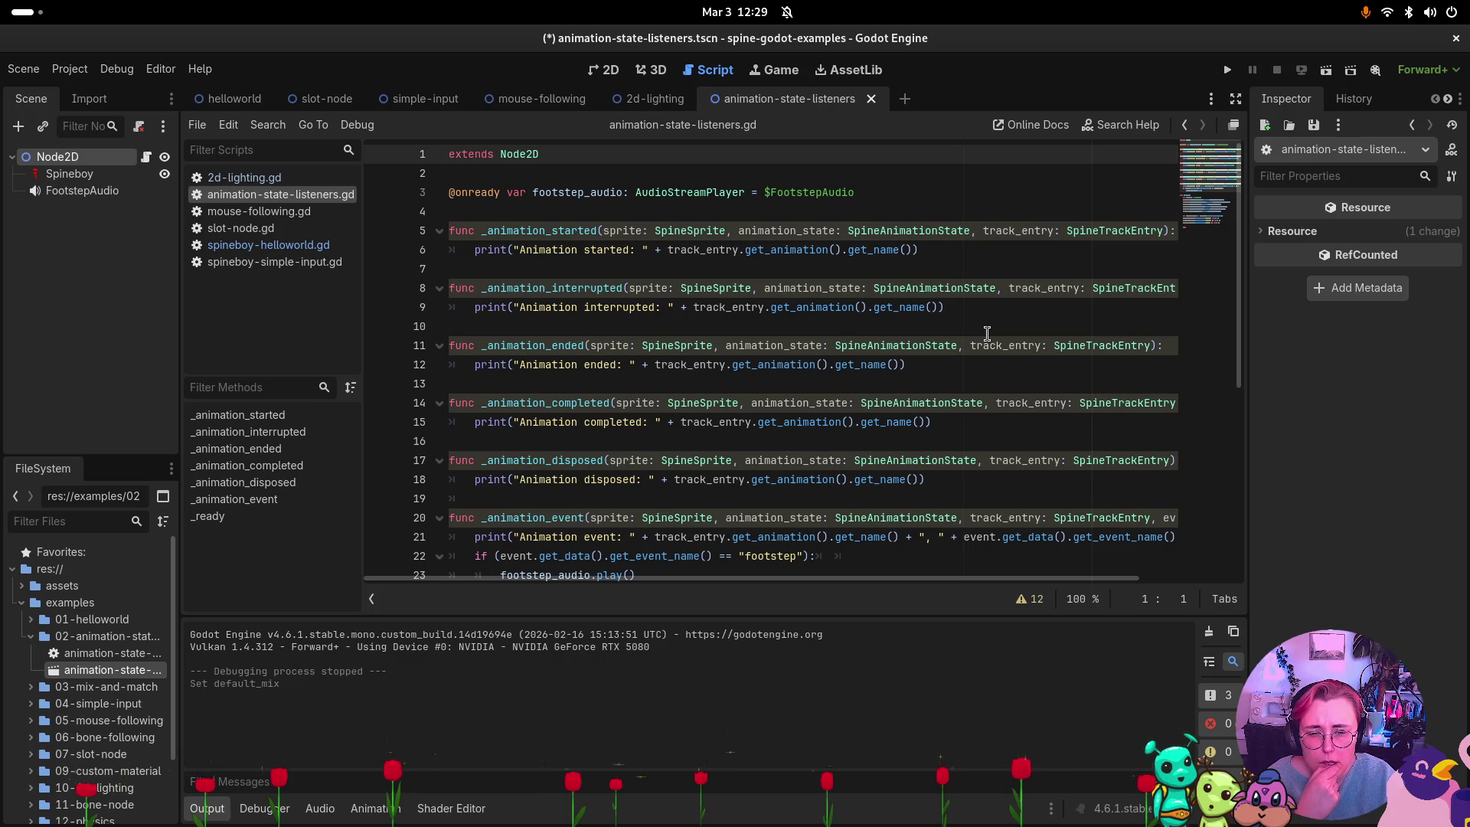
{"action": "scroll", "coordinate": [985, 334], "scroll_direction": "down", "scroll_amount": 4}
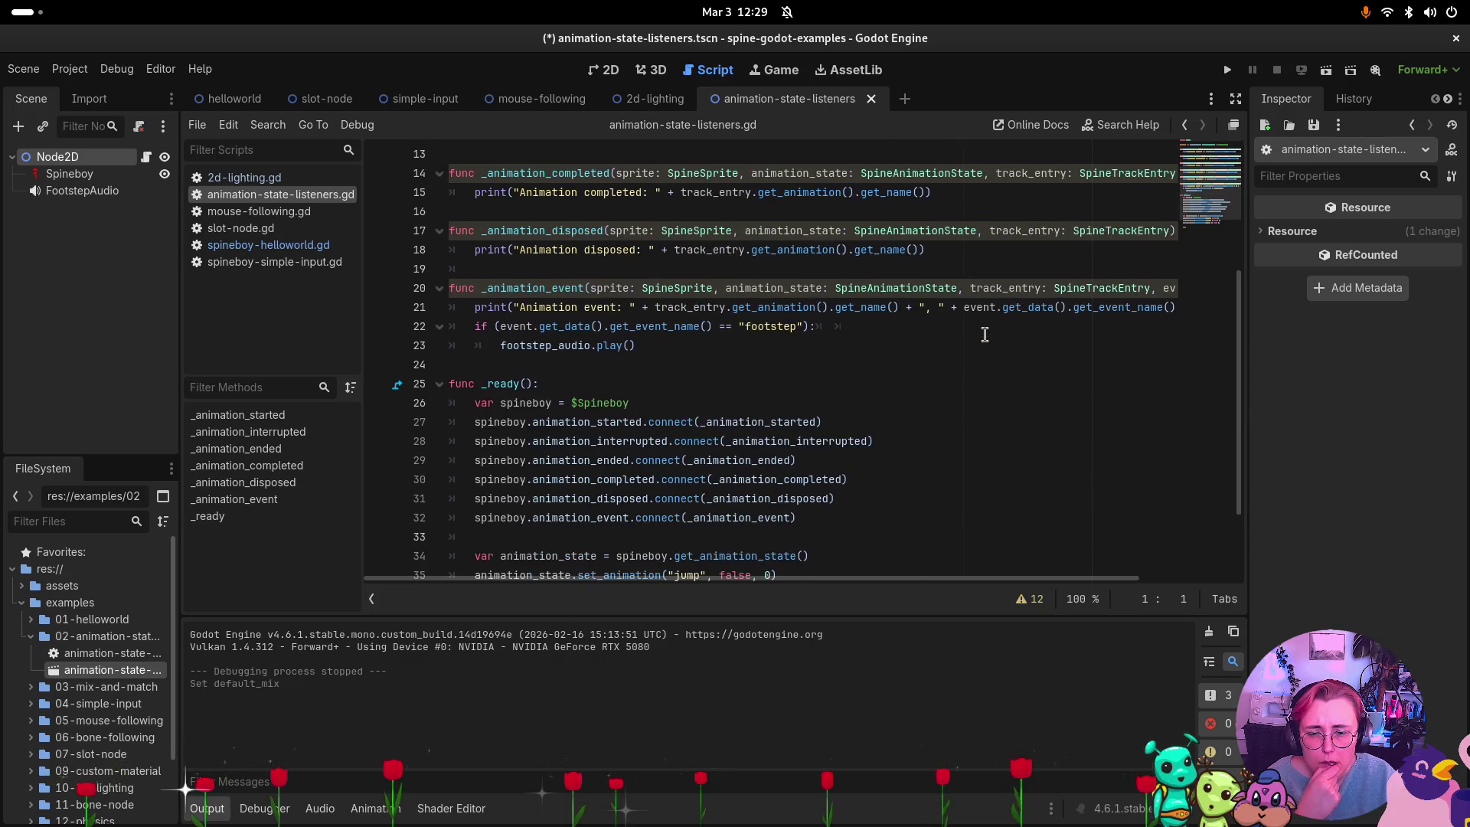
{"action": "scroll", "coordinate": [985, 333], "scroll_direction": "down", "scroll_amount": 2}
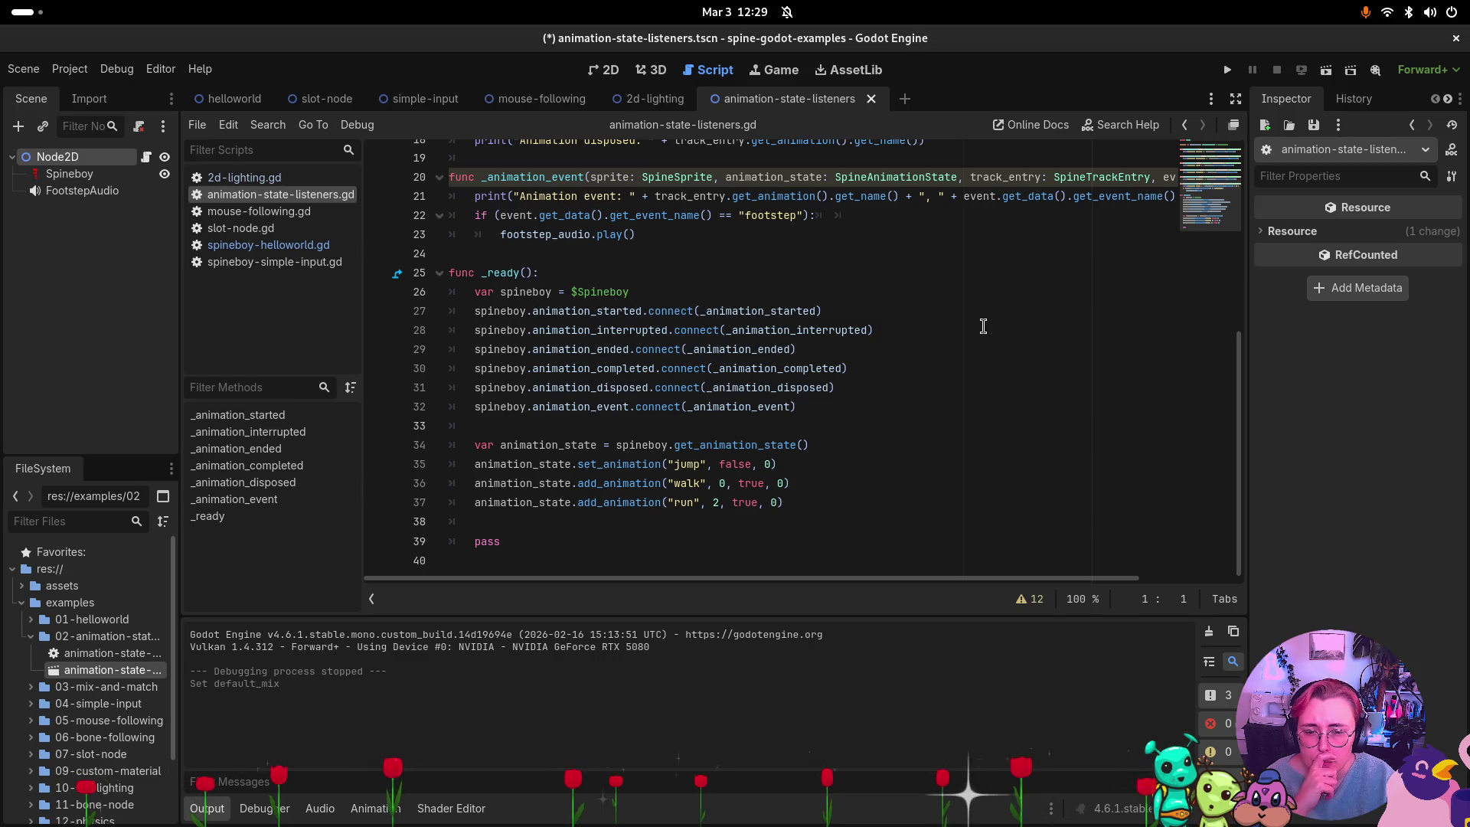
{"action": "scroll", "coordinate": [982, 325], "scroll_direction": "up", "scroll_amount": 6}
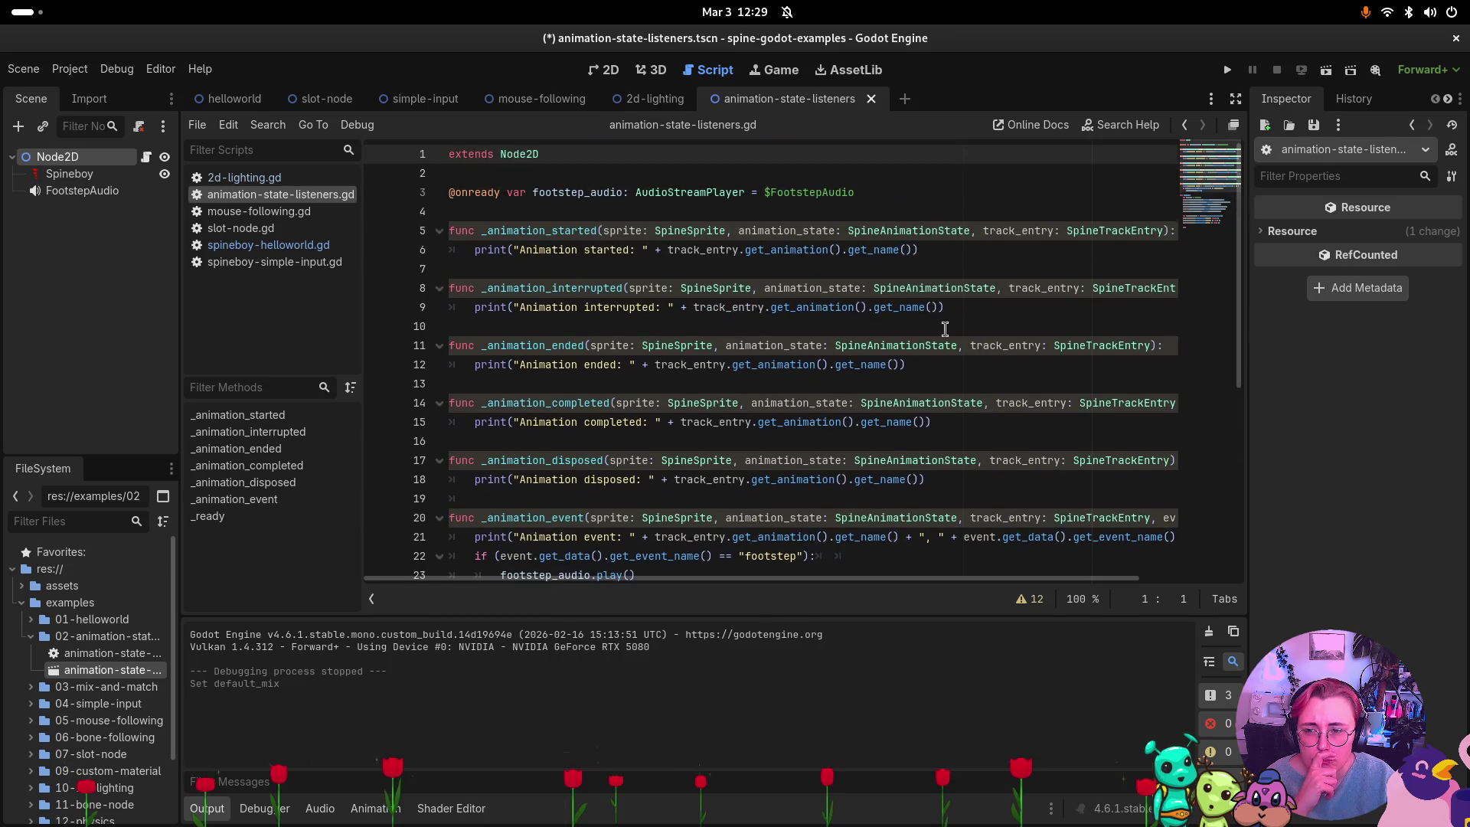
{"action": "left_click", "coordinate": [612, 71]}
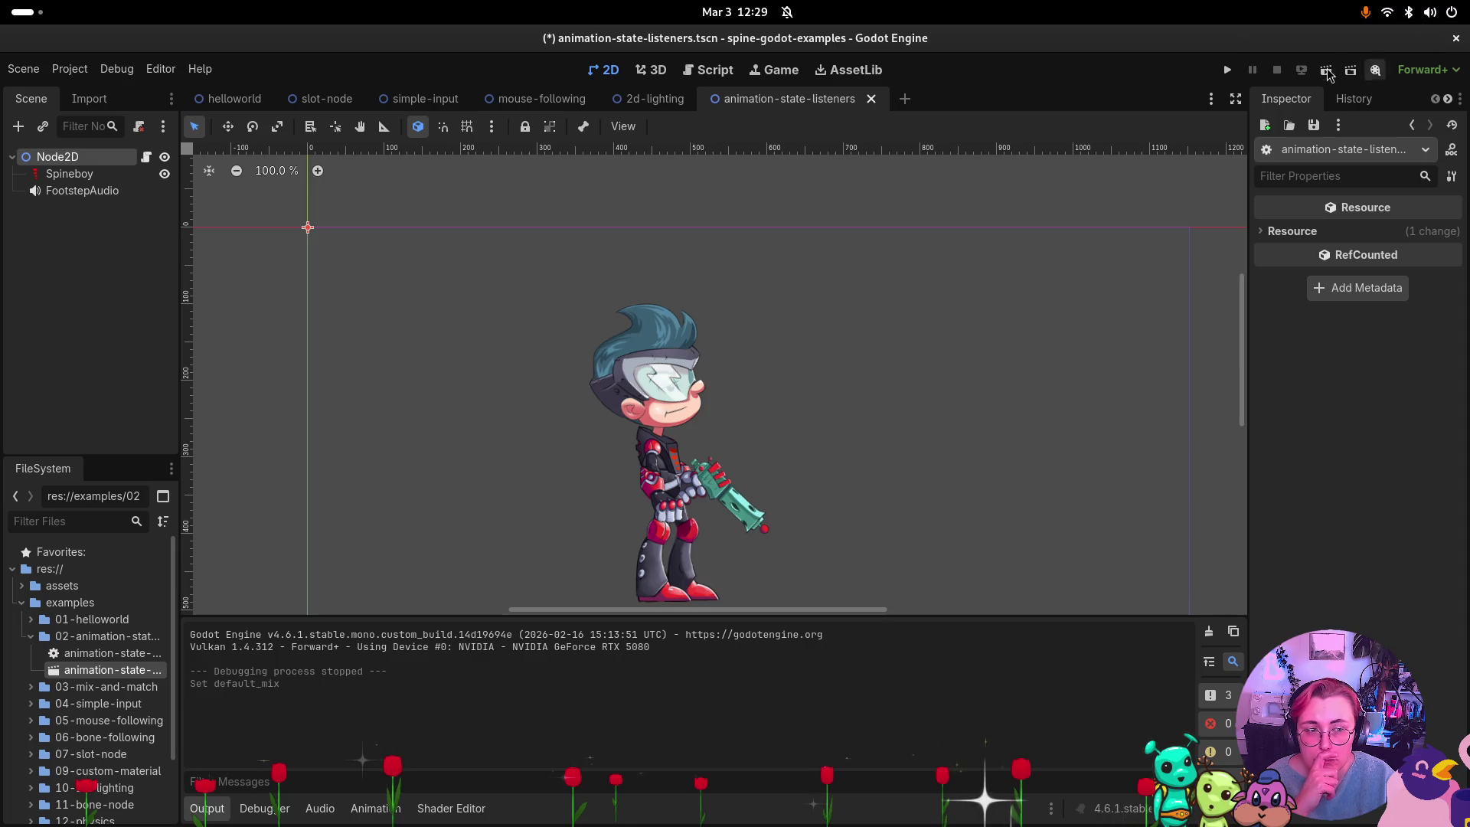
Run and stop the current scene, then review the _ready lines setting jump, run and walk animations.
{"action": "key", "text": "F6"}
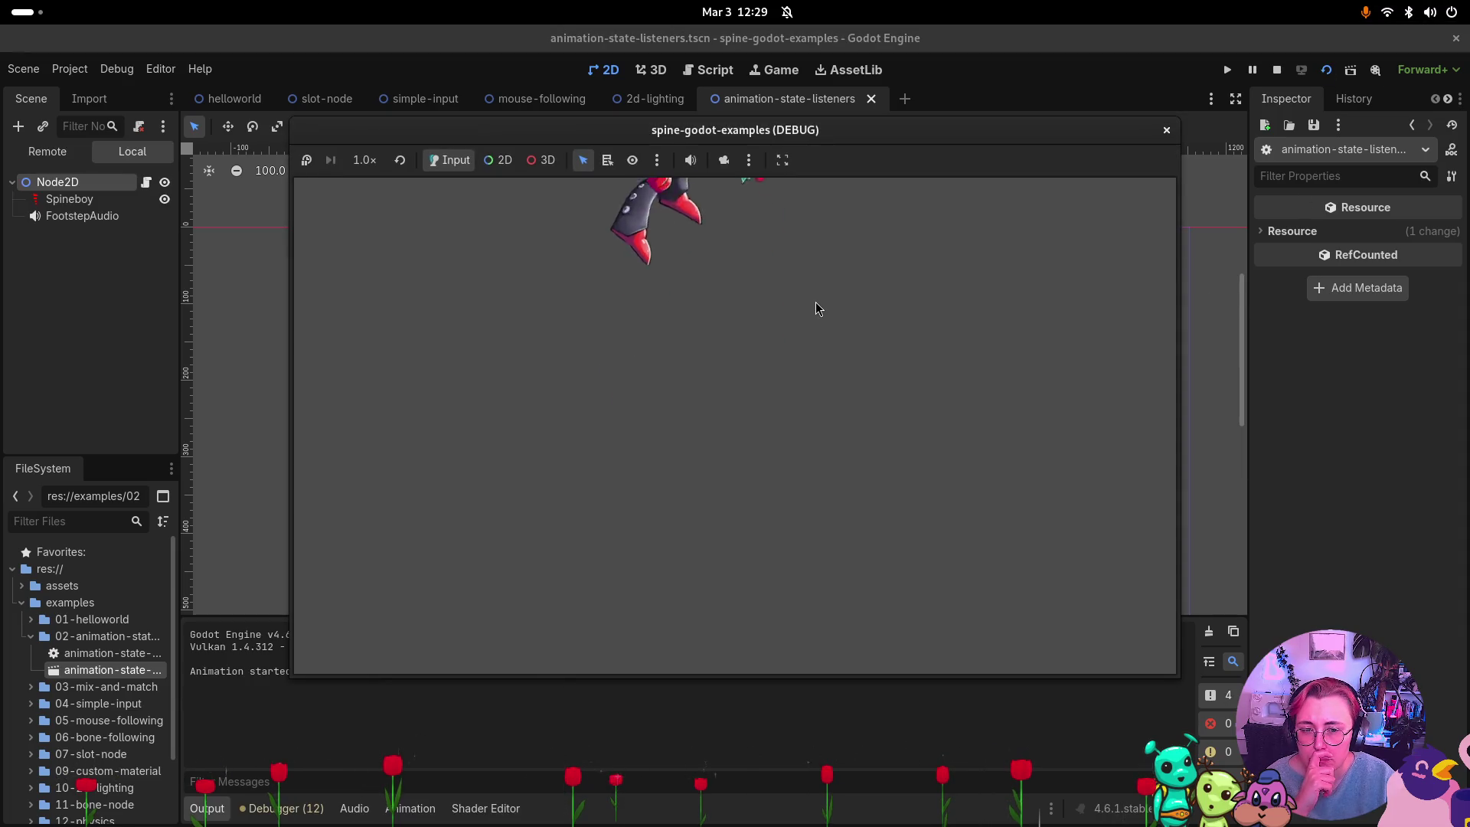
{"action": "key", "text": "F8"}
{"action": "mouse_move", "coordinate": [474, 445]}
{"action": "left_mouse_down"}
{"action": "mouse_move", "coordinate": [911, 463]}
{"action": "mouse_move", "coordinate": [911, 447]}
{"action": "left_mouse_up"}
{"action": "left_click_drag", "start_coordinate": [479, 464], "coordinate": [855, 471]}
{"action": "left_click_drag", "start_coordinate": [469, 483], "coordinate": [788, 483]}
{"action": "left_click_drag", "start_coordinate": [513, 503], "coordinate": [871, 512]}
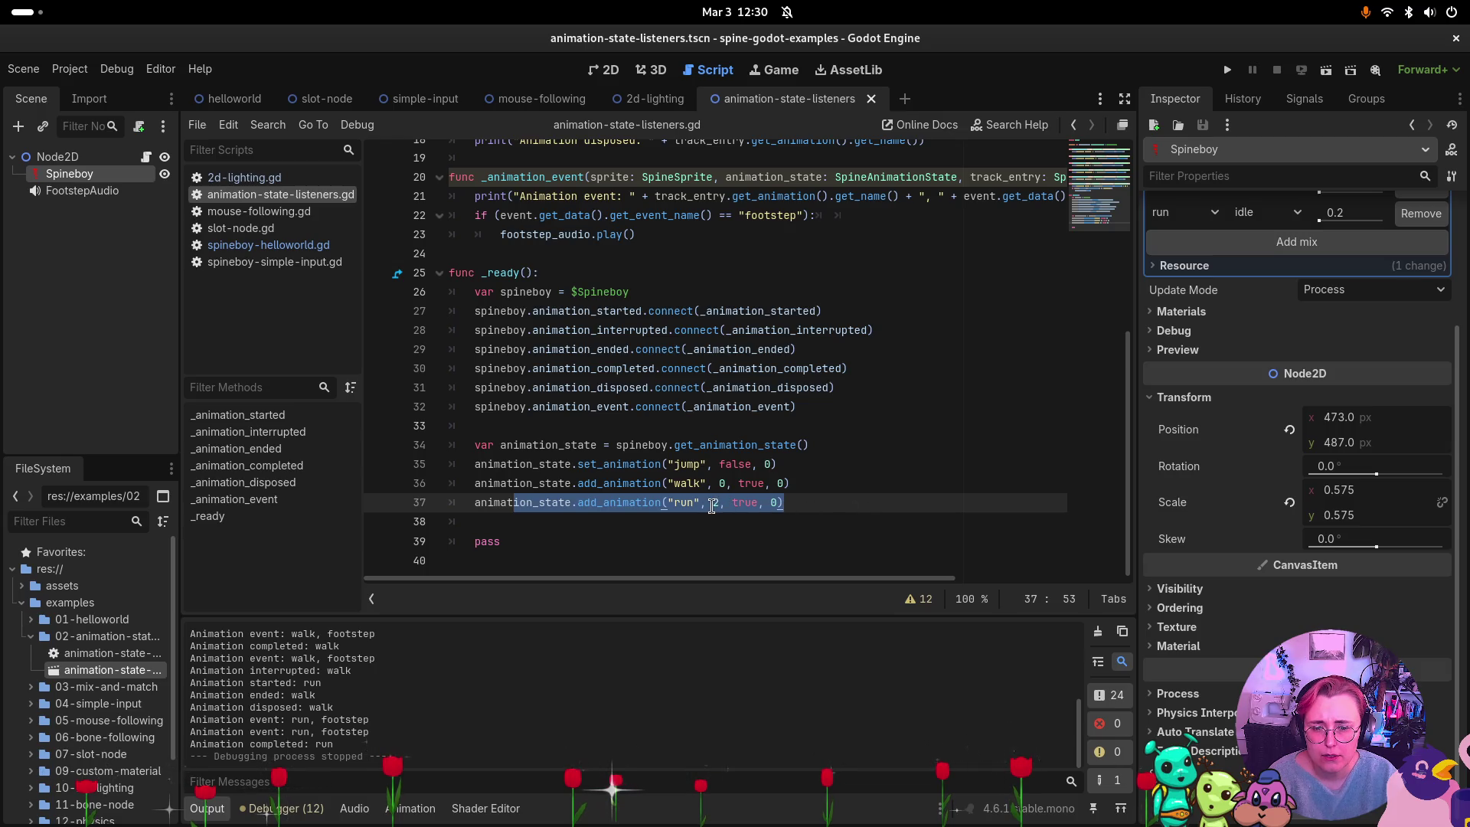
{"action": "left_click", "coordinate": [612, 525]}
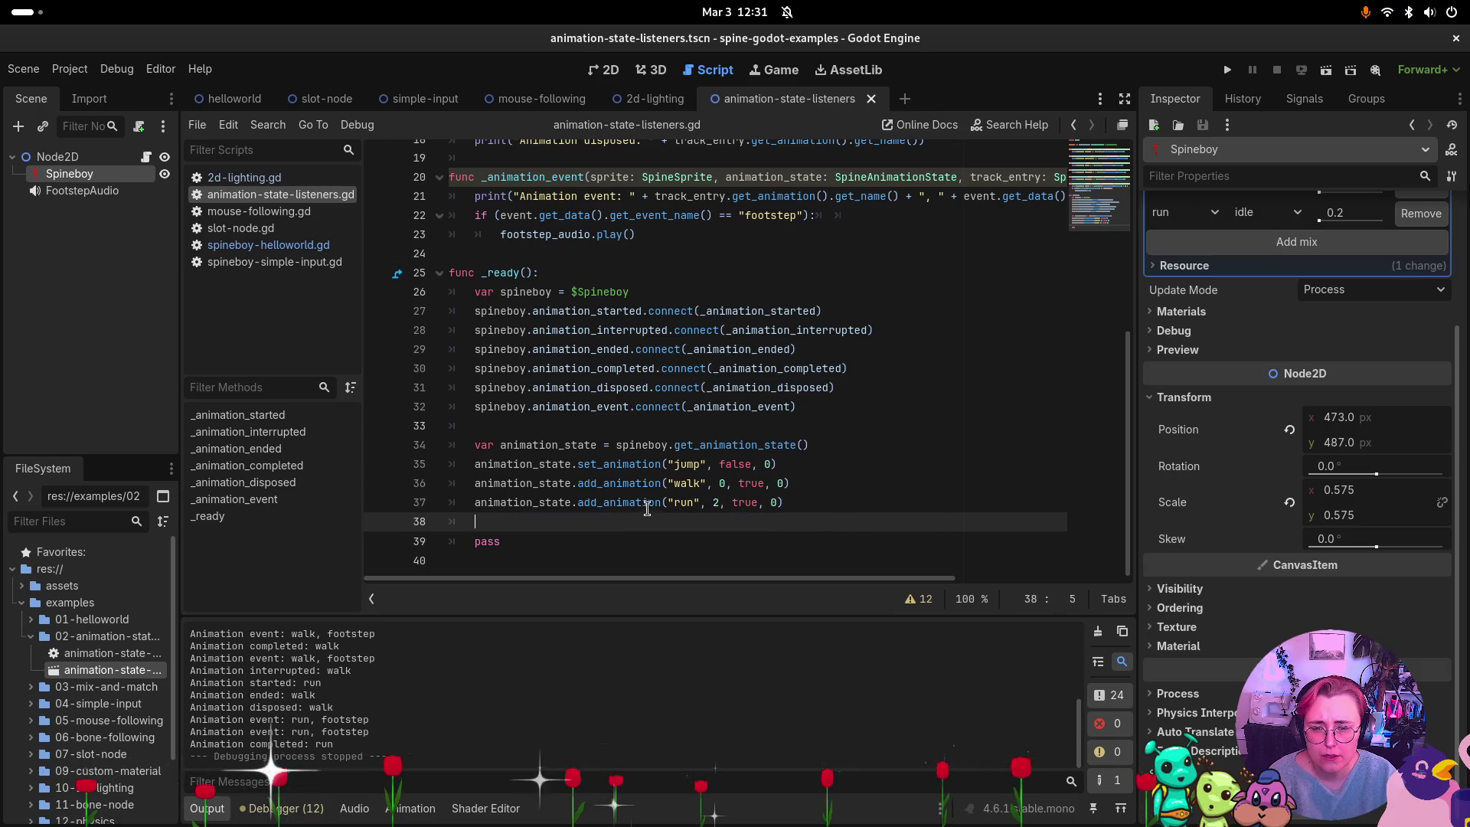
{"action": "left_click", "coordinate": [643, 501]}
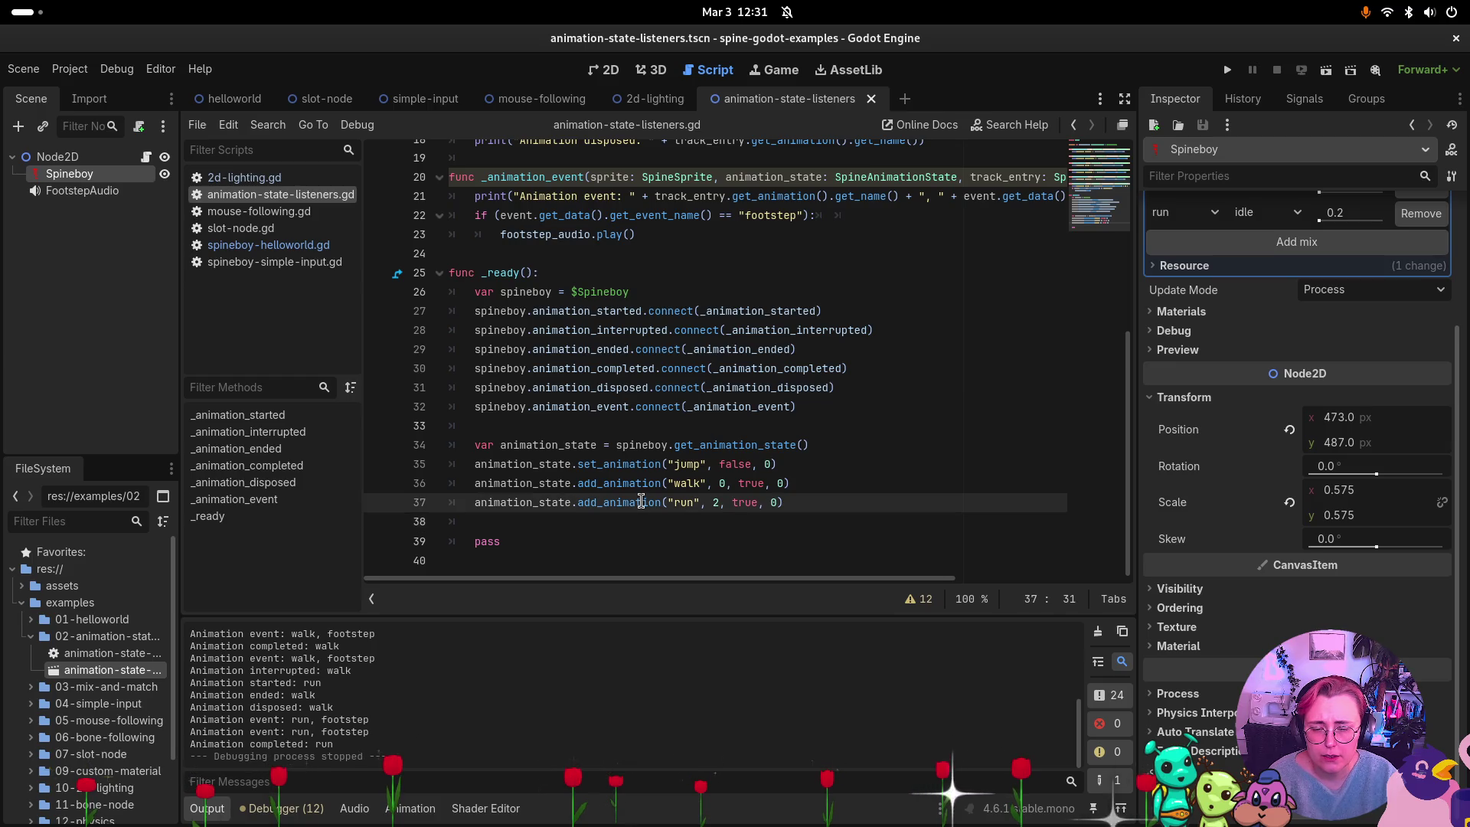
{"action": "left_click", "coordinate": [624, 483]}
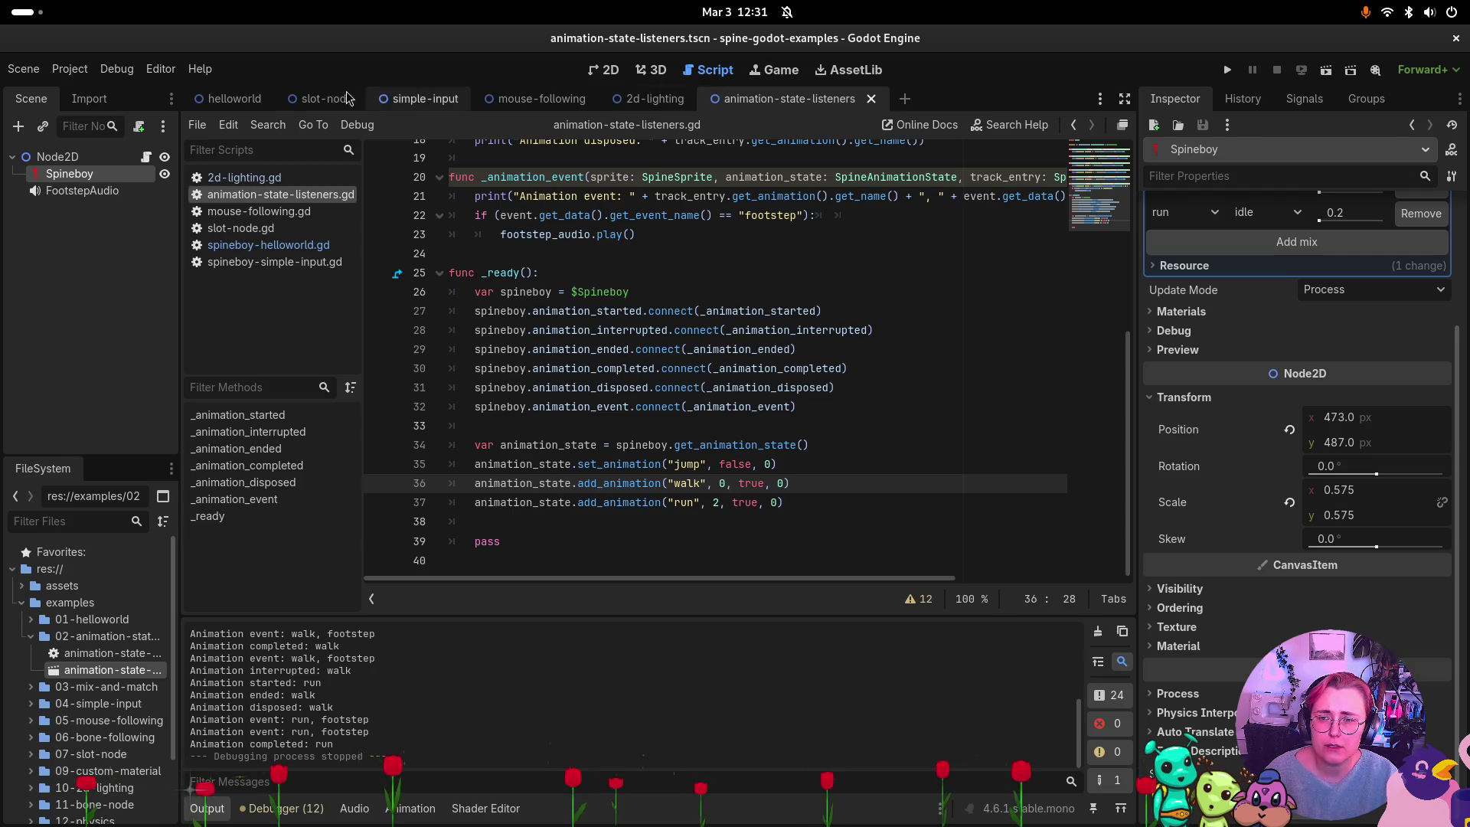
Copy the walk-looping _ready function from the helloworld example's spineboy-helloworld.gd.
{"action": "left_click", "coordinate": [230, 98]}
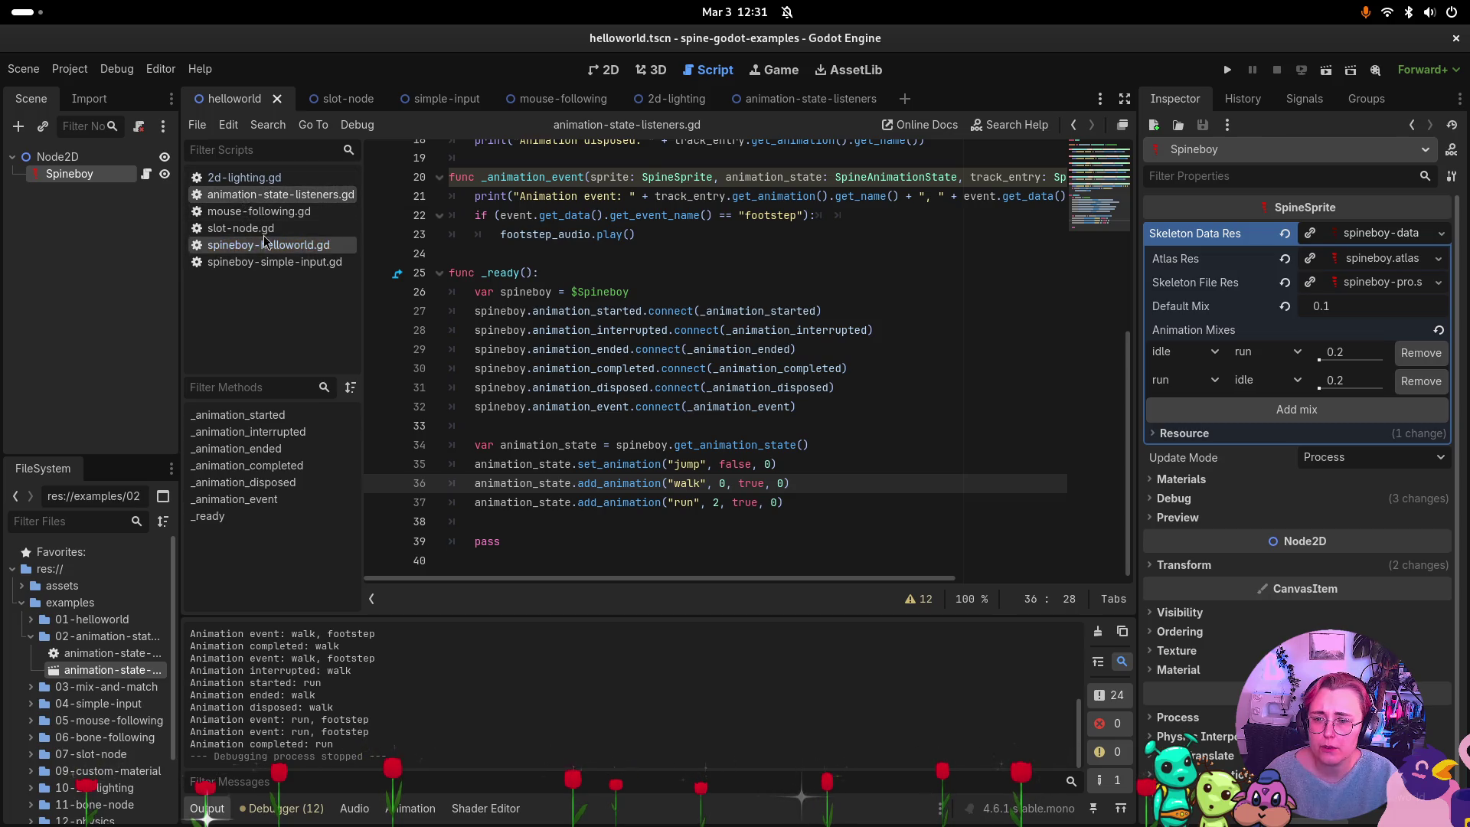
{"action": "left_click", "coordinate": [259, 248]}
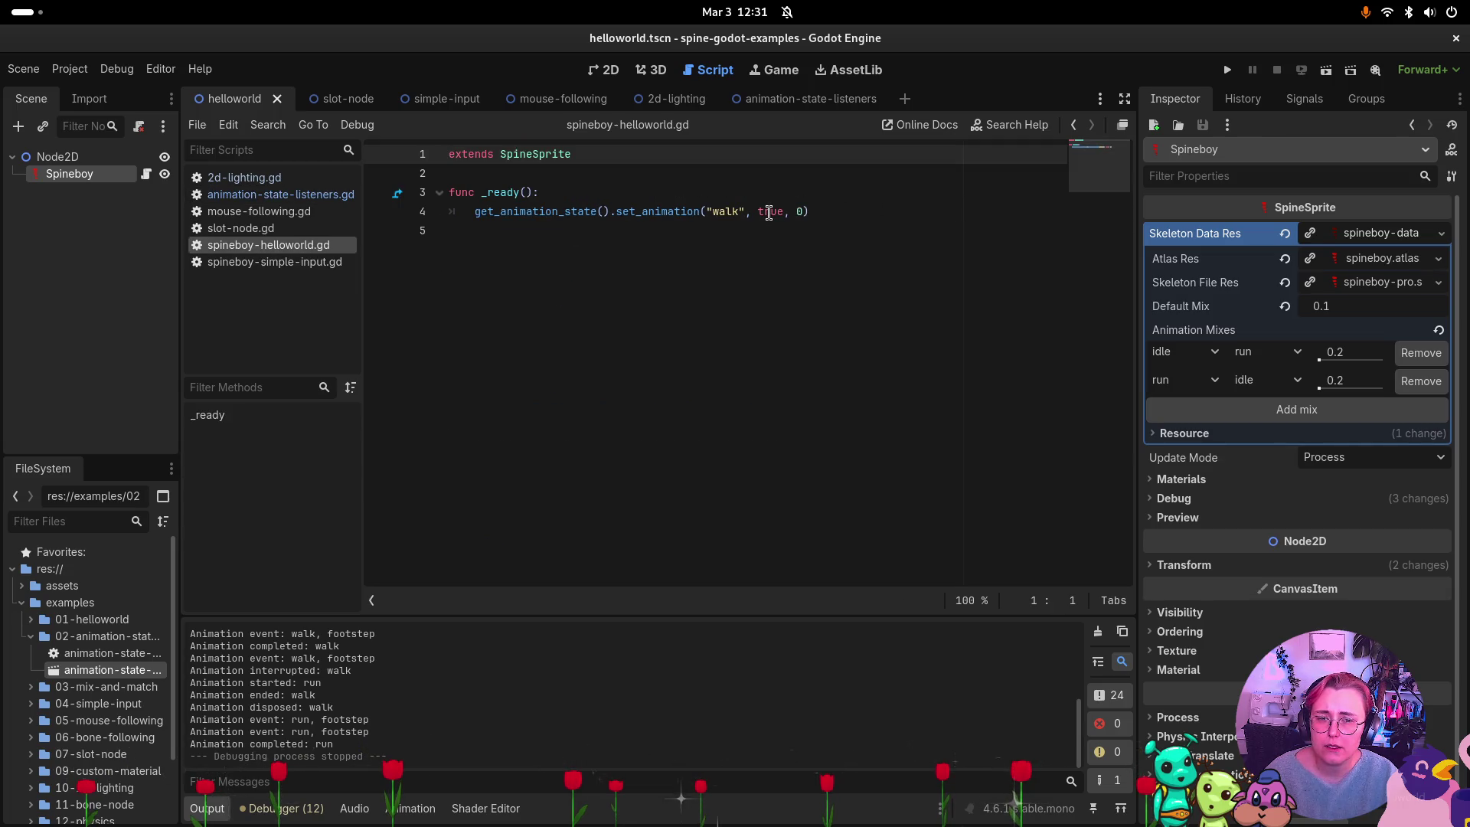
{"action": "left_click_drag", "start_coordinate": [801, 211], "coordinate": [405, 183]}
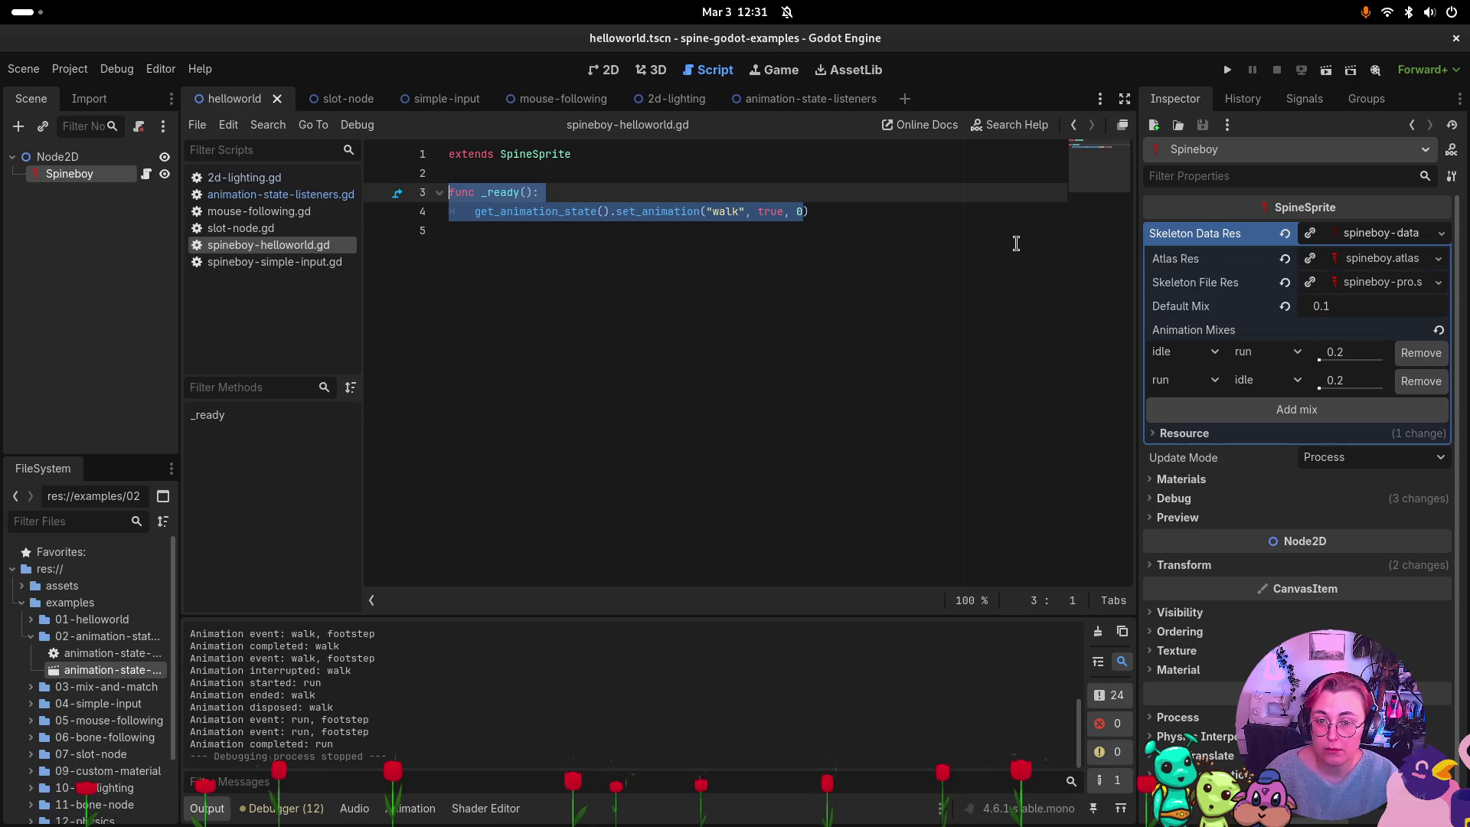
{"action": "key", "text": "super"}
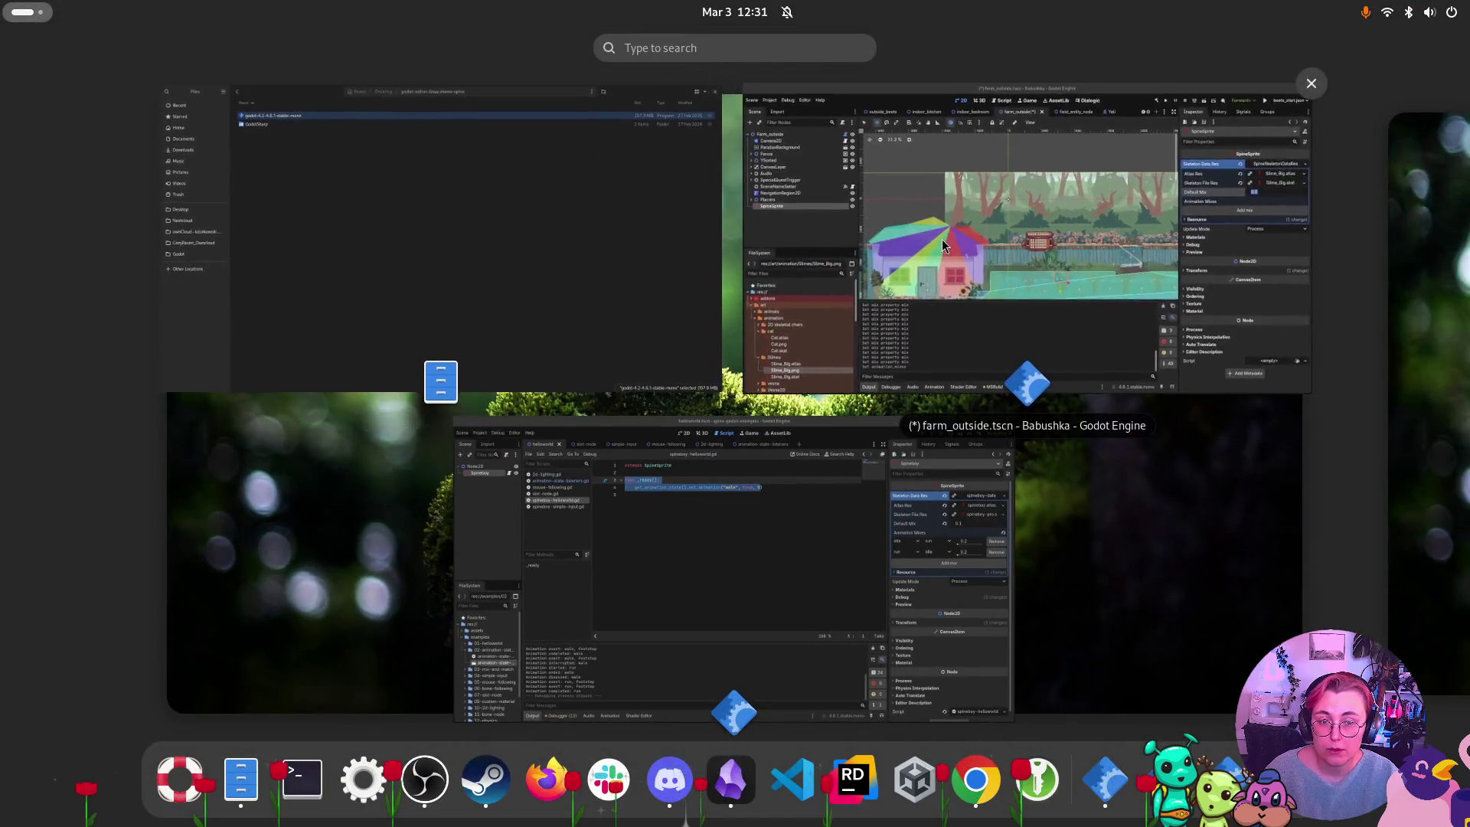
In farm_outside, rename the SpineSprite node to Slime, fixing the 'Slimw' typo.
{"action": "left_click", "coordinate": [941, 239]}
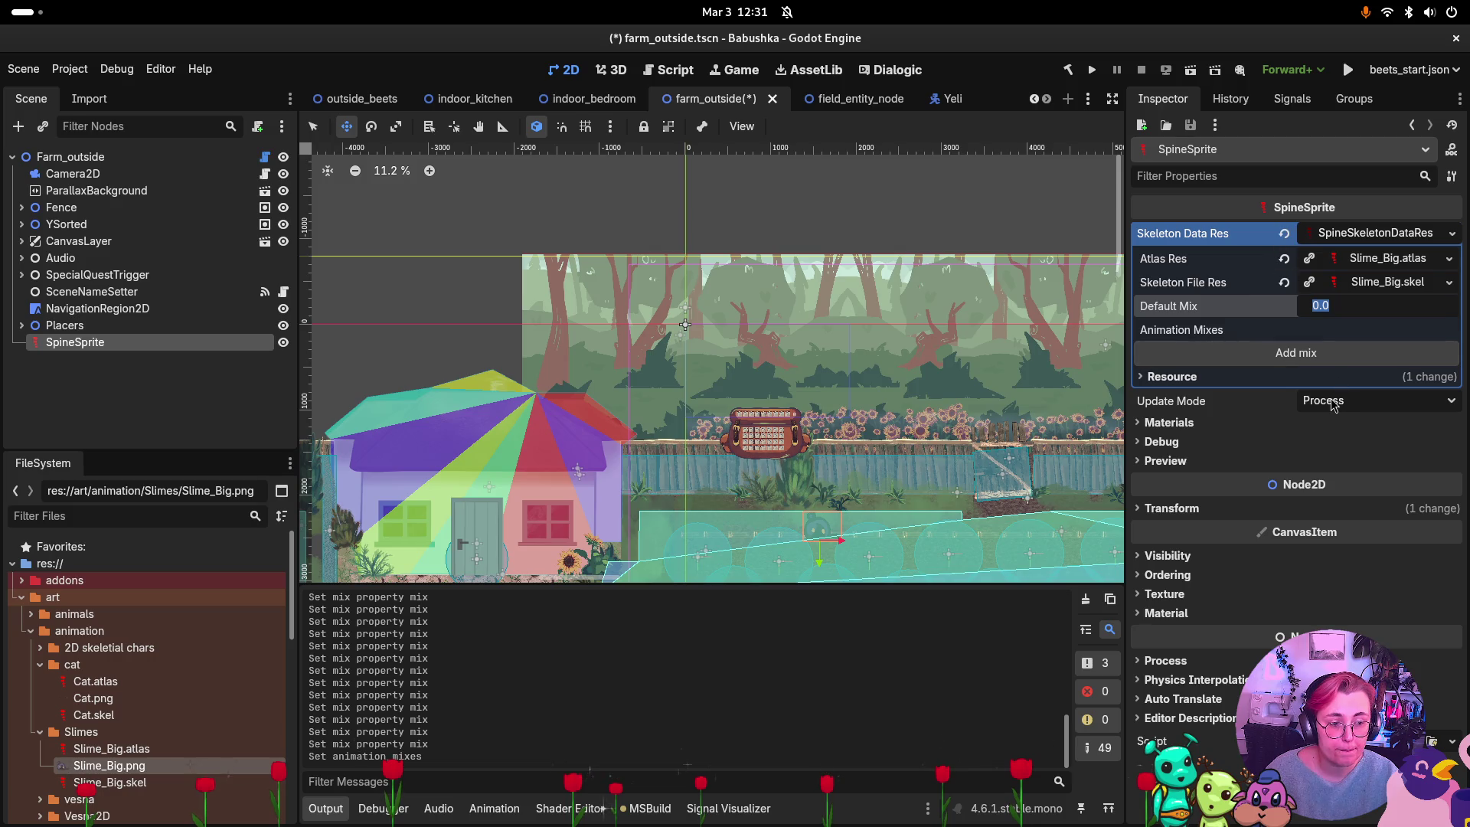
{"action": "left_click_drag", "start_coordinate": [89, 342], "coordinate": [90, 334]}
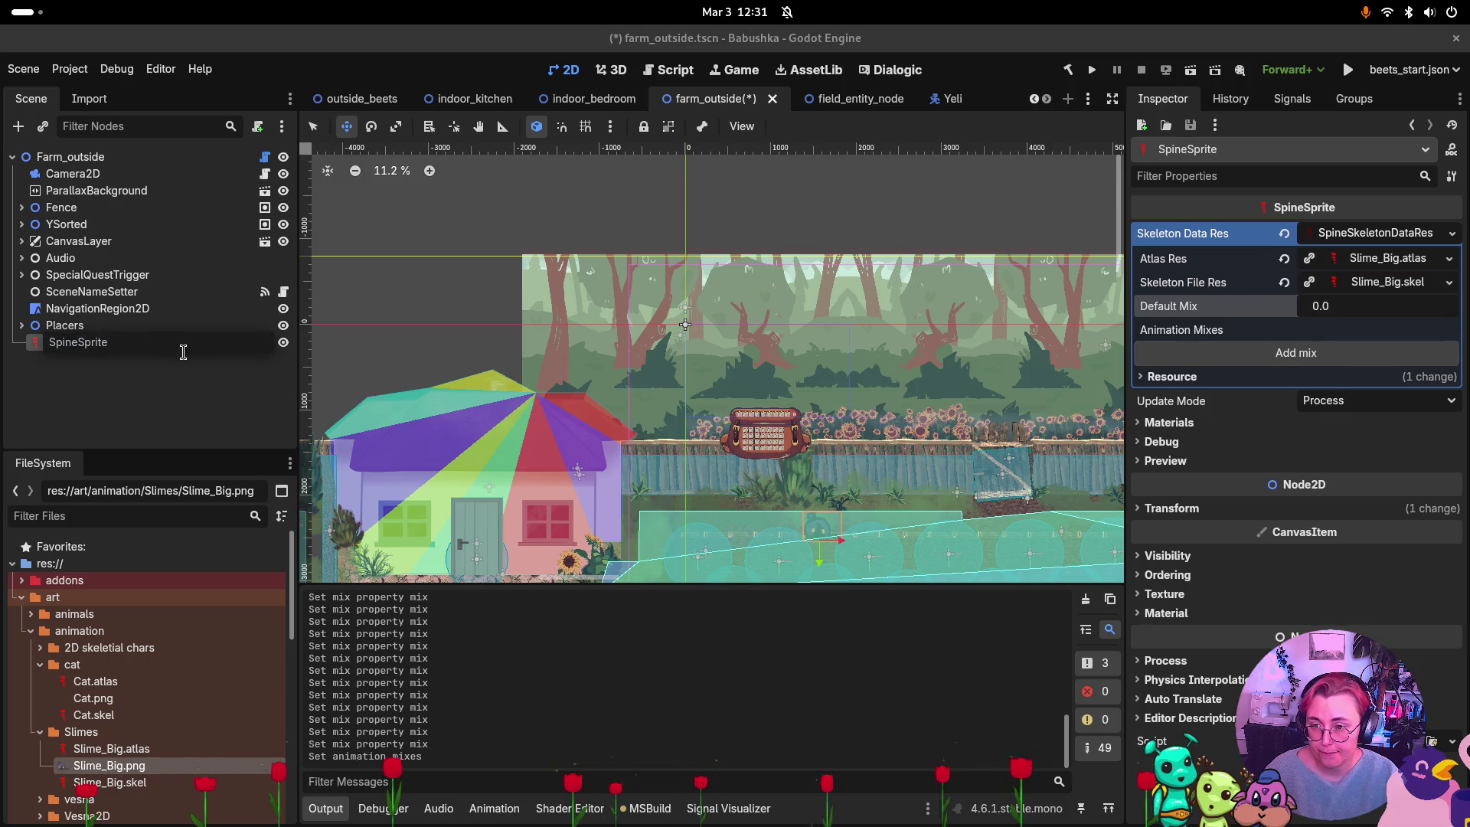
{"action": "type", "text": "Slimw"}
{"action": "key", "text": "Return"}
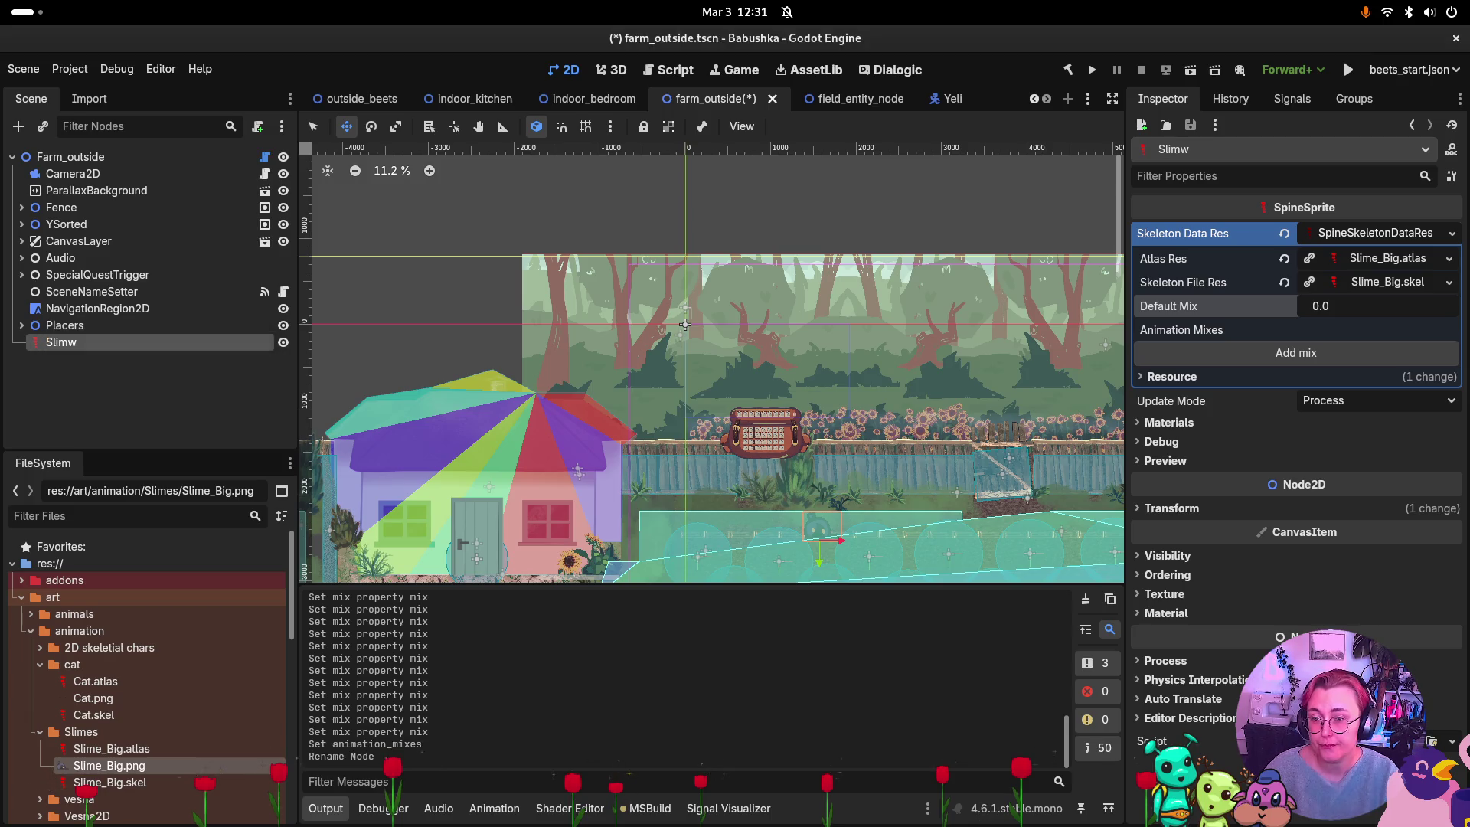
{"action": "double_click", "coordinate": [148, 346]}
{"action": "type", "text": "Slime"}
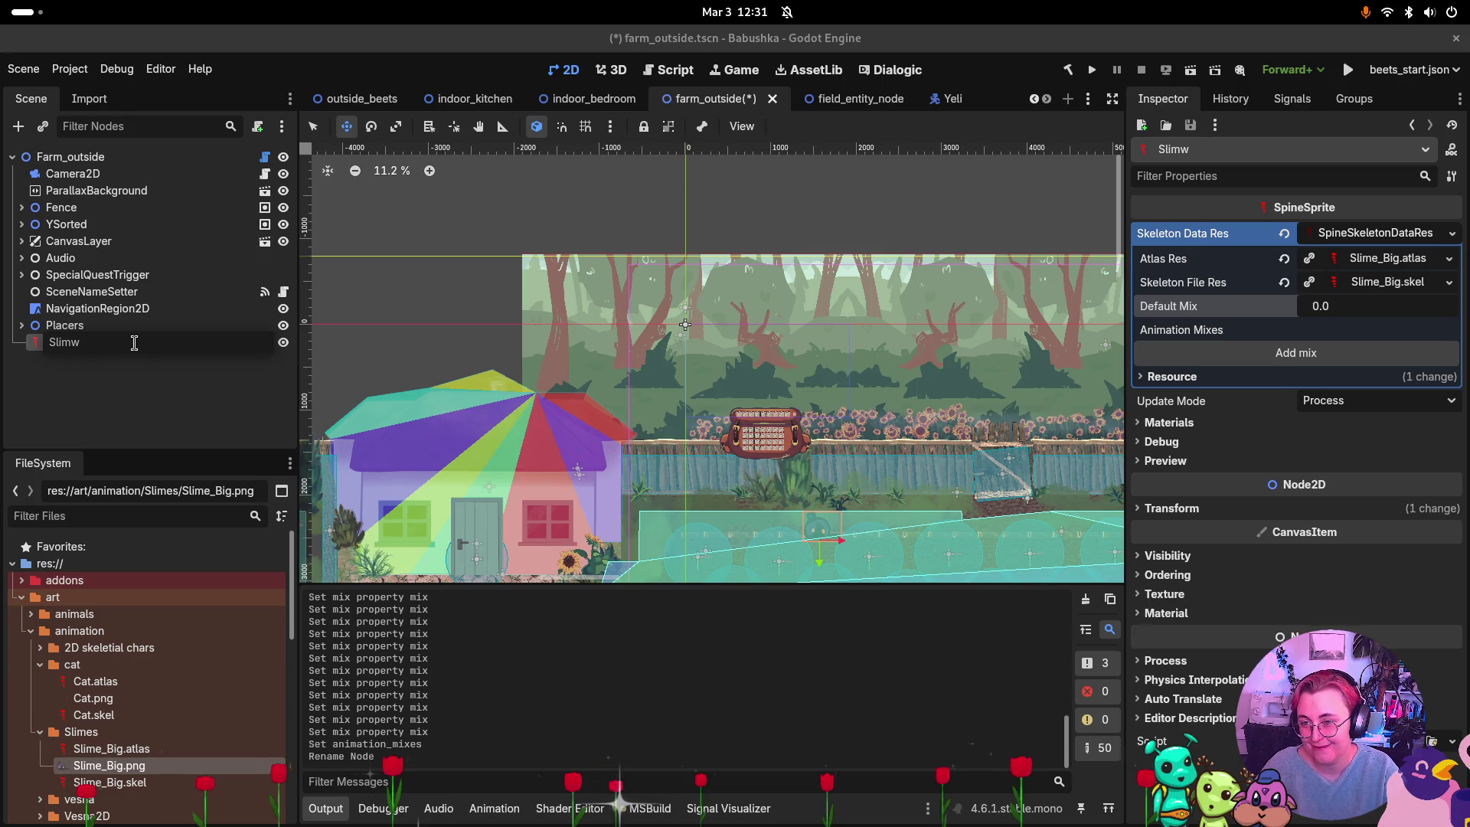
{"action": "key", "text": "Return"}
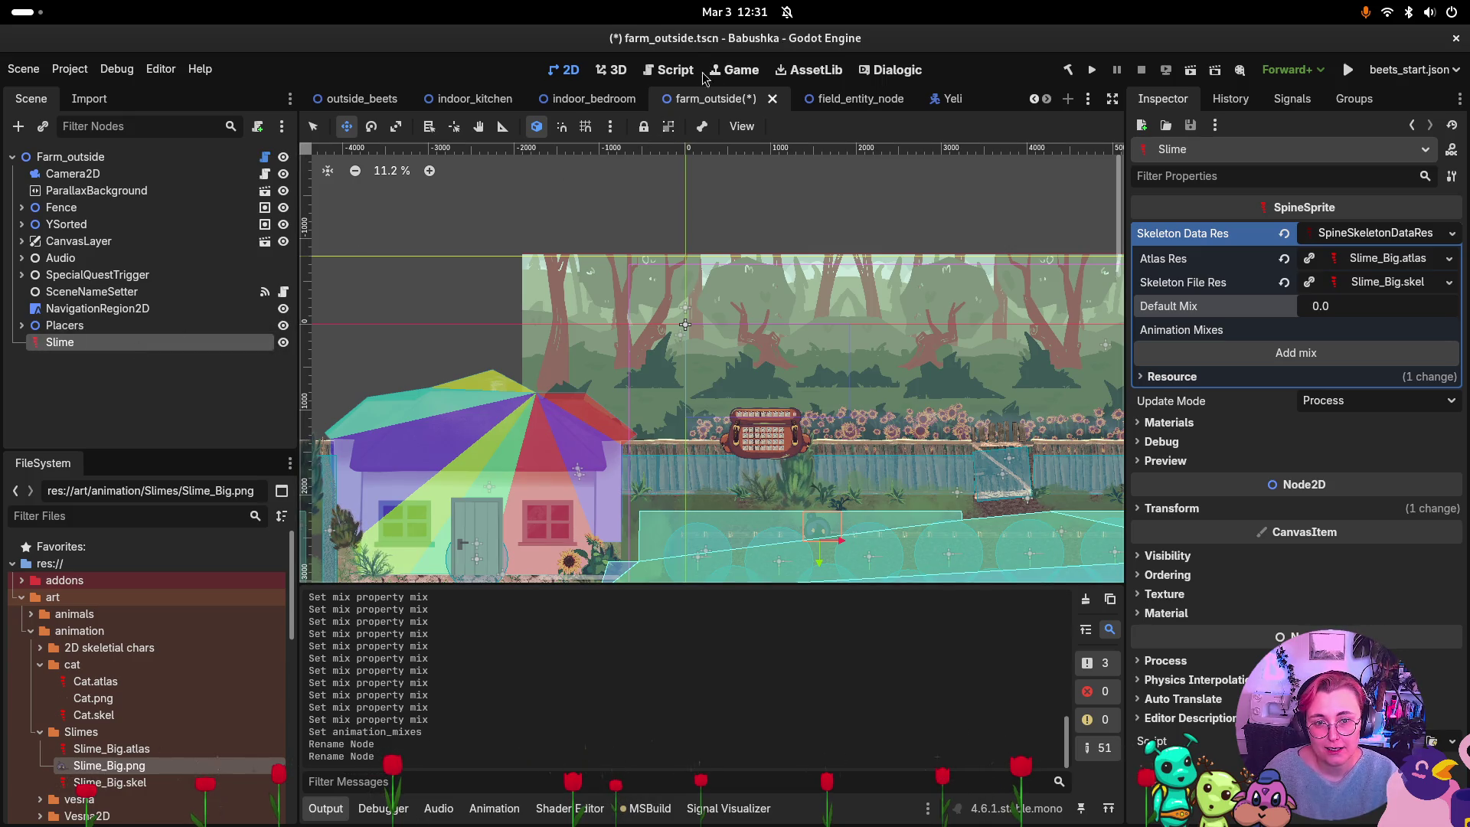
Start attaching a new GDScript inheriting SpineSprite to Slime, named slime_animation.gd.
{"action": "left_click", "coordinate": [1431, 741]}
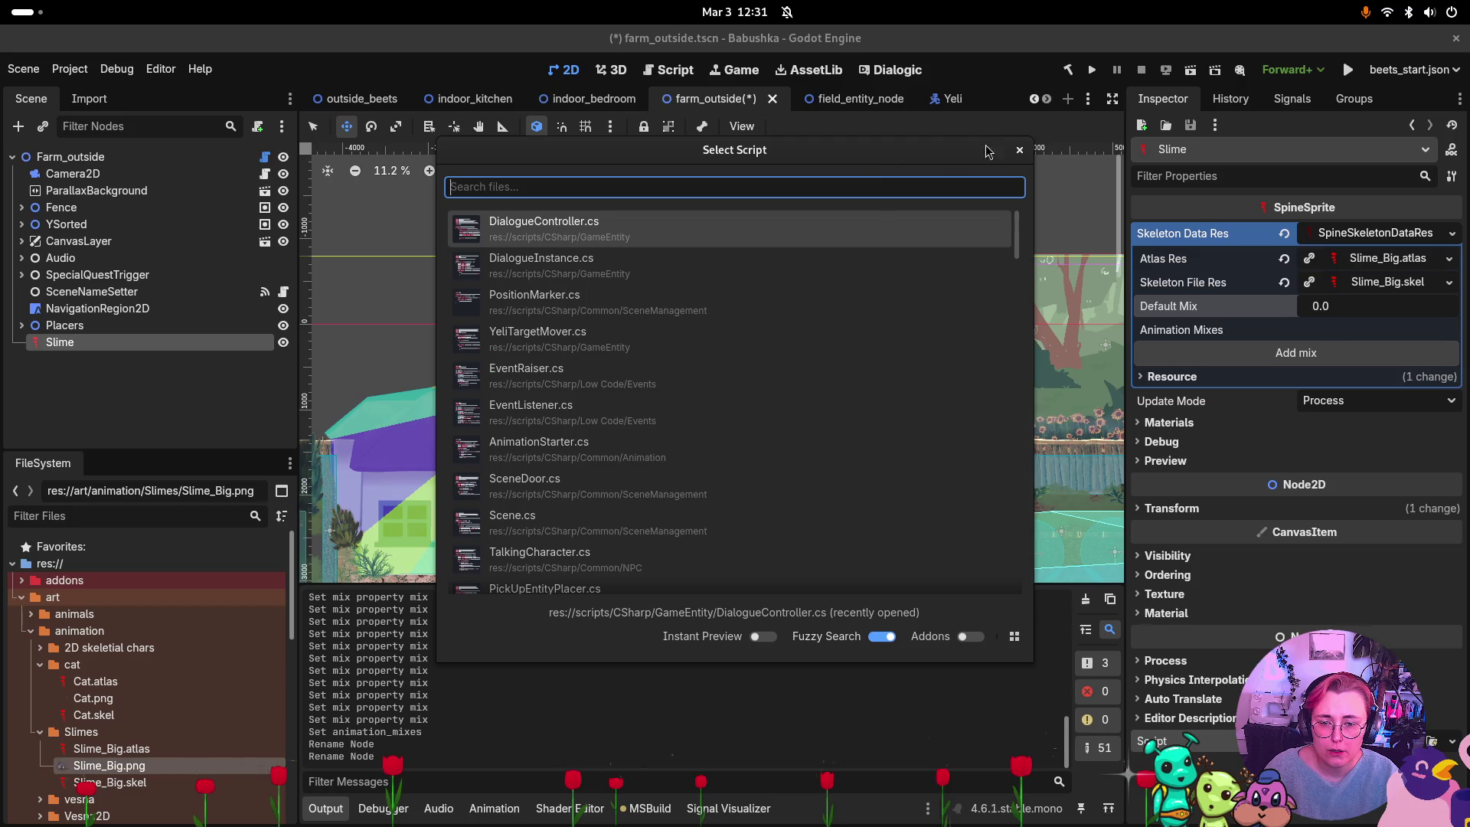
{"action": "left_click", "coordinate": [1020, 152]}
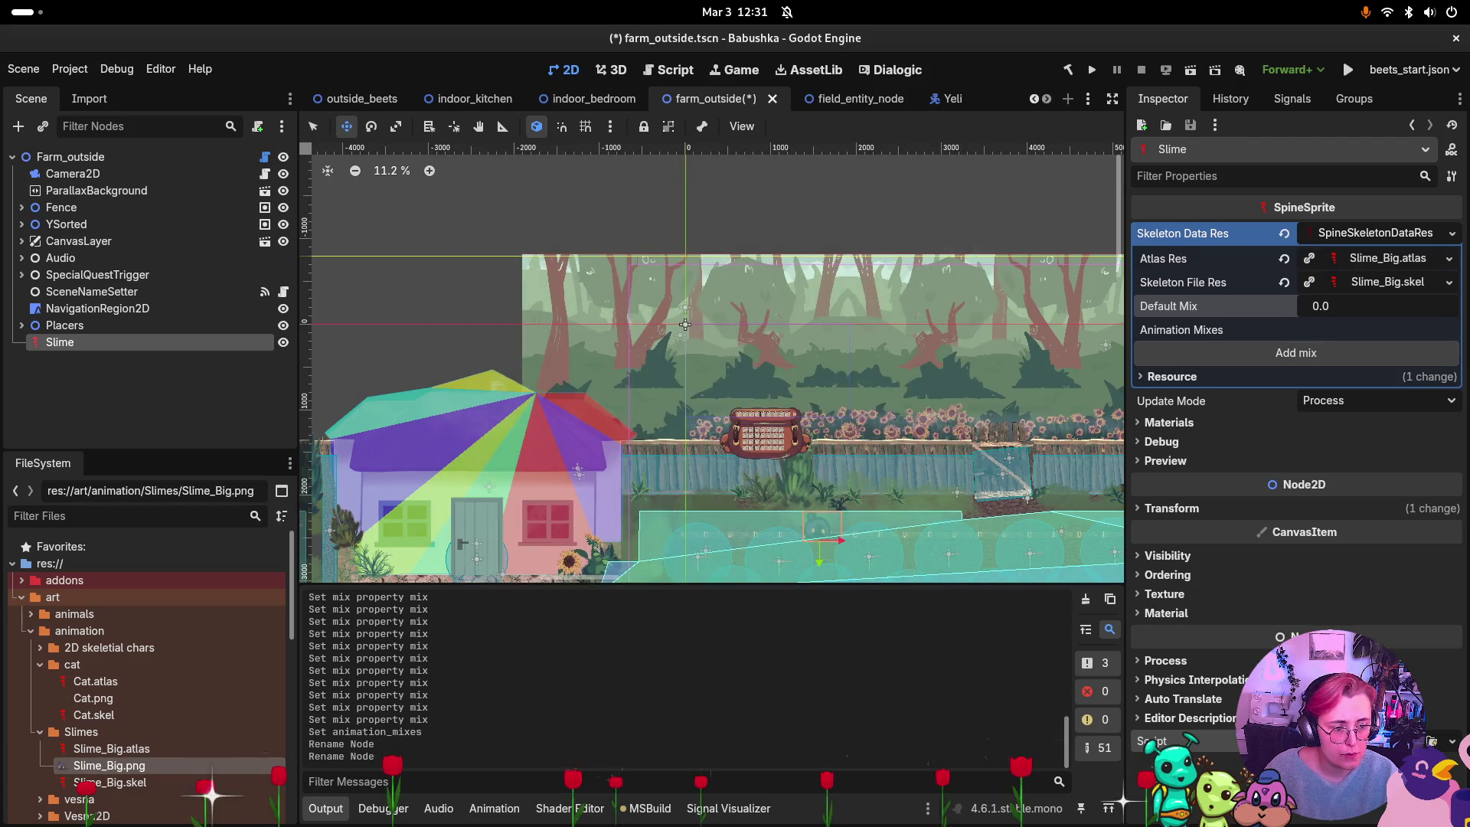
{"action": "left_click", "coordinate": [1432, 741]}
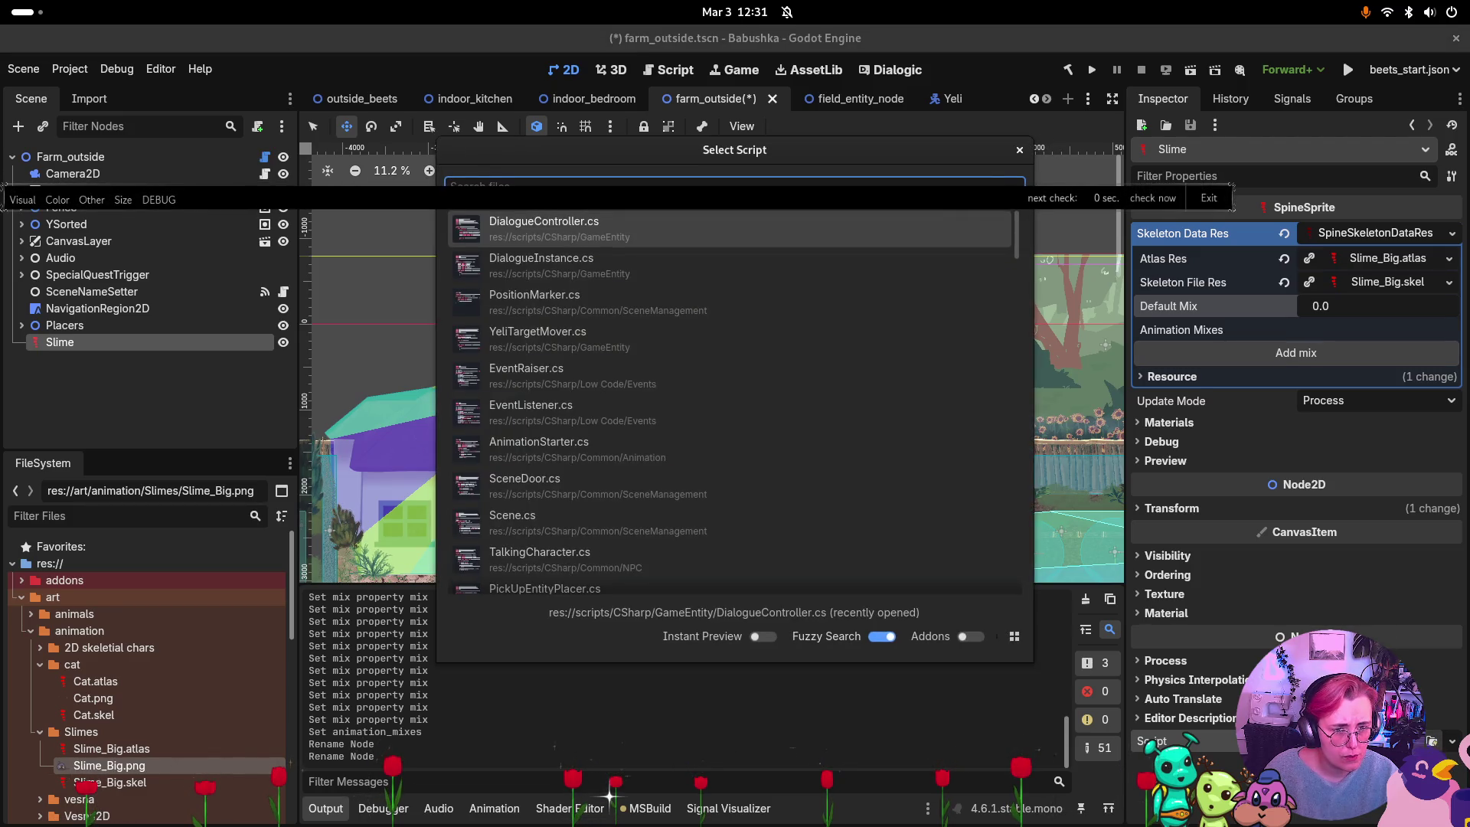
{"action": "left_click", "coordinate": [1021, 152]}
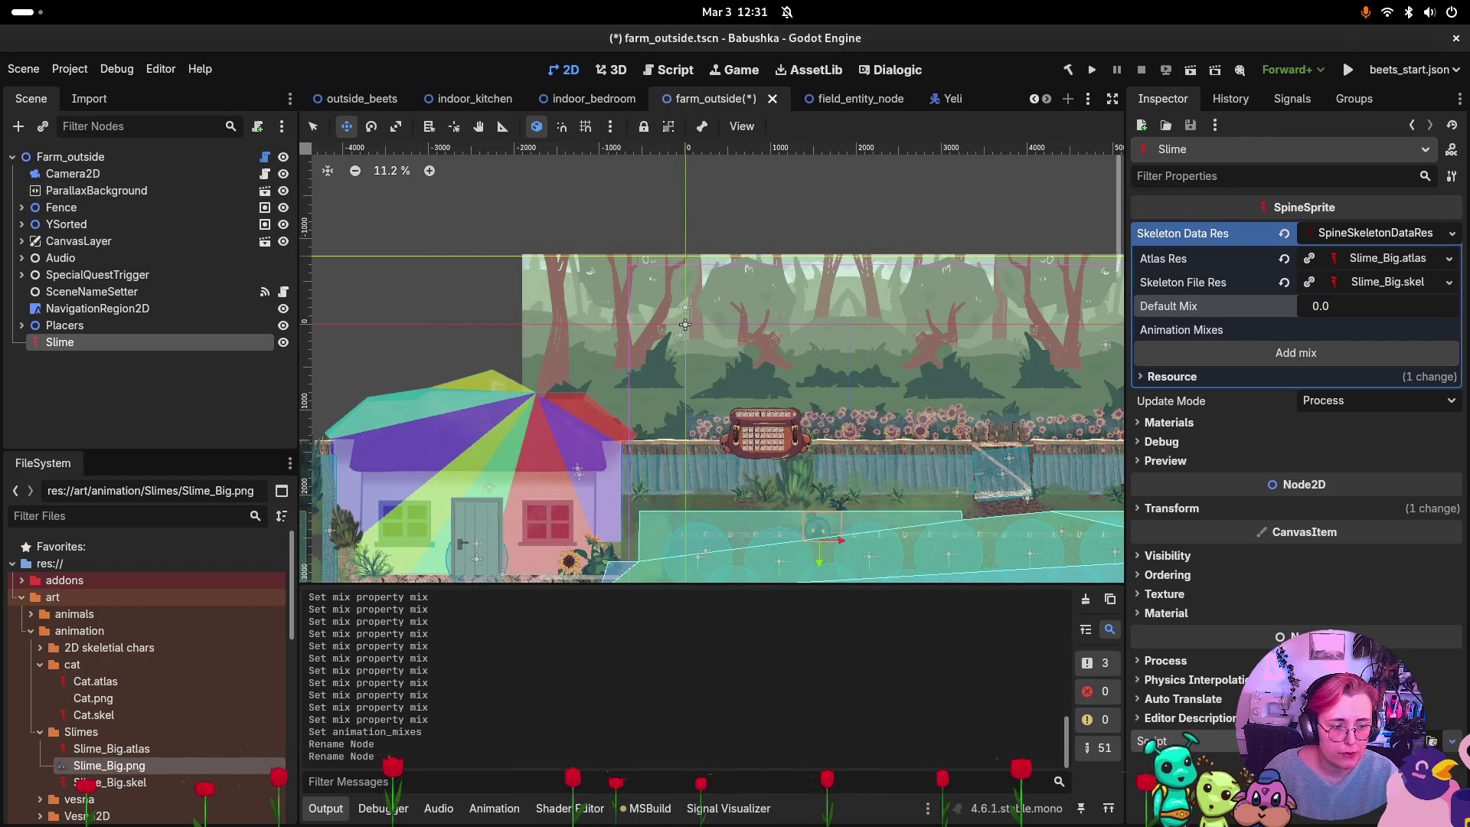
{"action": "key", "text": "ctrl+alt+a"}
{"action": "left_click", "coordinate": [757, 291]}
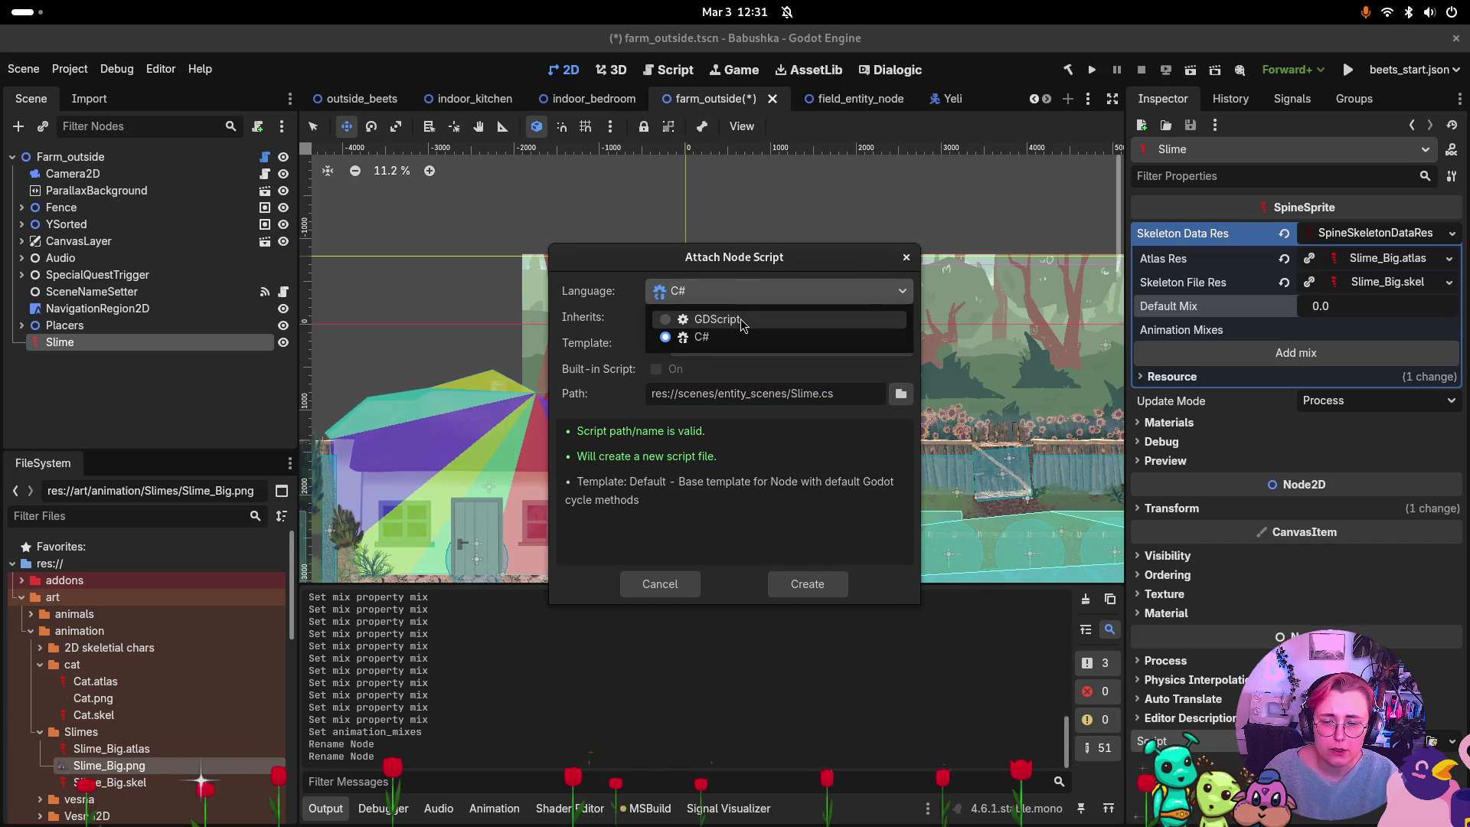
{"action": "left_click", "coordinate": [745, 316]}
{"action": "double_click", "coordinate": [680, 318]}
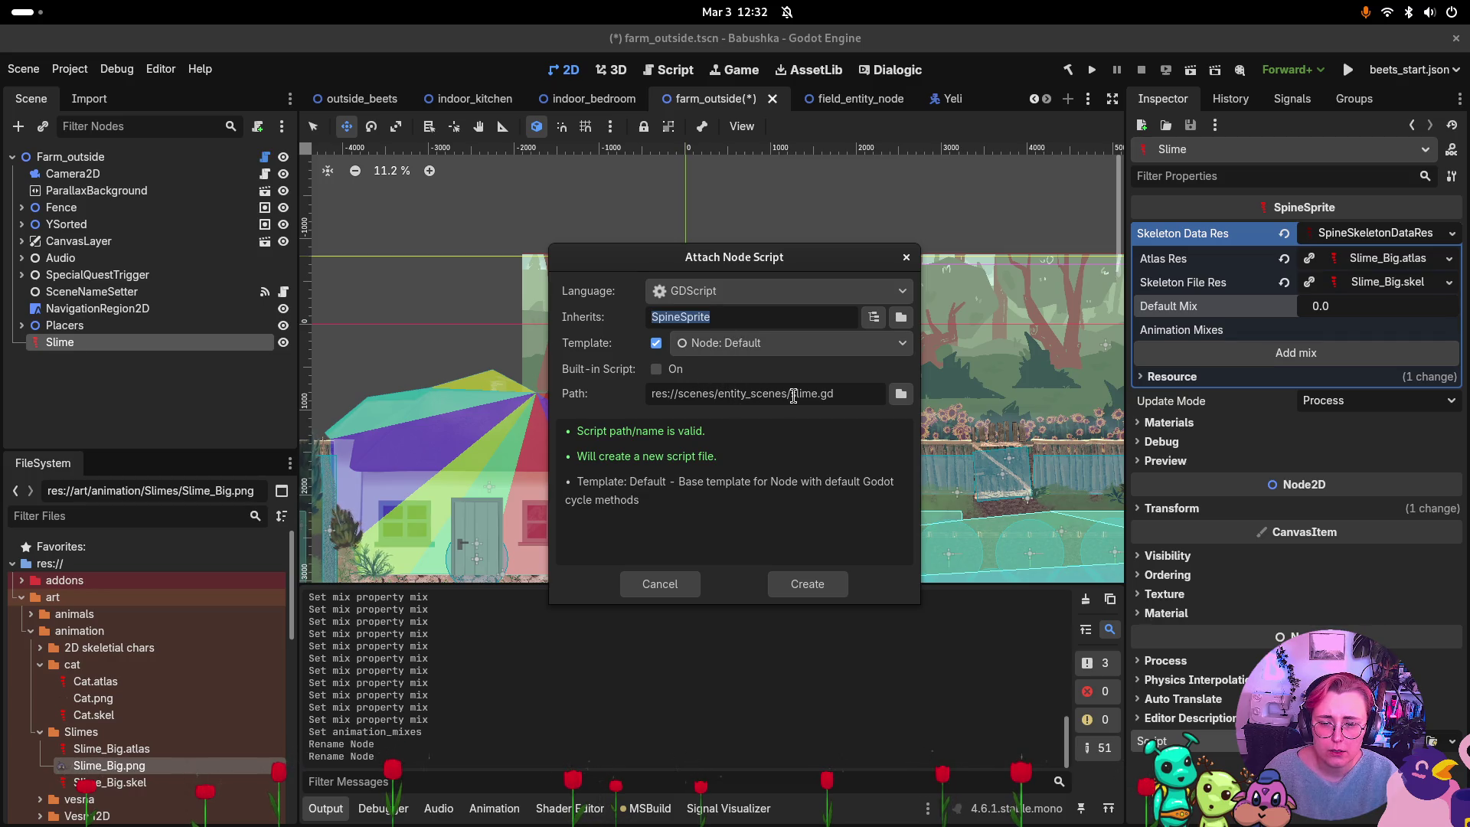
{"action": "left_click", "coordinate": [817, 393]}
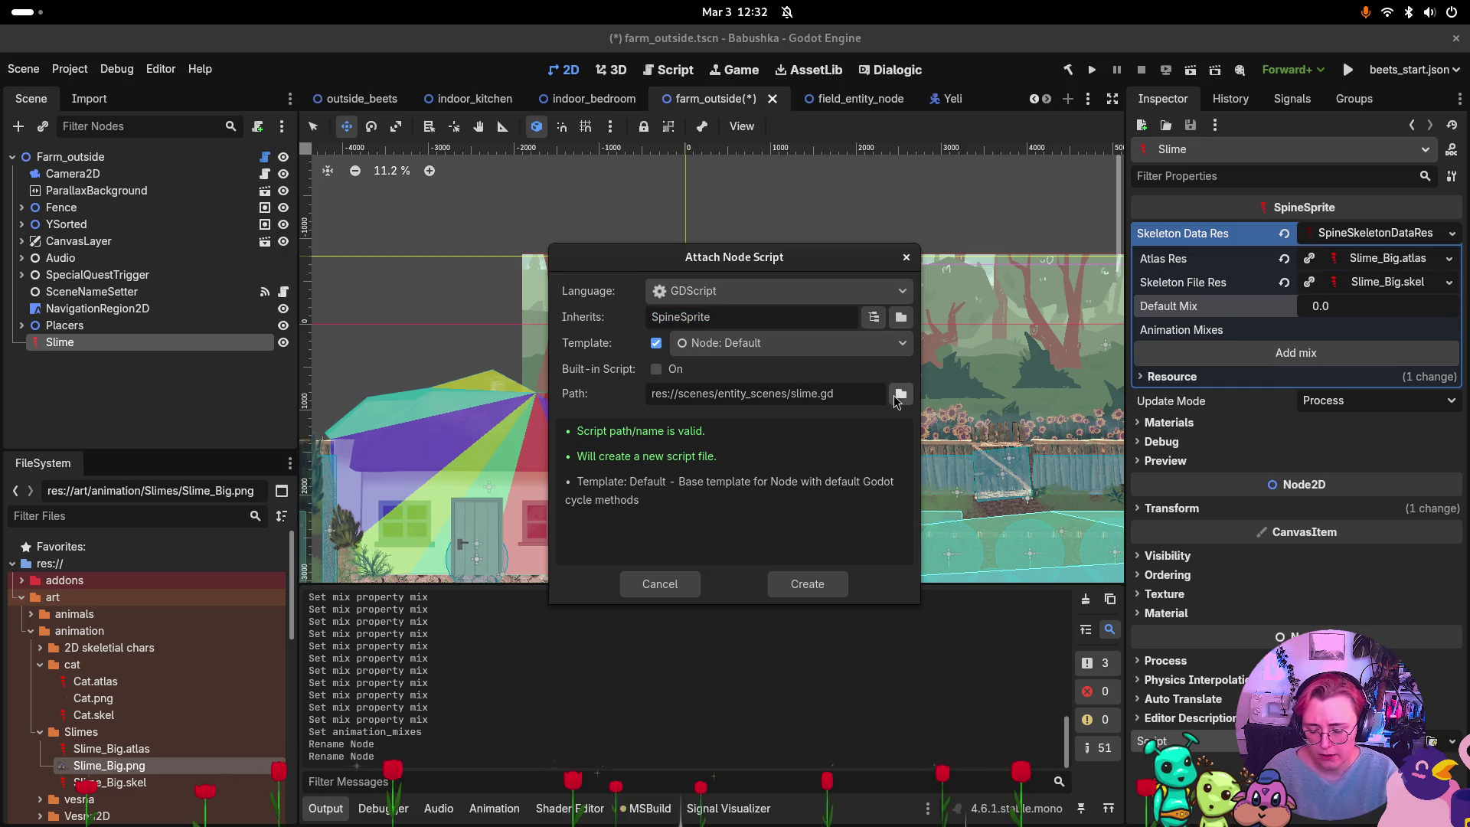
{"action": "type", "text": "_animation"}
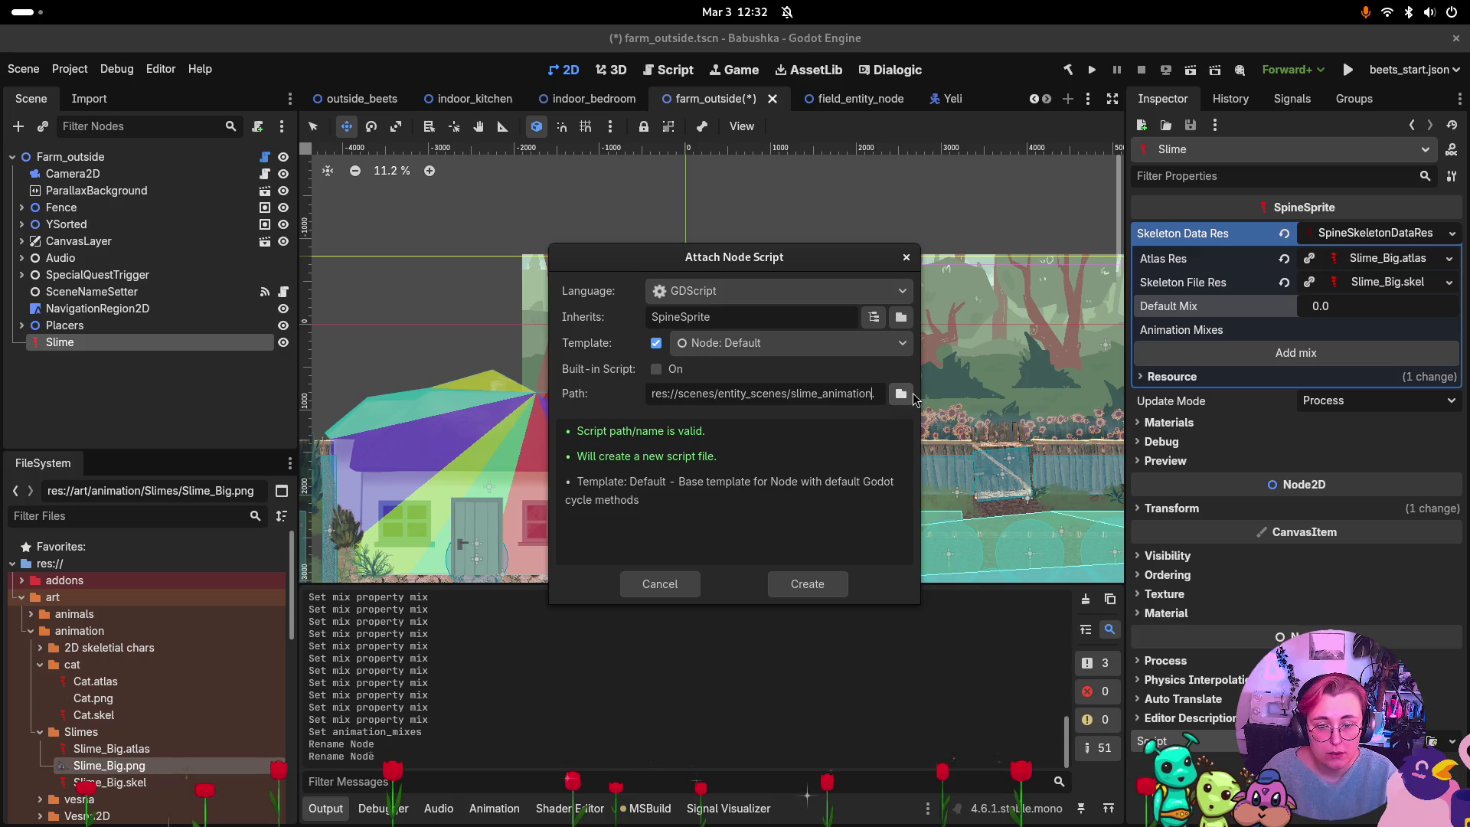
Save slime_animation.gd in a new scripts/GdScript/animations folder and create the script.
{"action": "left_click", "coordinate": [912, 393]}
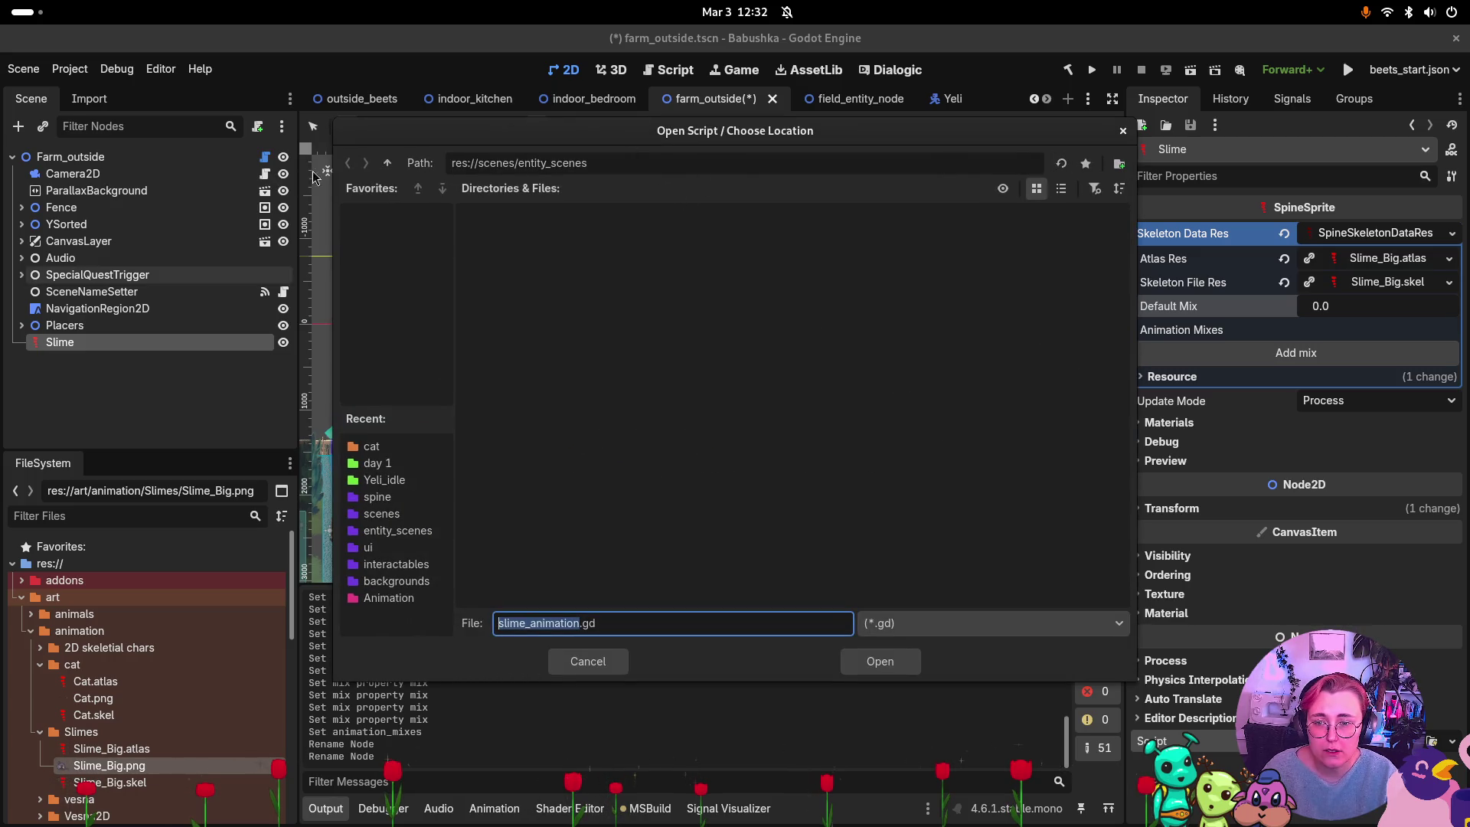
{"action": "left_click", "coordinate": [387, 163]}
{"action": "left_click", "coordinate": [387, 164]}
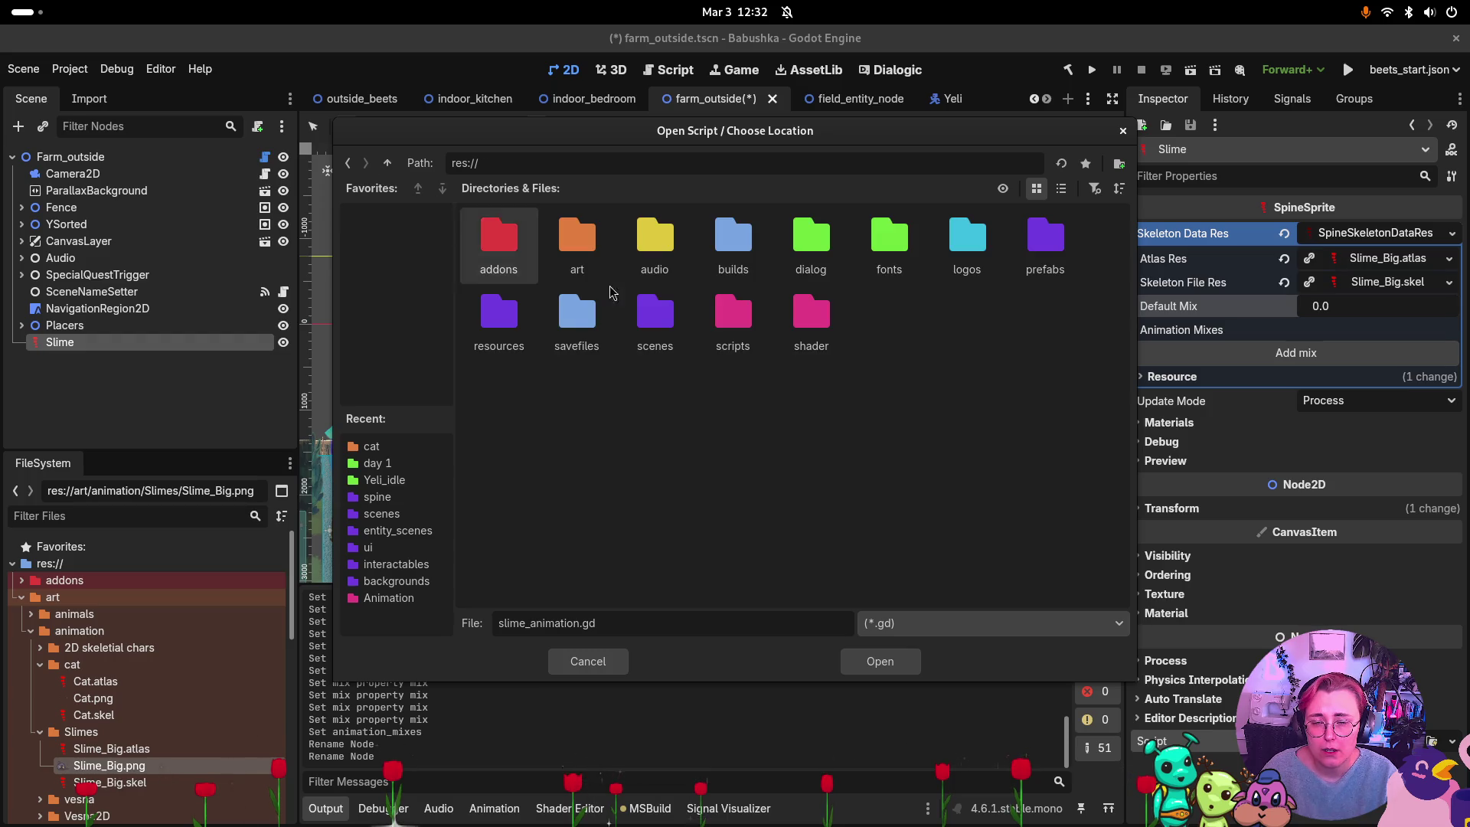
{"action": "double_click", "coordinate": [735, 317]}
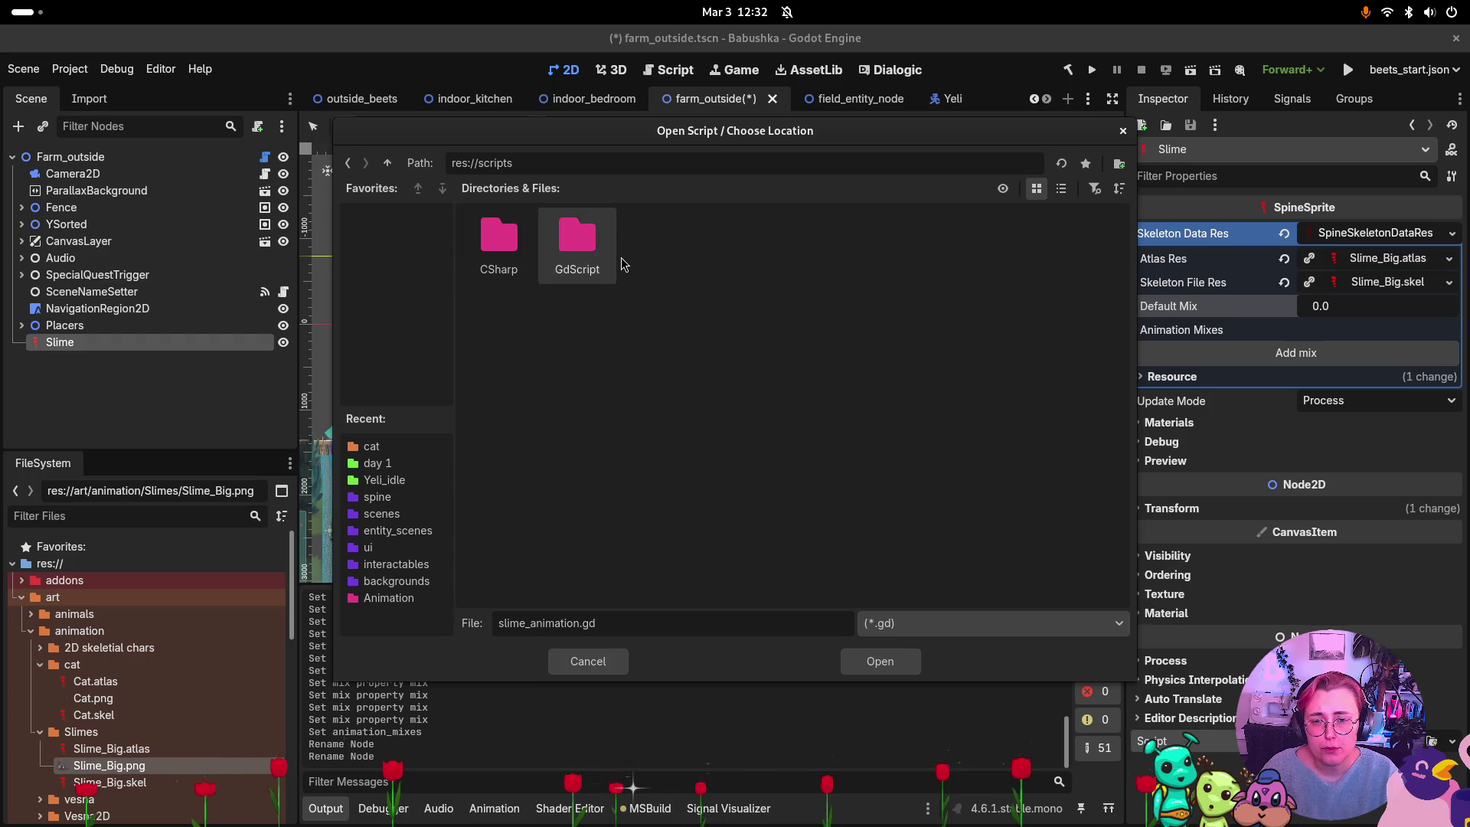
{"action": "double_click", "coordinate": [577, 239]}
{"action": "right_click", "coordinate": [760, 444]}
{"action": "left_click", "coordinate": [857, 456]}
{"action": "type", "text": "anima"}
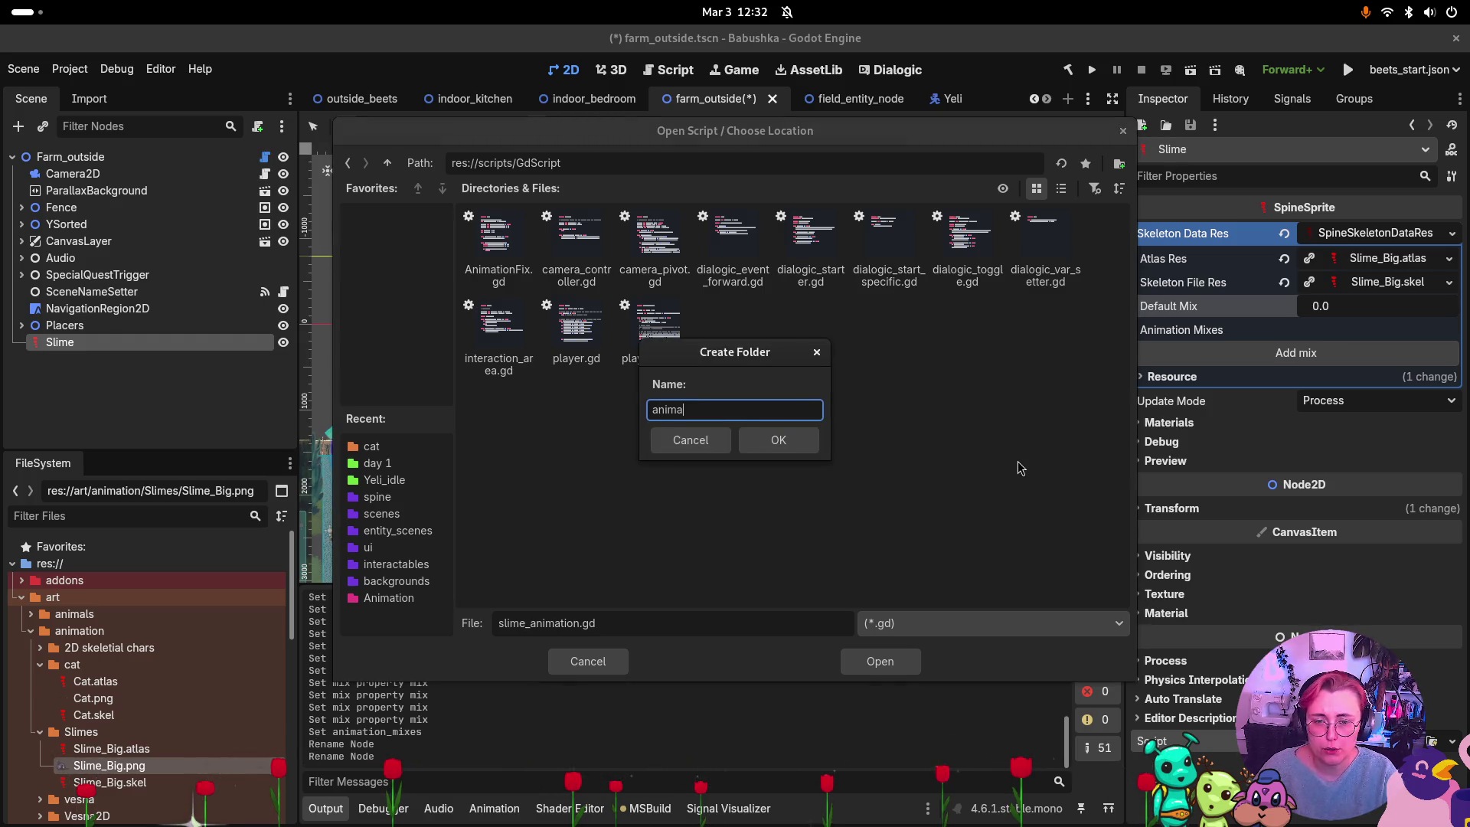
{"action": "type", "text": "tions"}
{"action": "key", "text": "Return"}
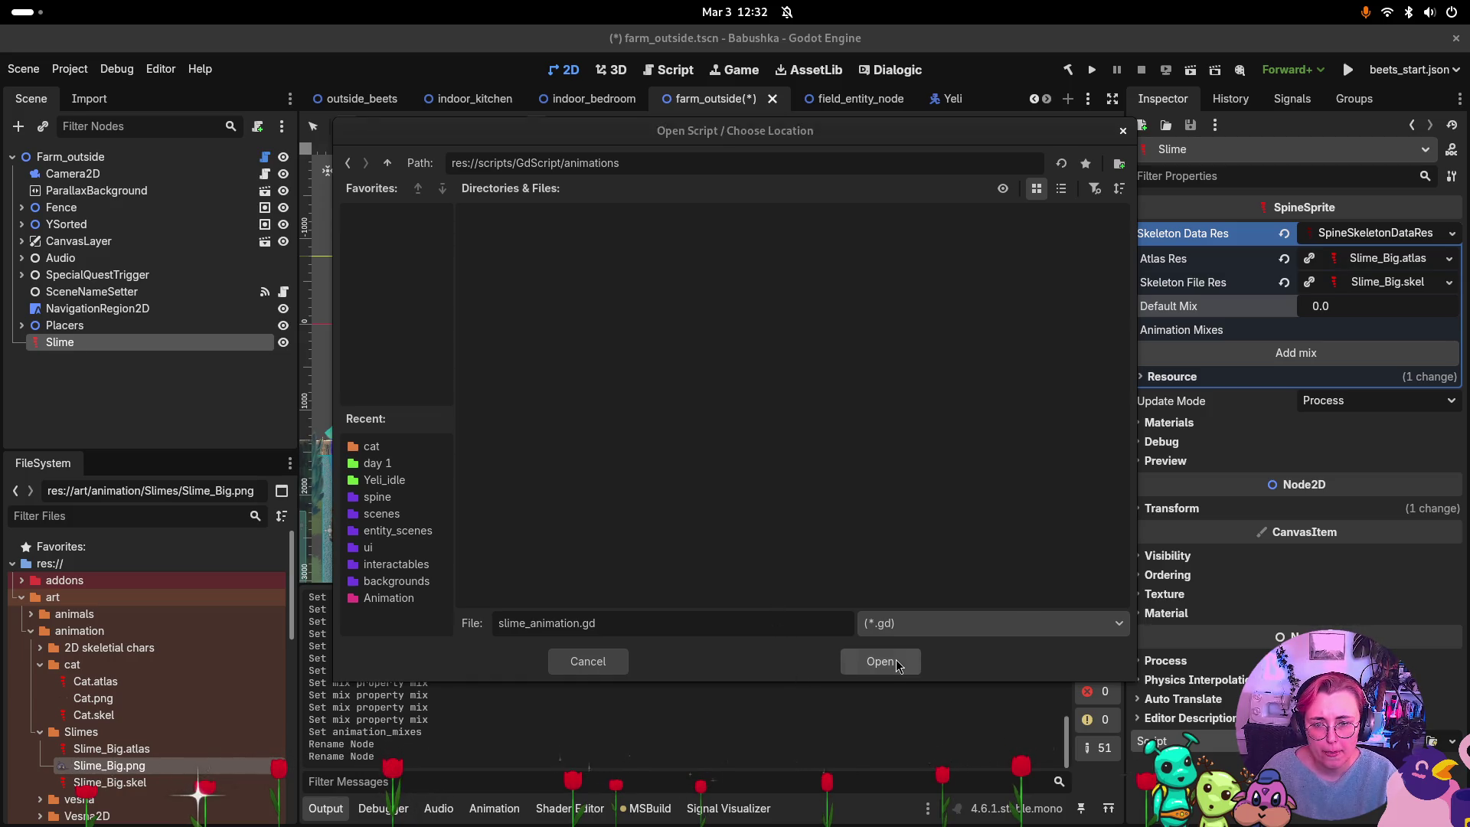
{"action": "left_click", "coordinate": [876, 660]}
{"action": "left_click", "coordinate": [807, 583]}
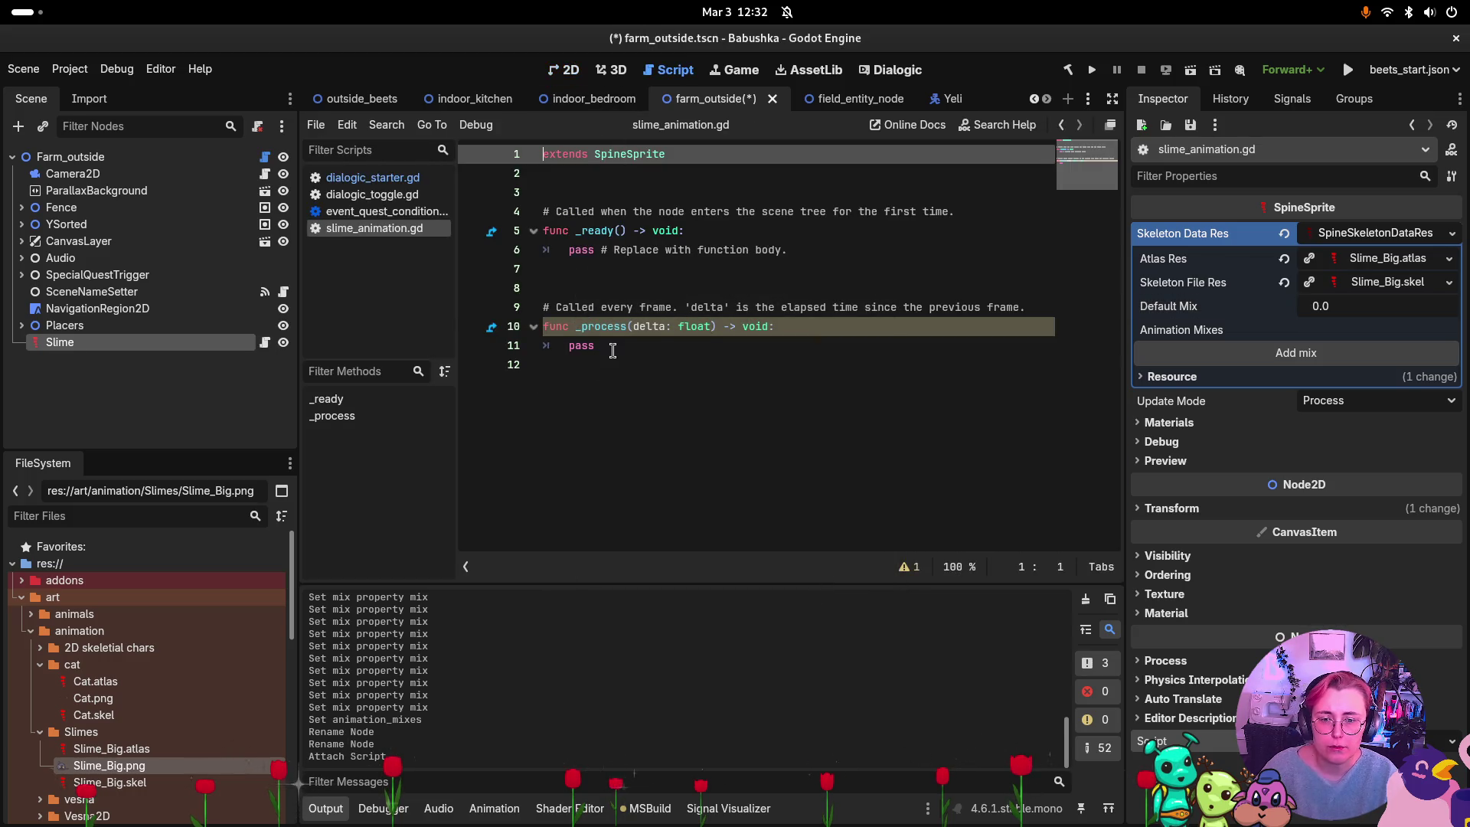
Delete the template _process and replace _ready with the copied walk-looping code.
{"action": "left_click_drag", "start_coordinate": [535, 385], "coordinate": [479, 287]}
{"action": "key", "text": "BackSpace"}
{"action": "key", "text": "BackSpace"}
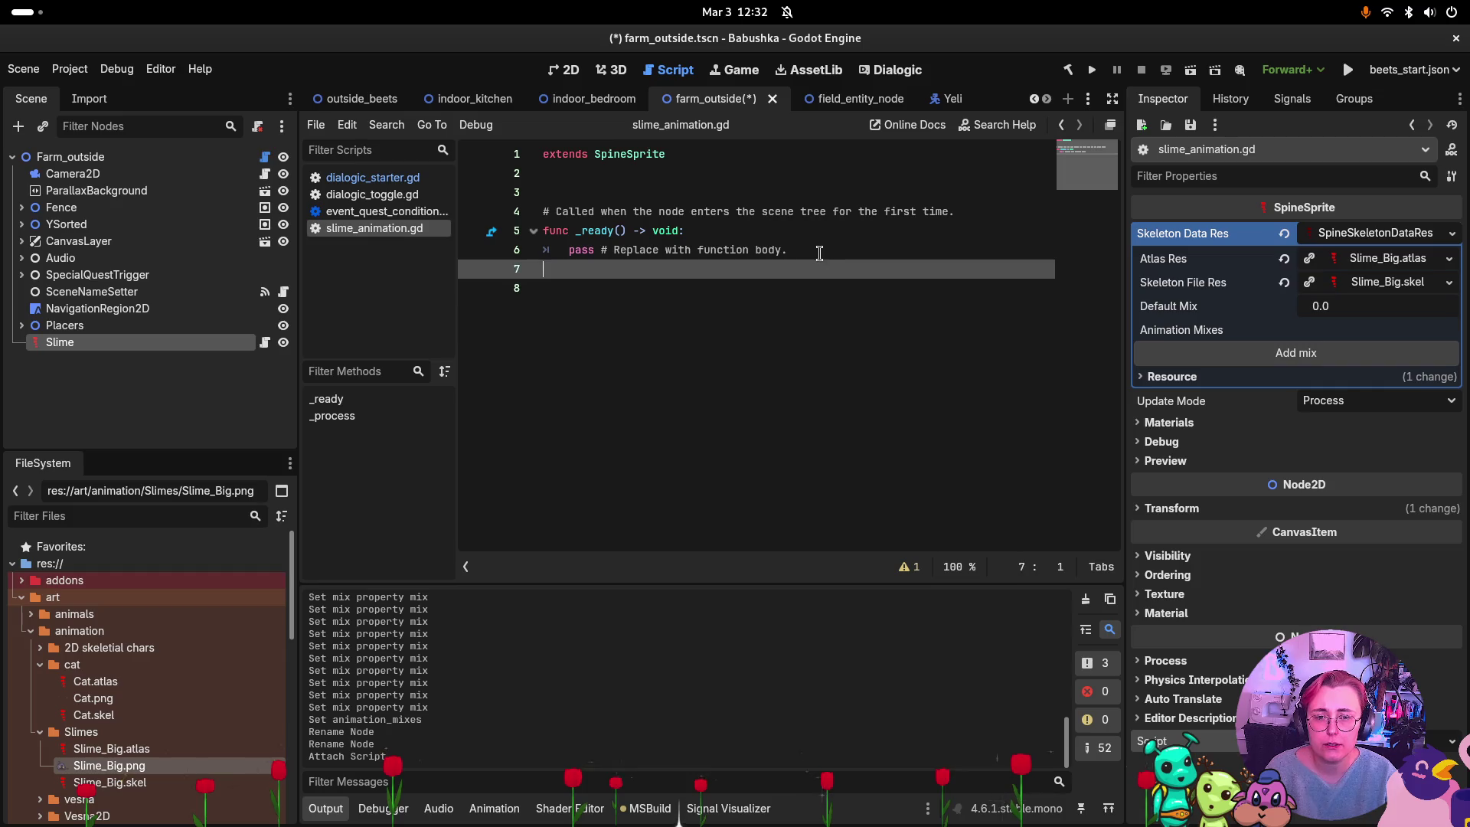
{"action": "left_click_drag", "start_coordinate": [801, 250], "coordinate": [468, 218]}
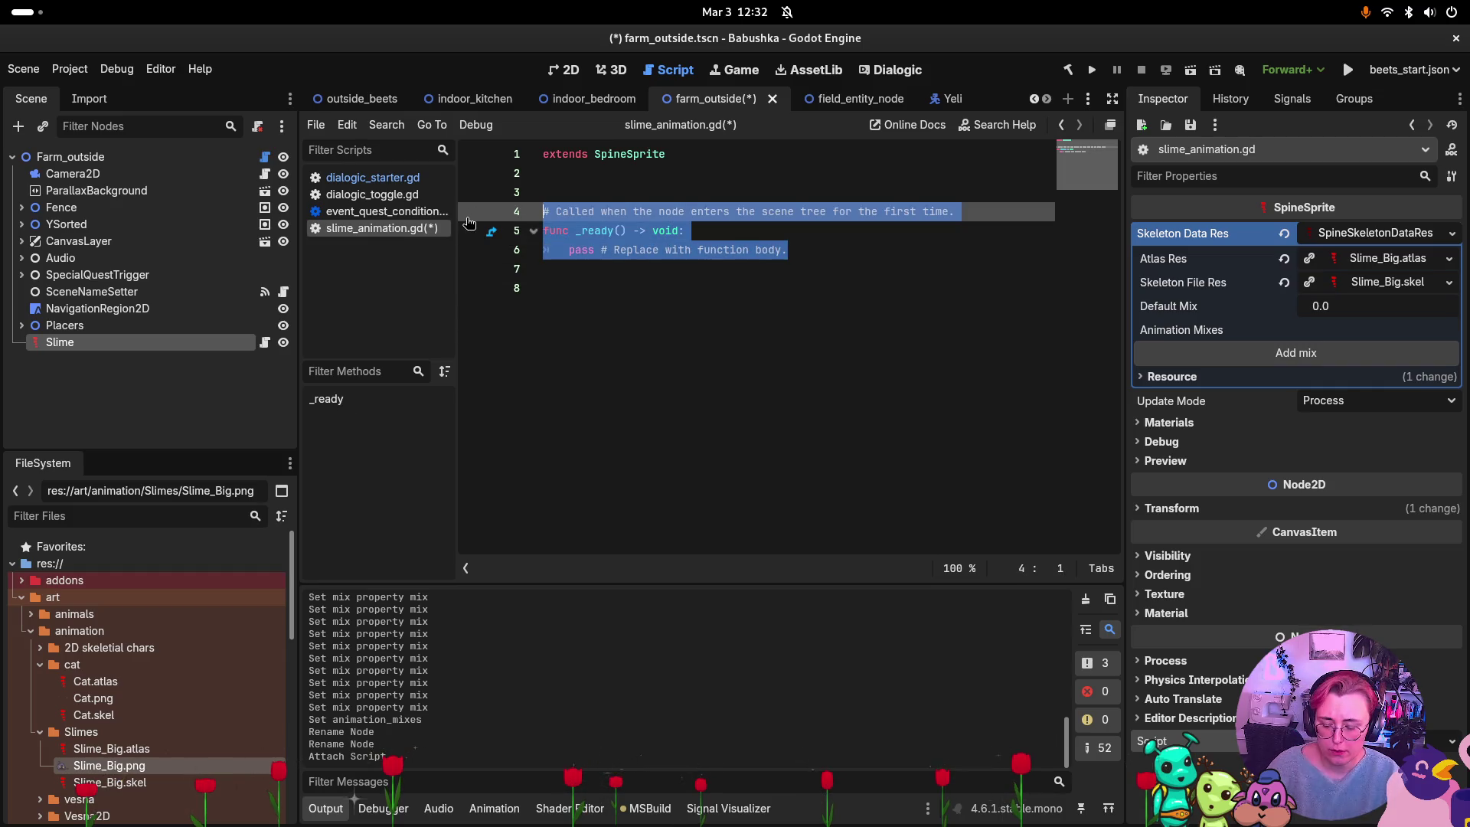
{"action": "type", "text": "func _ready(): \tget_animation_state().set_animation(\"walk\", true, 0"}
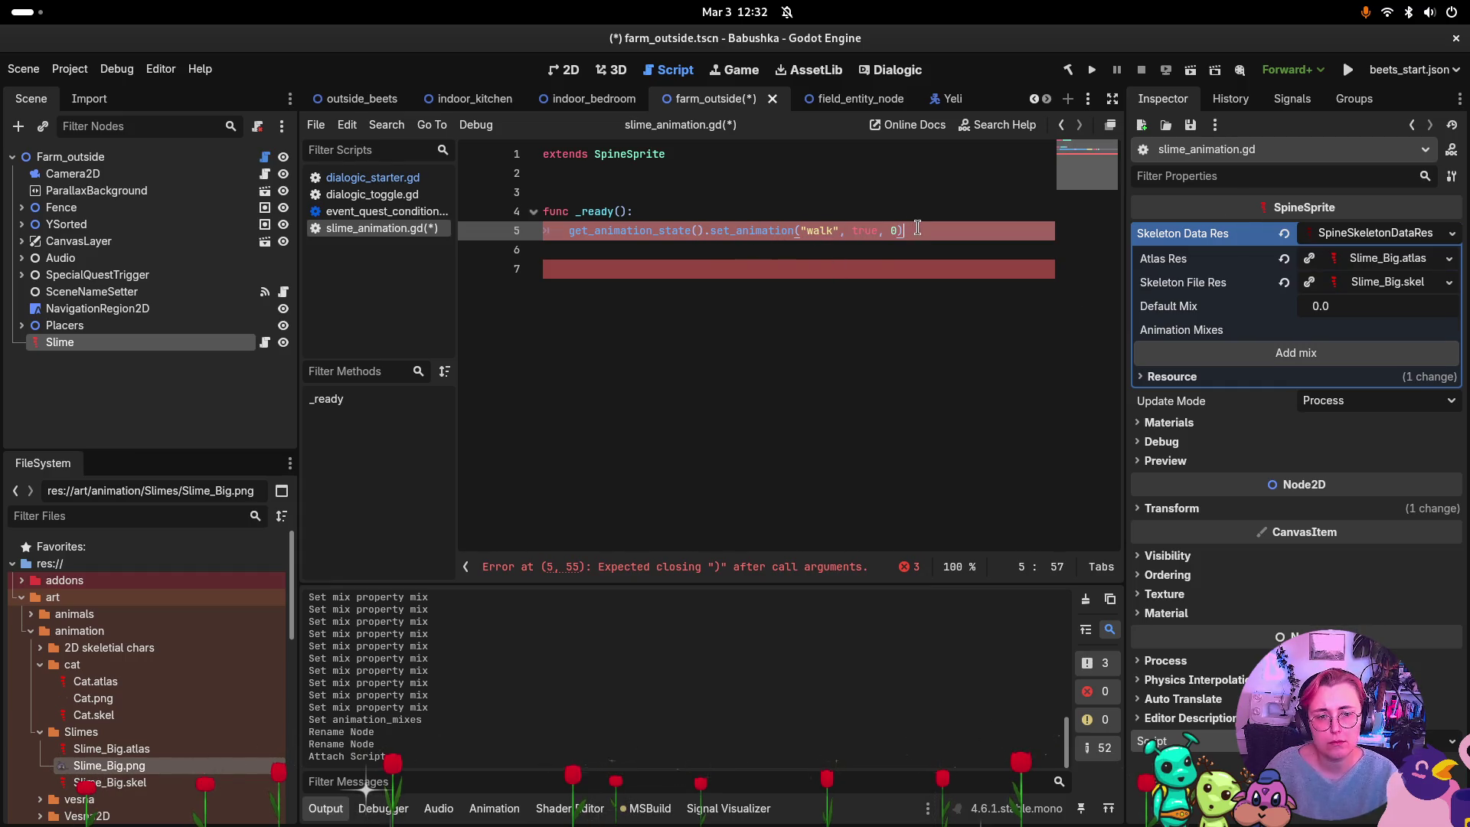
{"action": "left_click", "coordinate": [799, 305]}
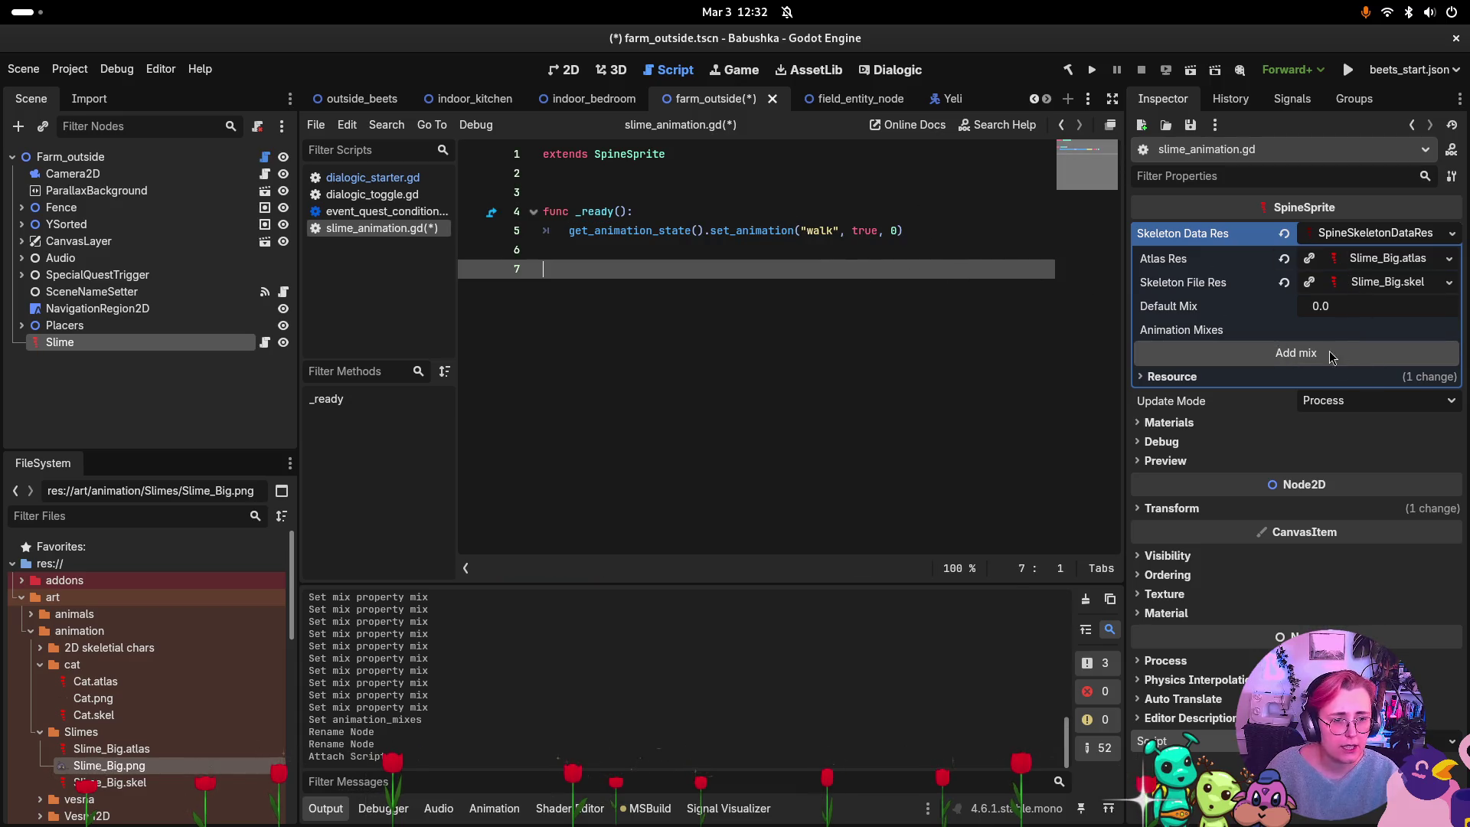
Add an animation mix entry to Slime and change line 5's walk animation to slime_idle.
{"action": "left_click", "coordinate": [1276, 354]}
{"action": "left_click", "coordinate": [1181, 351]}
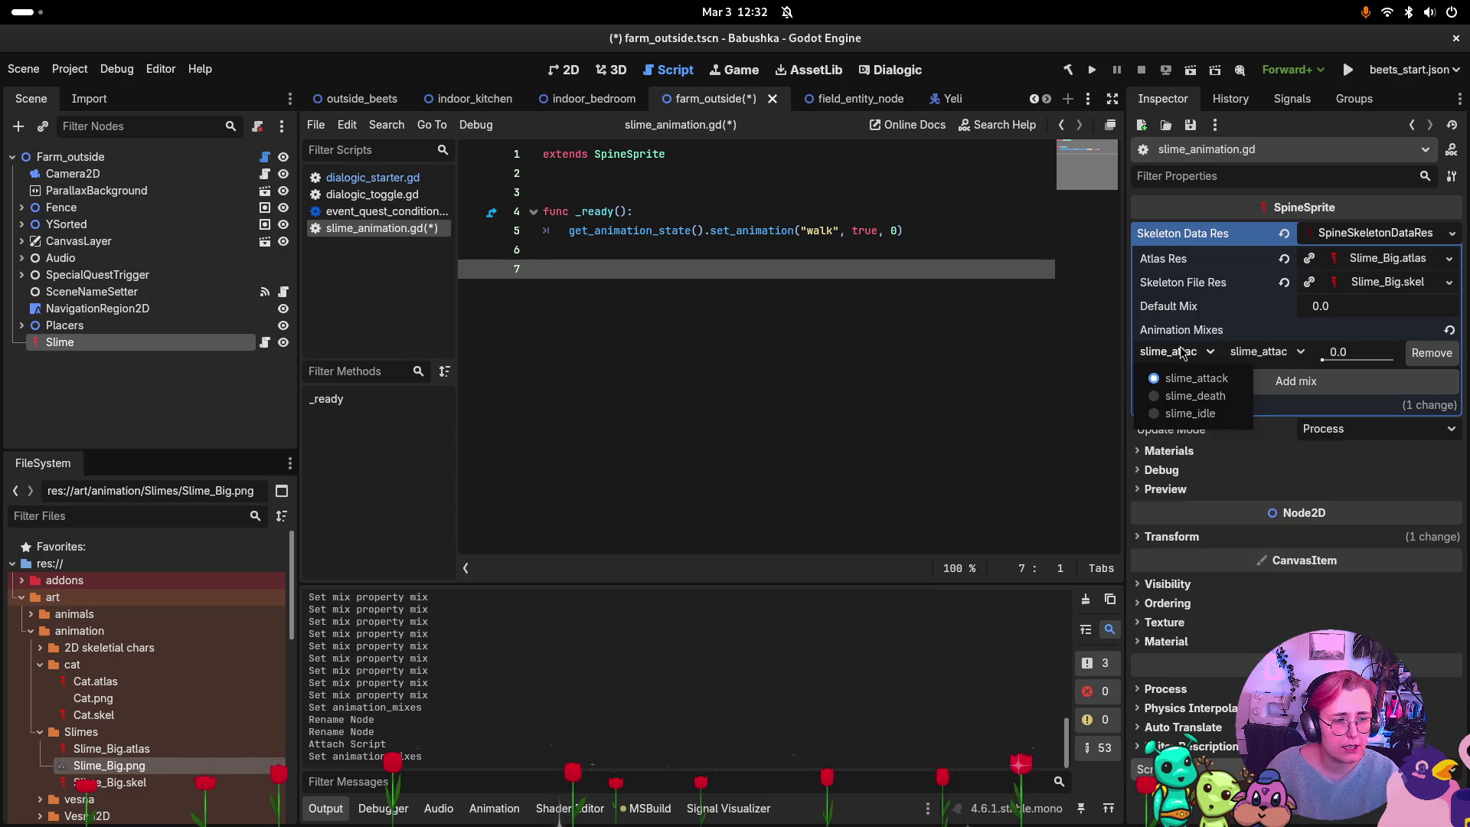
{"action": "left_click", "coordinate": [825, 234]}
{"action": "left_click", "coordinate": [824, 233]}
{"action": "double_click", "coordinate": [832, 232]}
{"action": "type", "text": "slime_idle"}
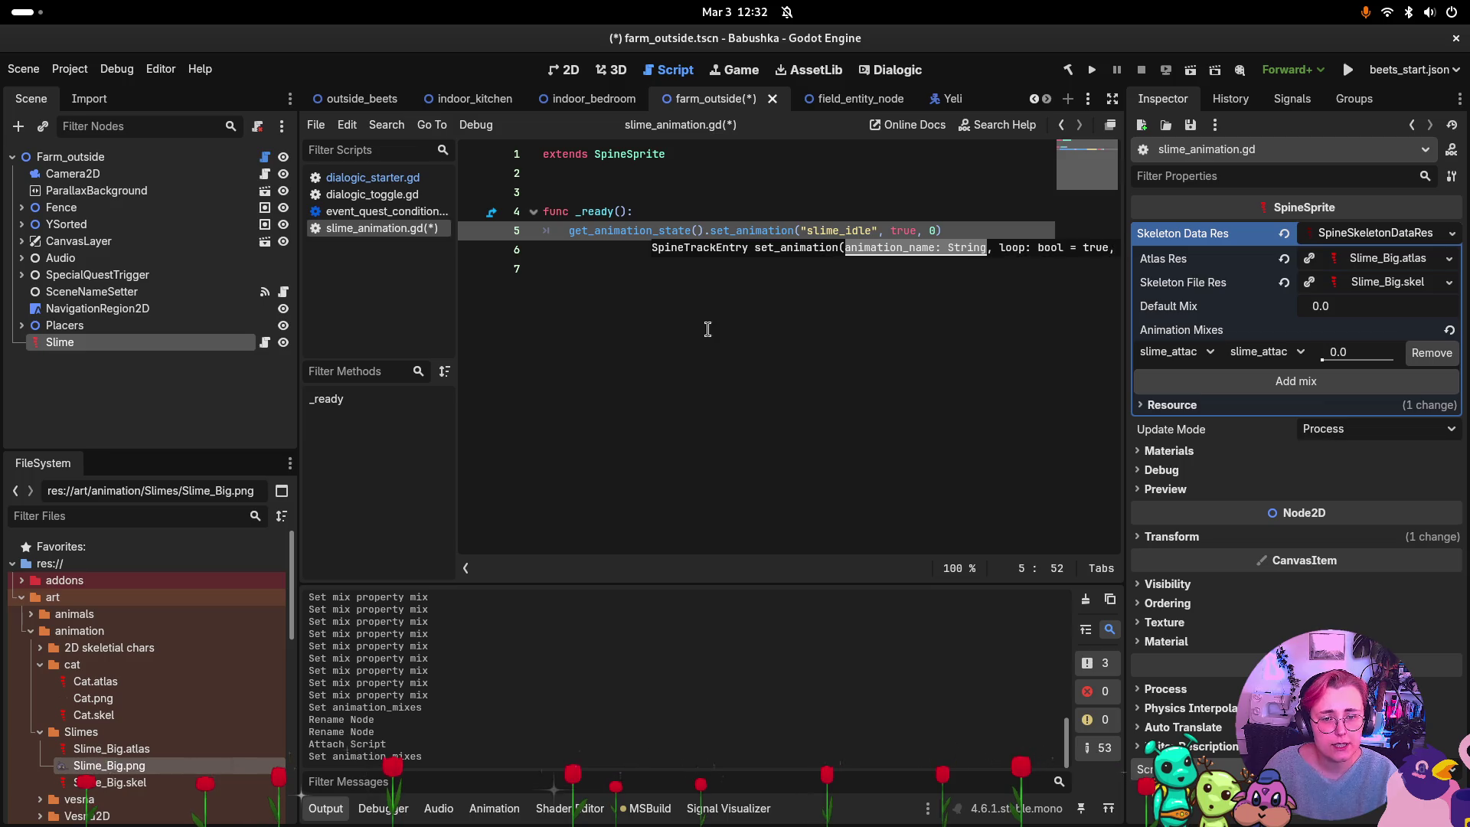
Widen the script editor and save slime_animation.gd.
{"action": "mouse_move", "coordinate": [1127, 395]}
{"action": "left_mouse_down"}
{"action": "mouse_move", "coordinate": [1267, 388]}
{"action": "mouse_move", "coordinate": [1131, 382]}
{"action": "left_mouse_up"}
{"action": "left_click", "coordinate": [808, 340]}
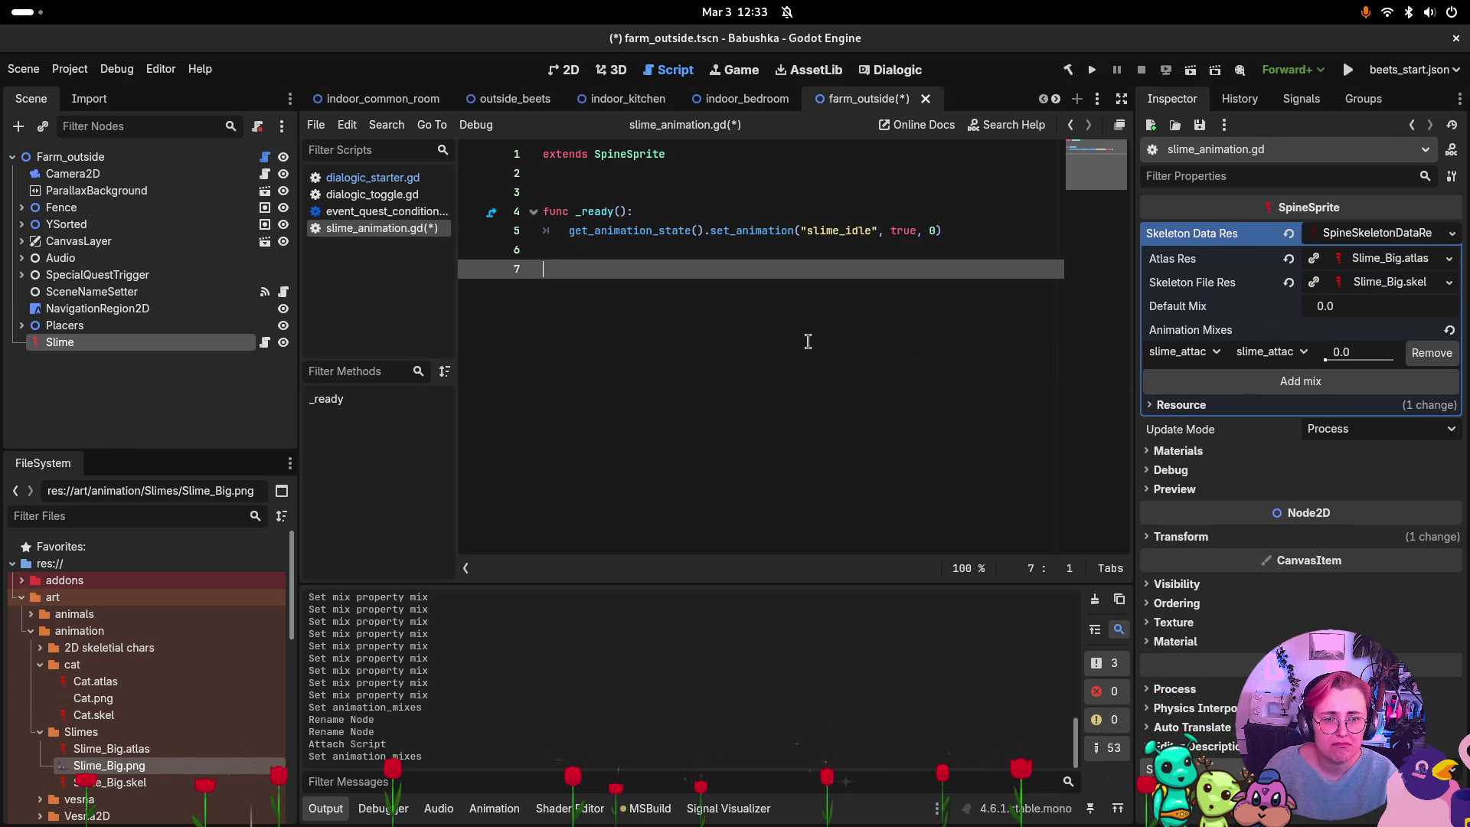
{"action": "key", "text": "ctrl+s"}
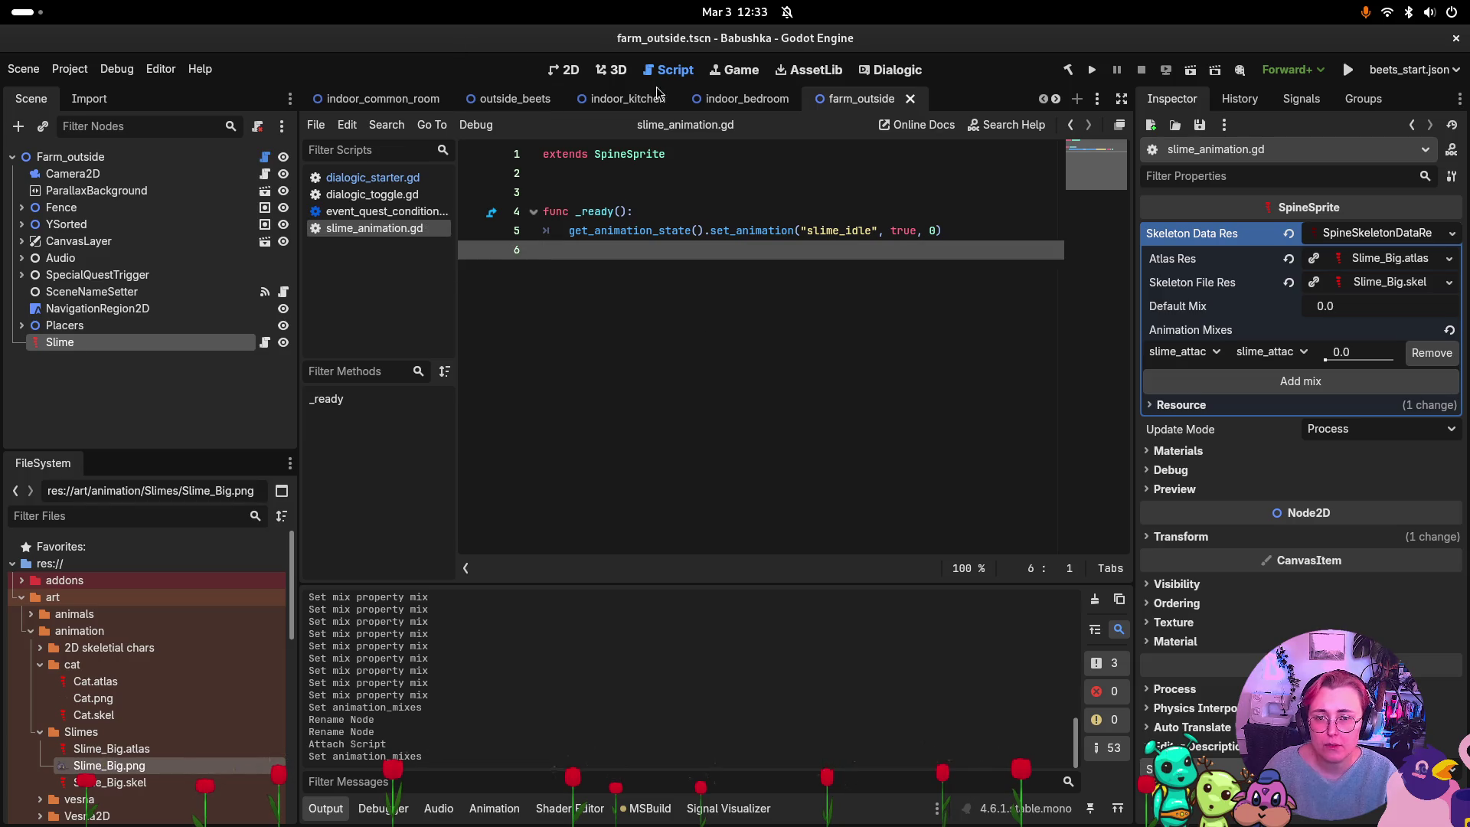
{"action": "left_click", "coordinate": [562, 75]}
{"action": "key", "text": "super"}
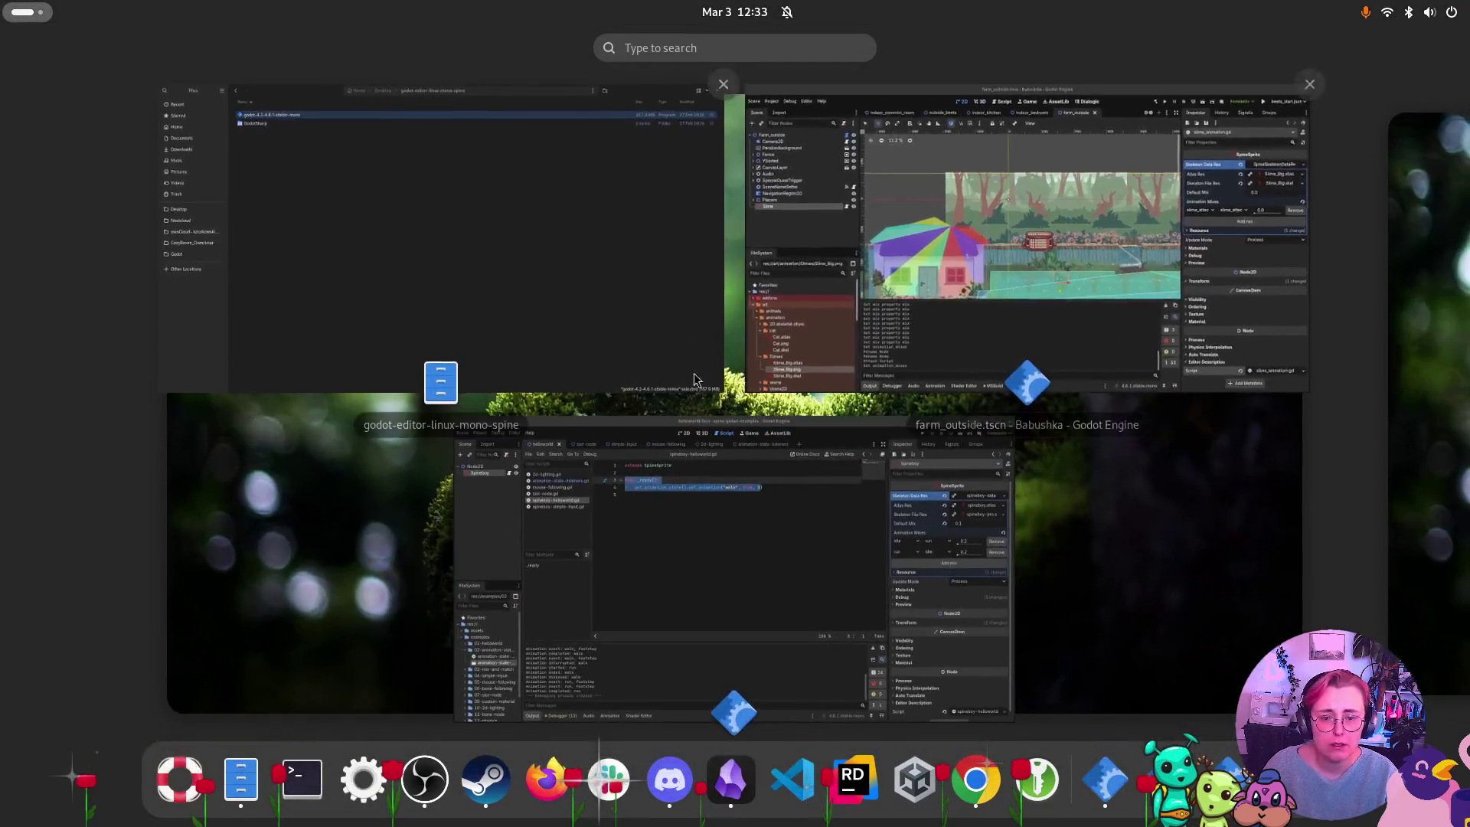
{"action": "left_click", "coordinate": [729, 523]}
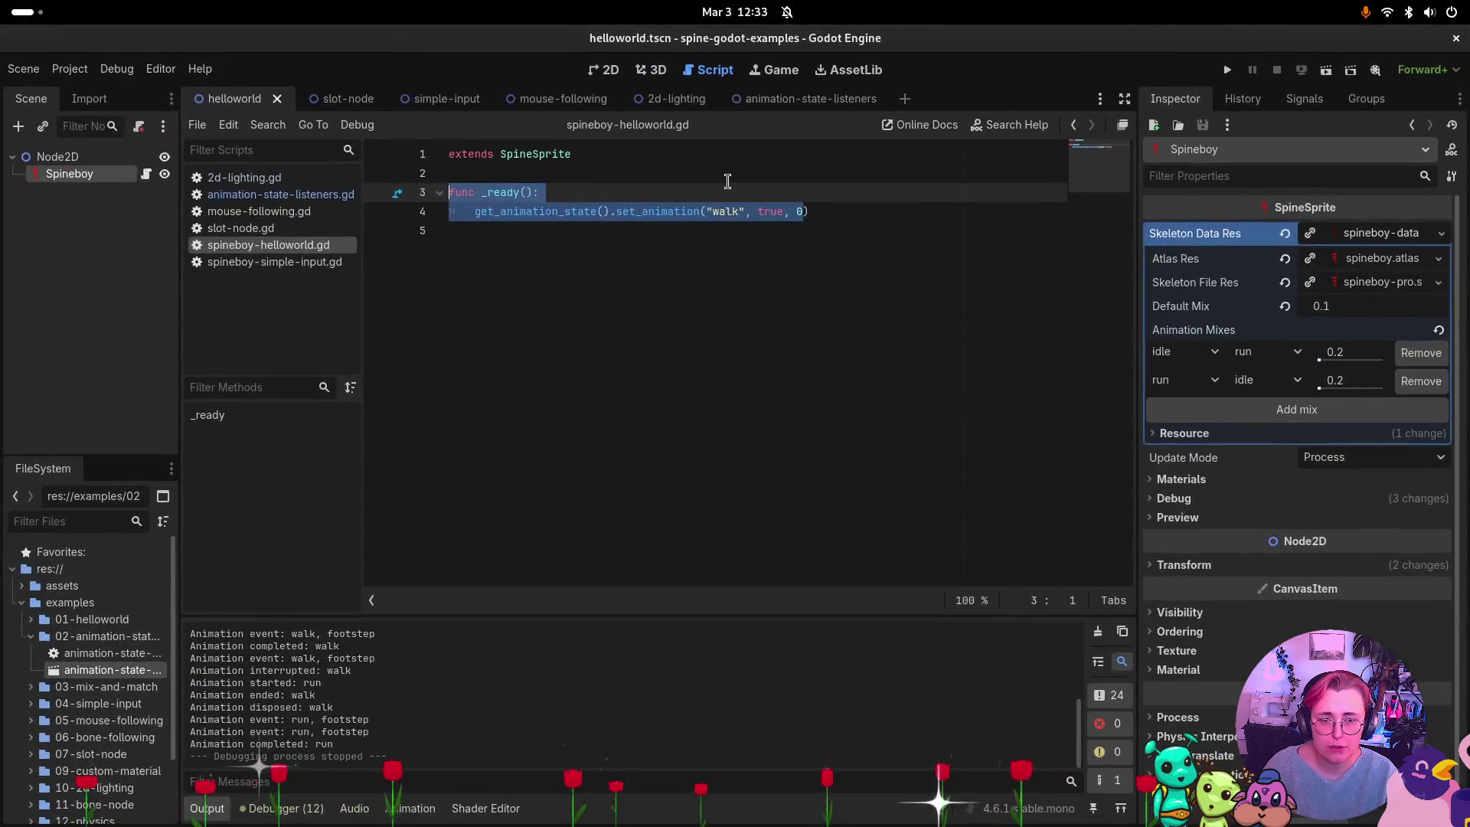
{"action": "left_click", "coordinate": [723, 232]}
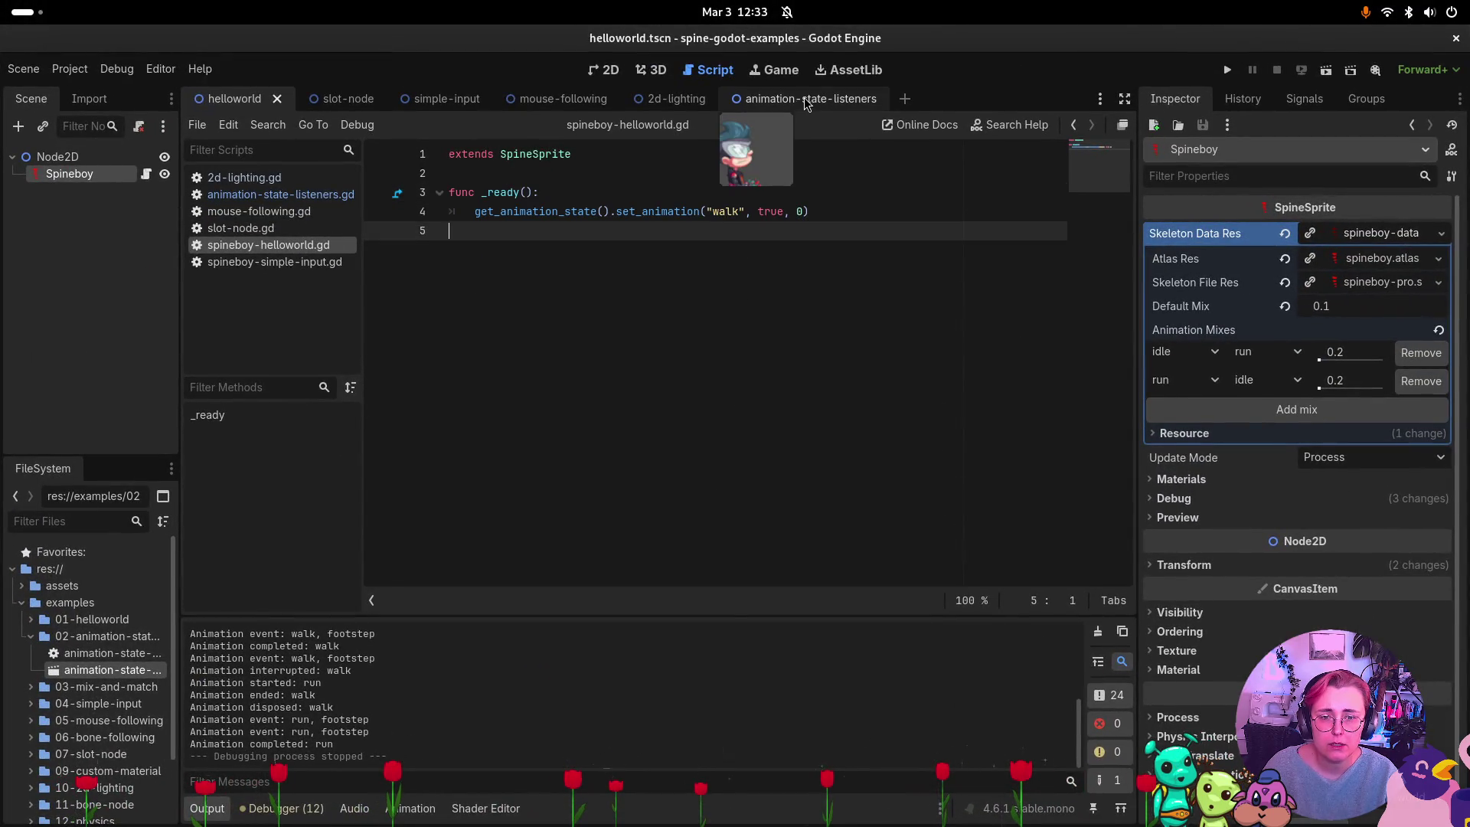
{"action": "left_click", "coordinate": [806, 103]}
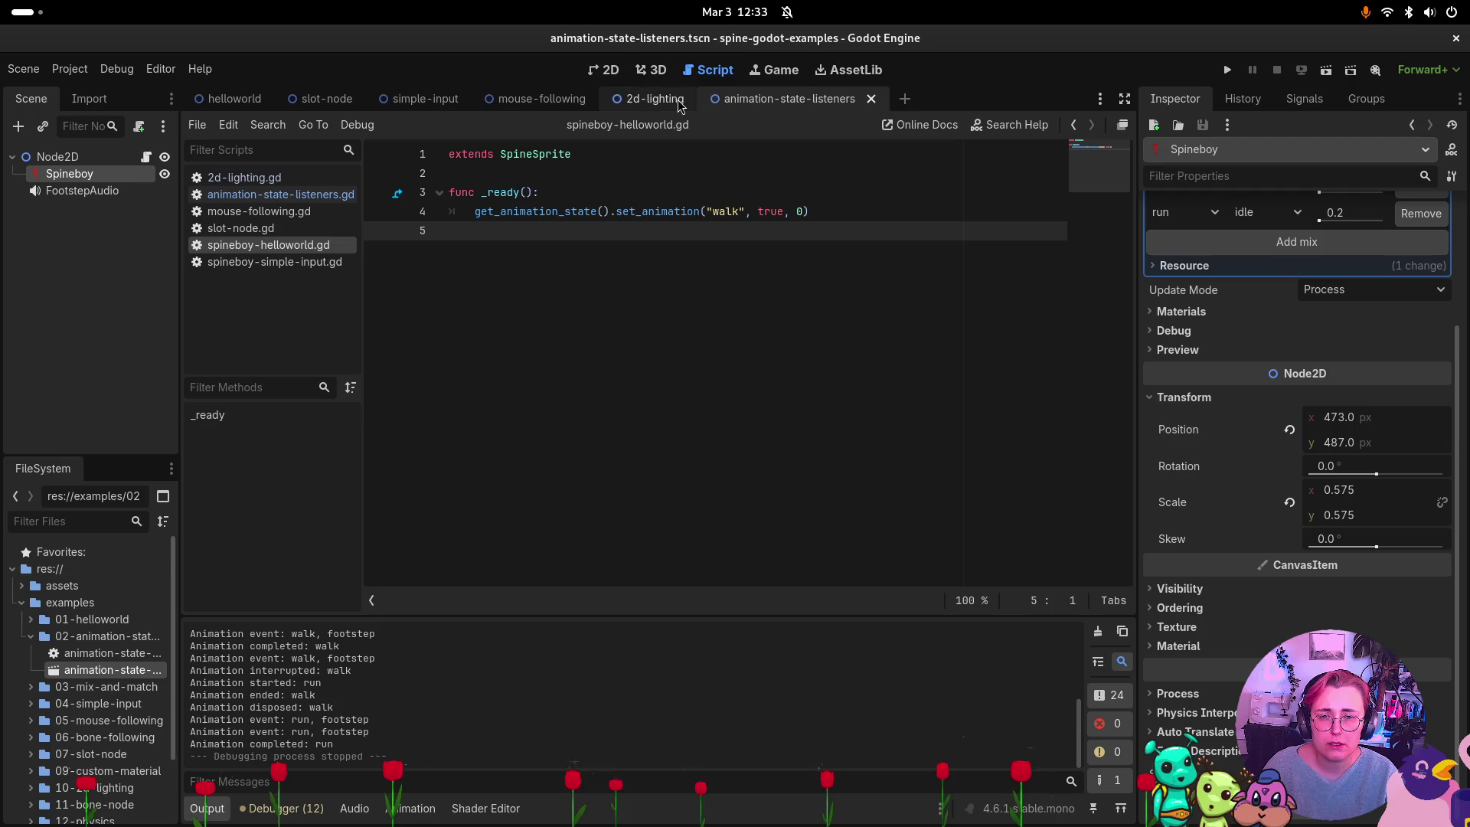
{"action": "left_click", "coordinate": [234, 100]}
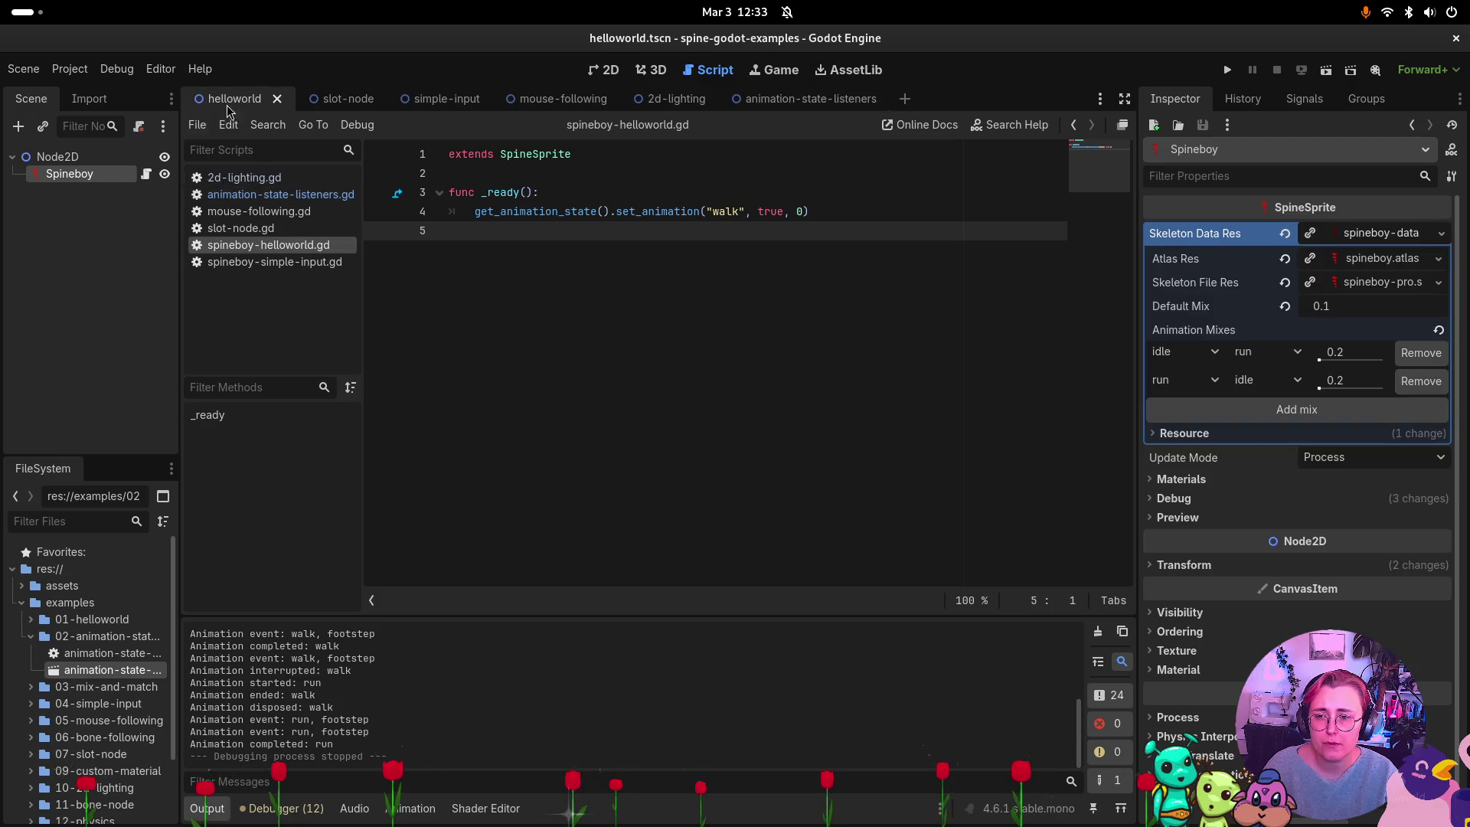
{"action": "left_click", "coordinate": [264, 262]}
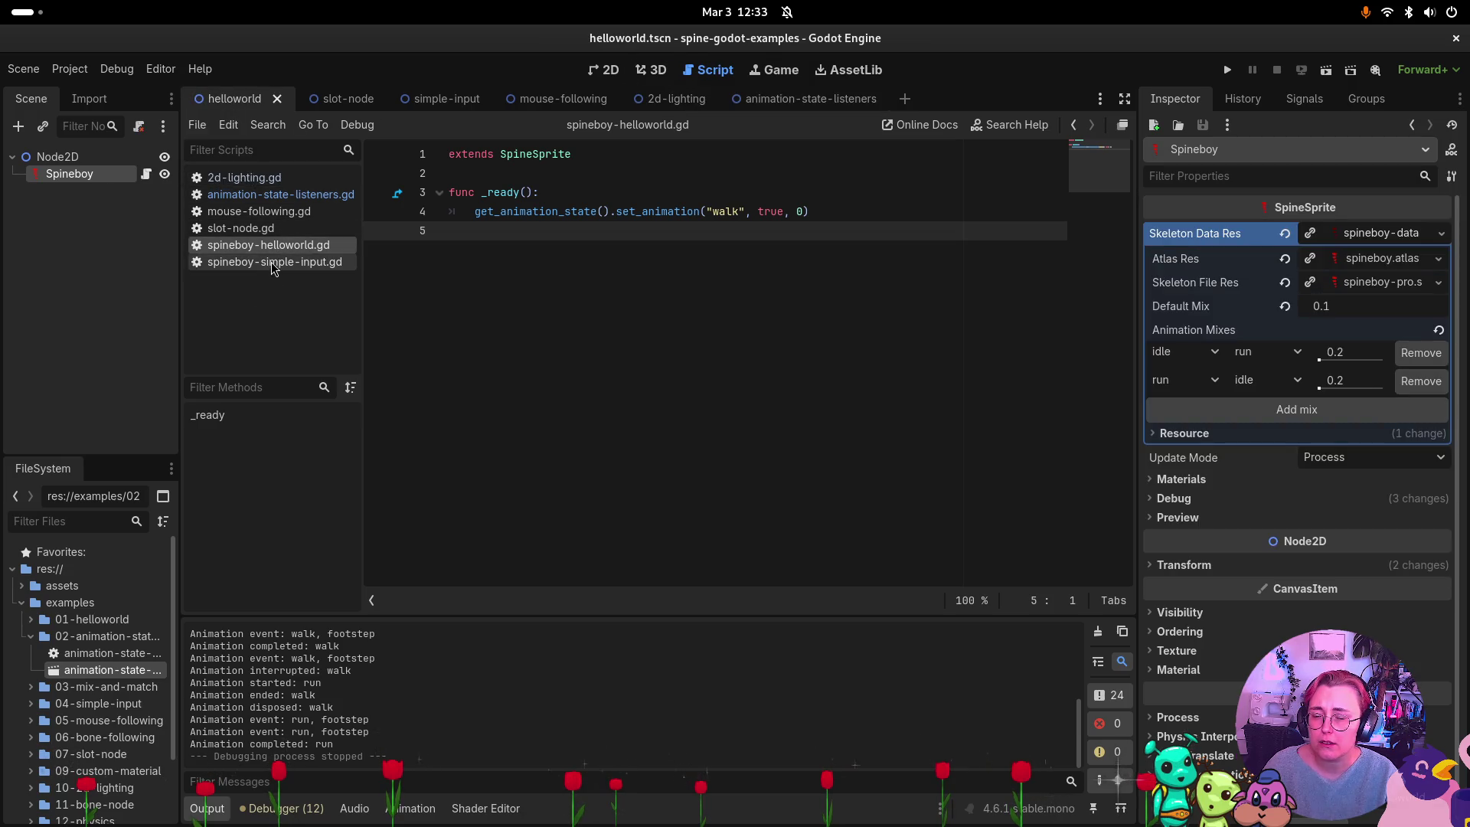
{"action": "left_click", "coordinate": [272, 194]}
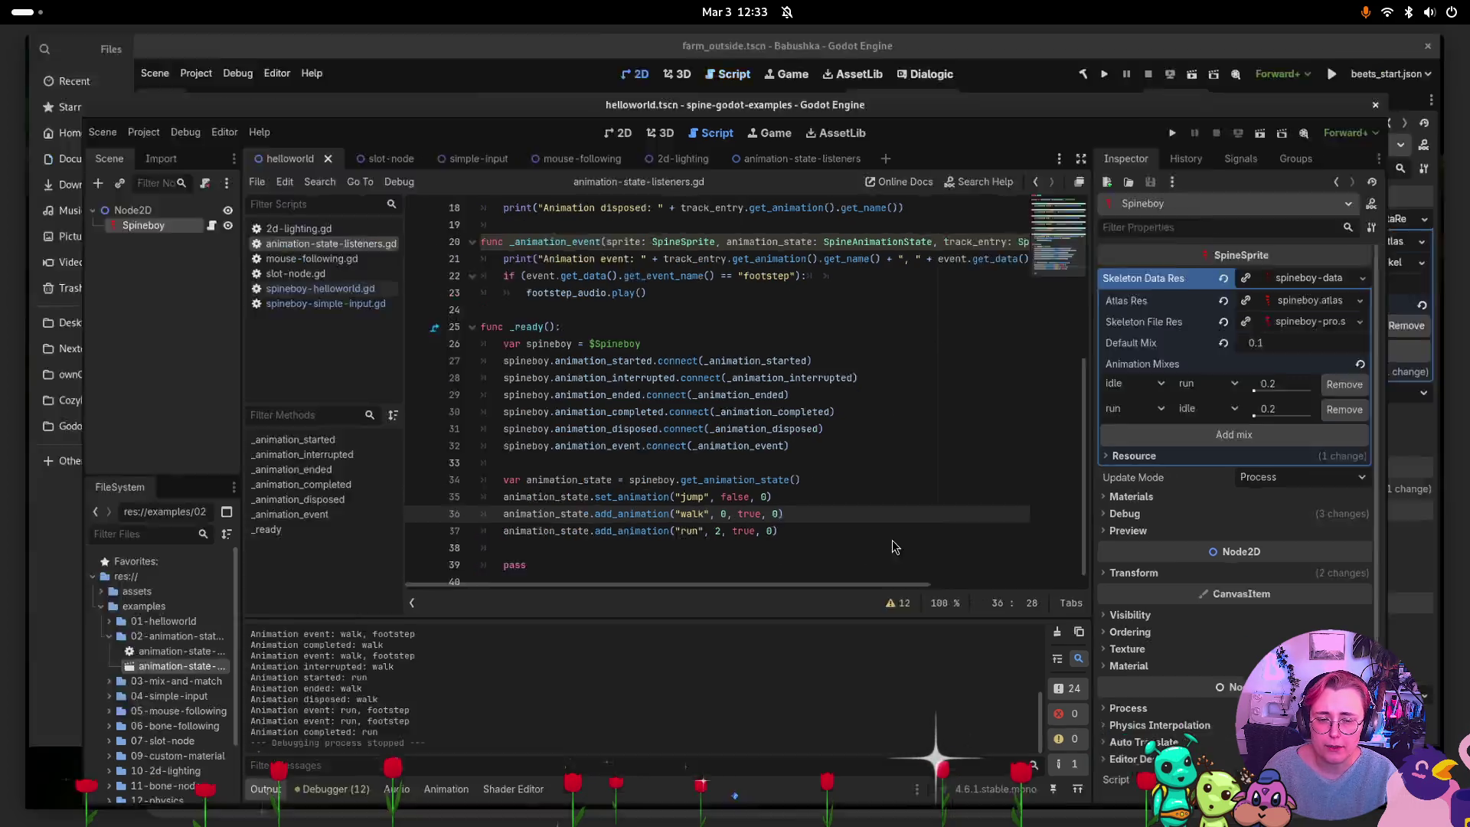
{"action": "key", "text": "super"}
{"action": "left_click", "coordinate": [982, 312]}
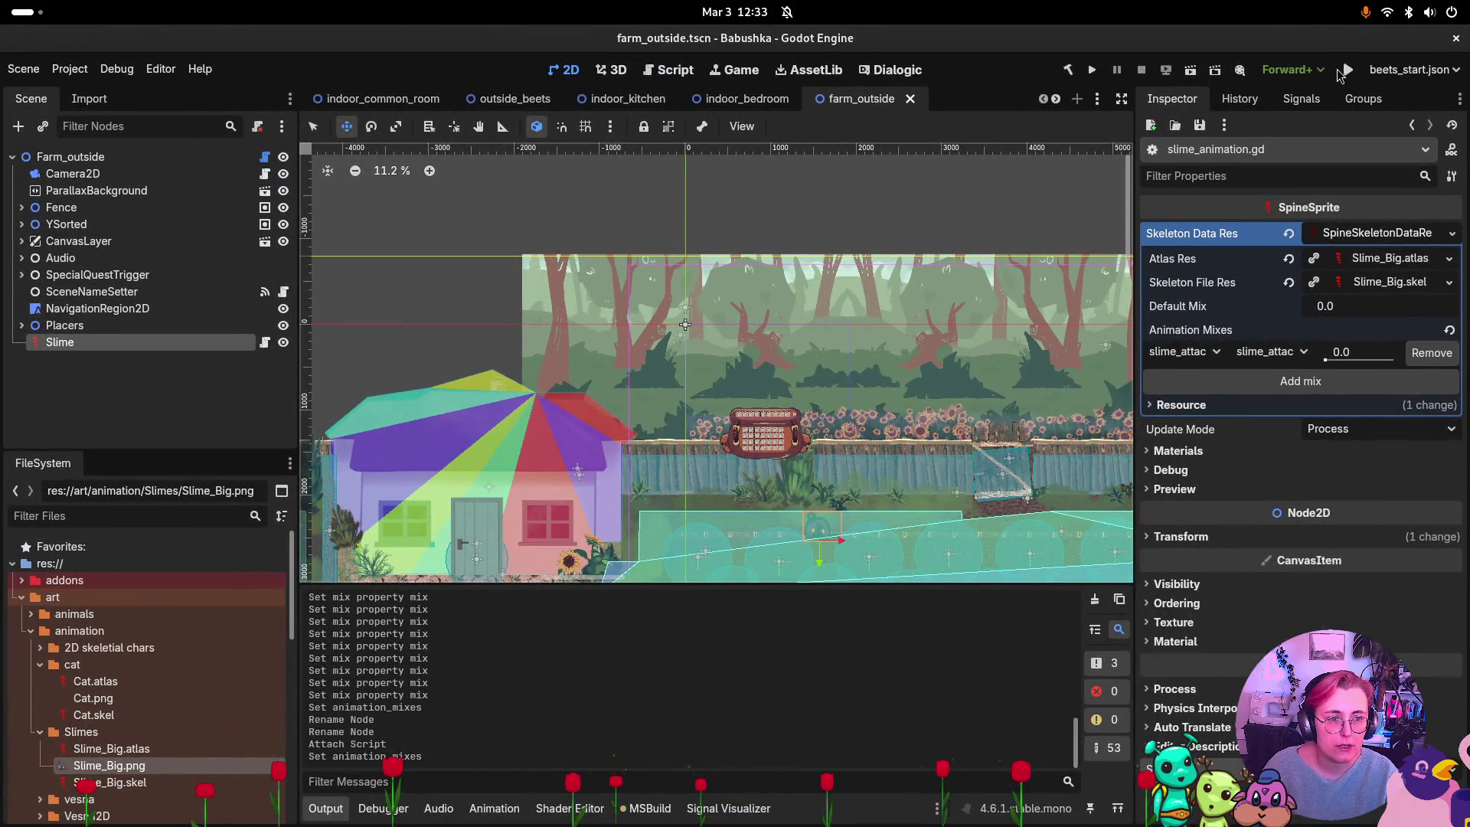
Run farm_outside, walk the player left to the idling slime, then stop the game.
{"action": "left_click", "coordinate": [1185, 74]}
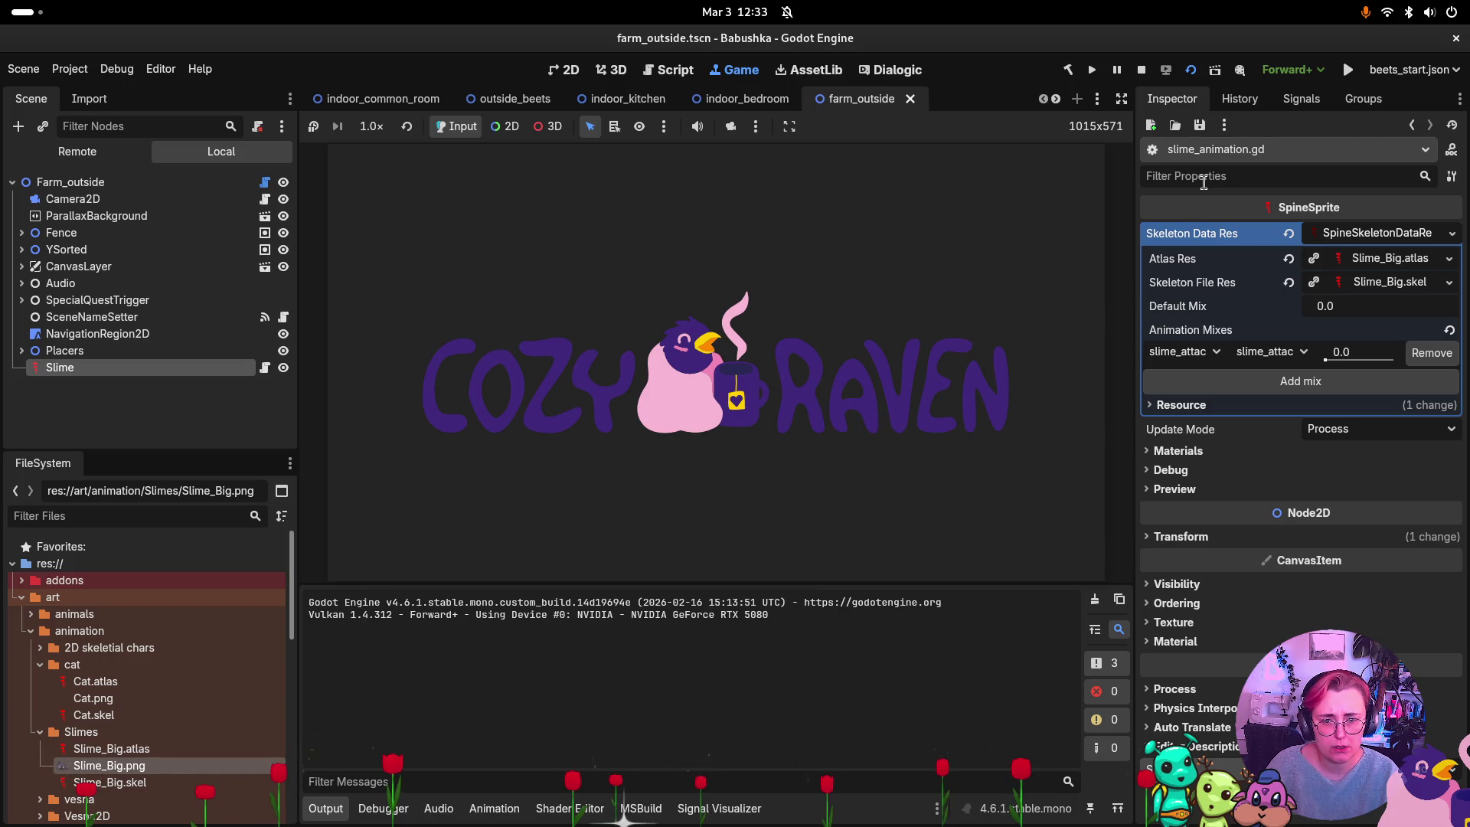
{"action": "left_click", "coordinate": [641, 421]}
{"action": "key", "text": "a"}
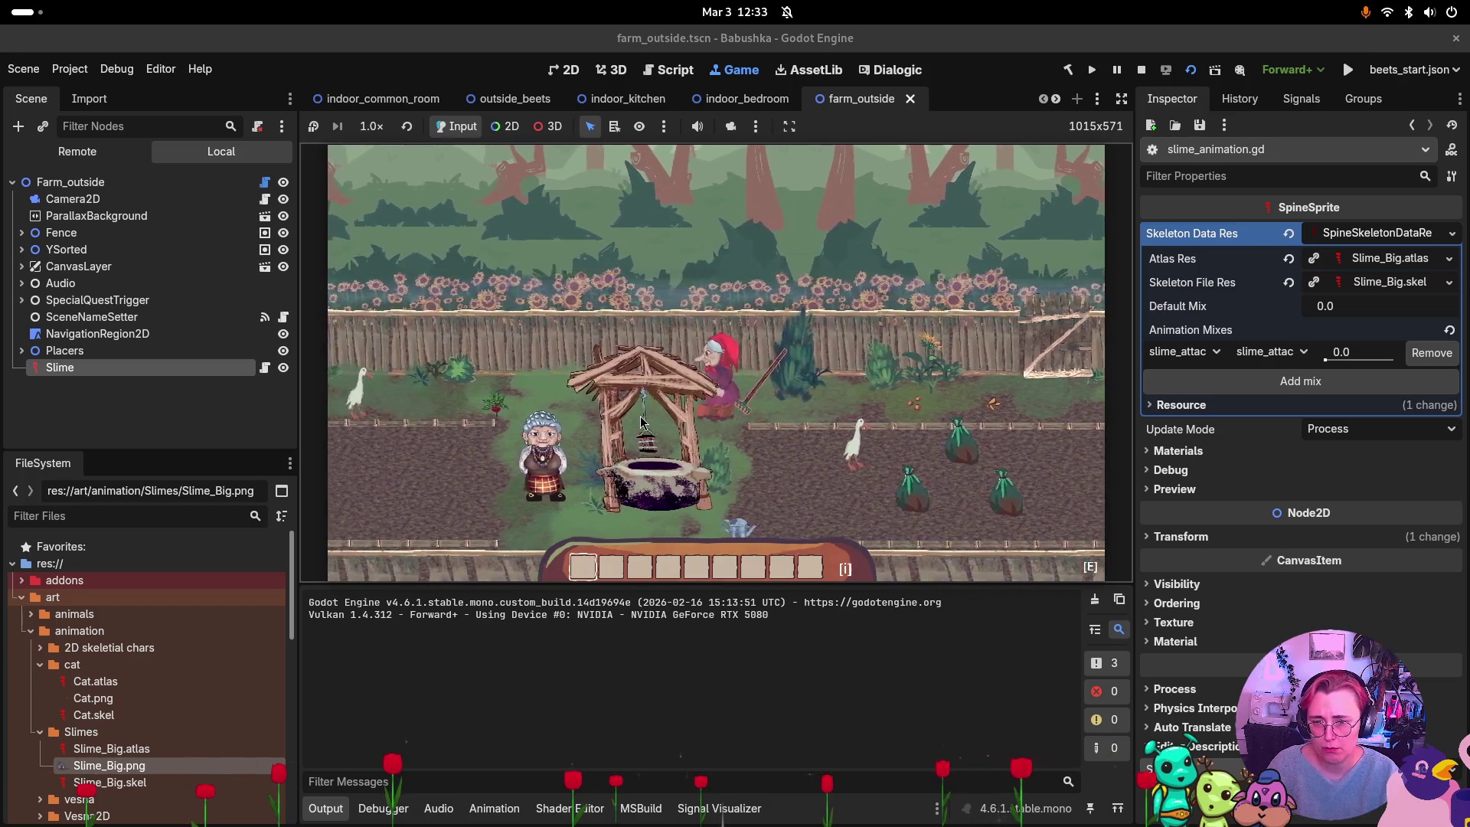
{"action": "key", "text": "a"}
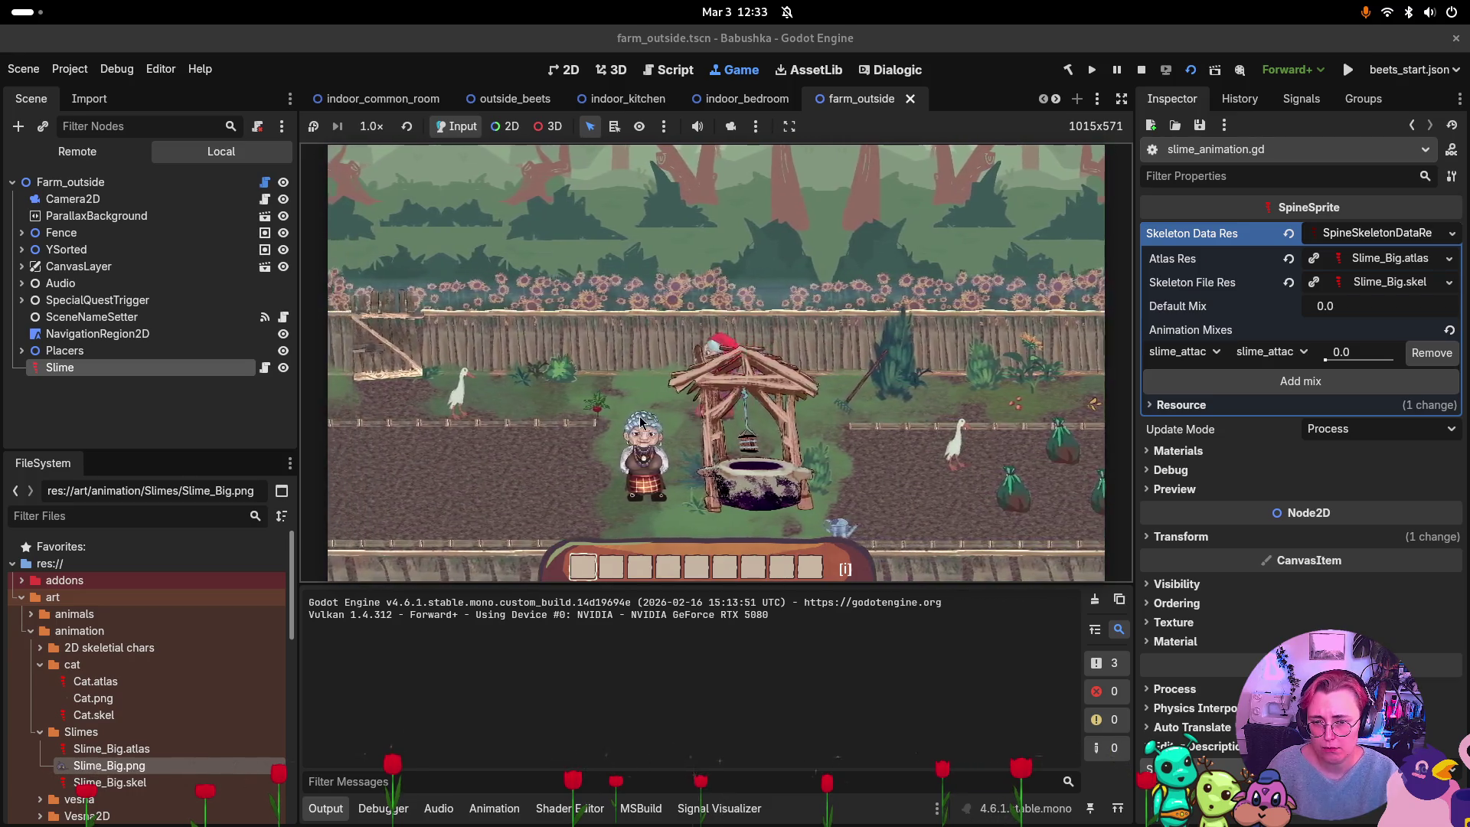
{"action": "key", "text": "a"}
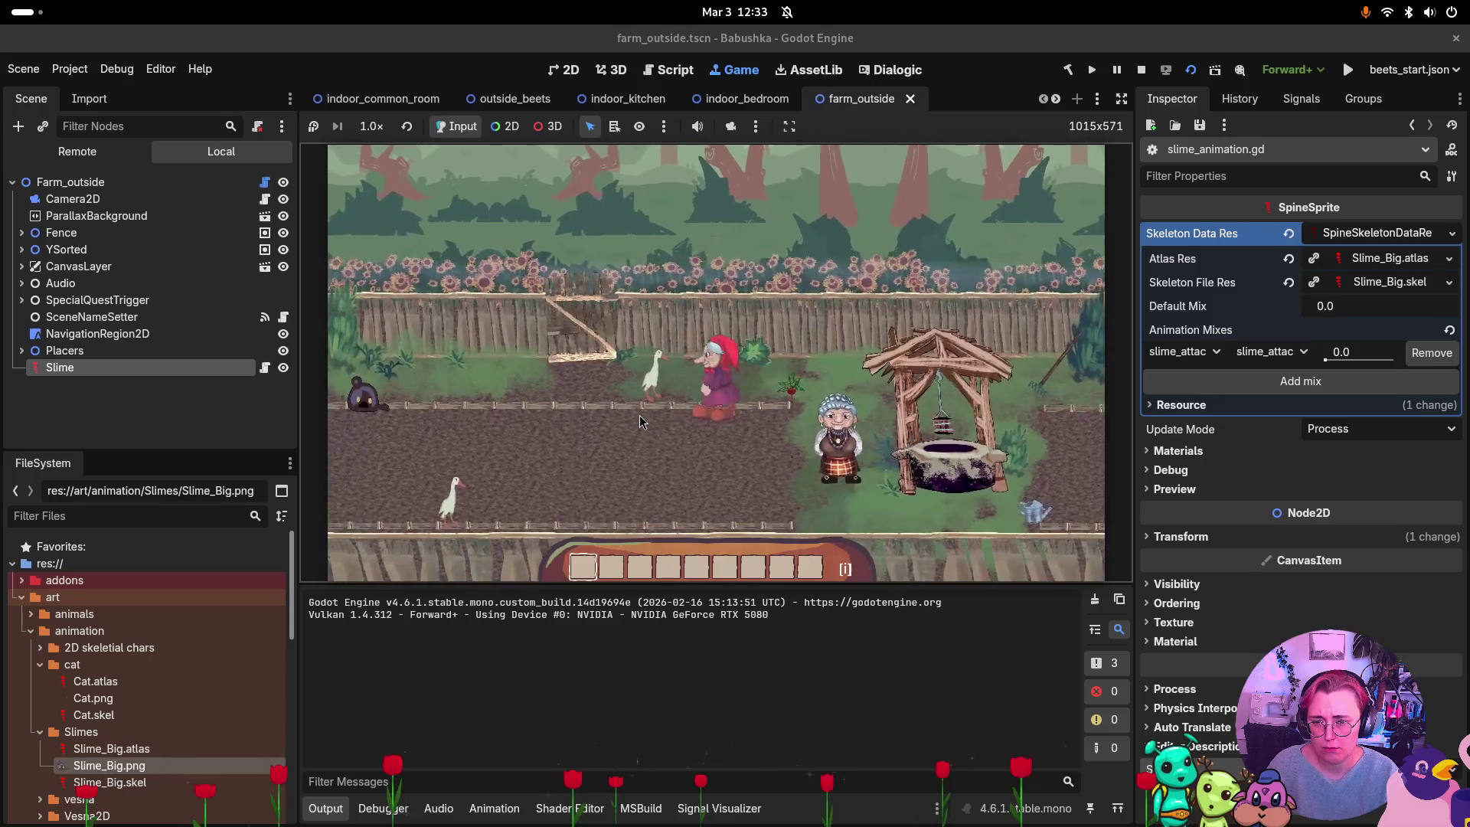
{"action": "key", "text": "a"}
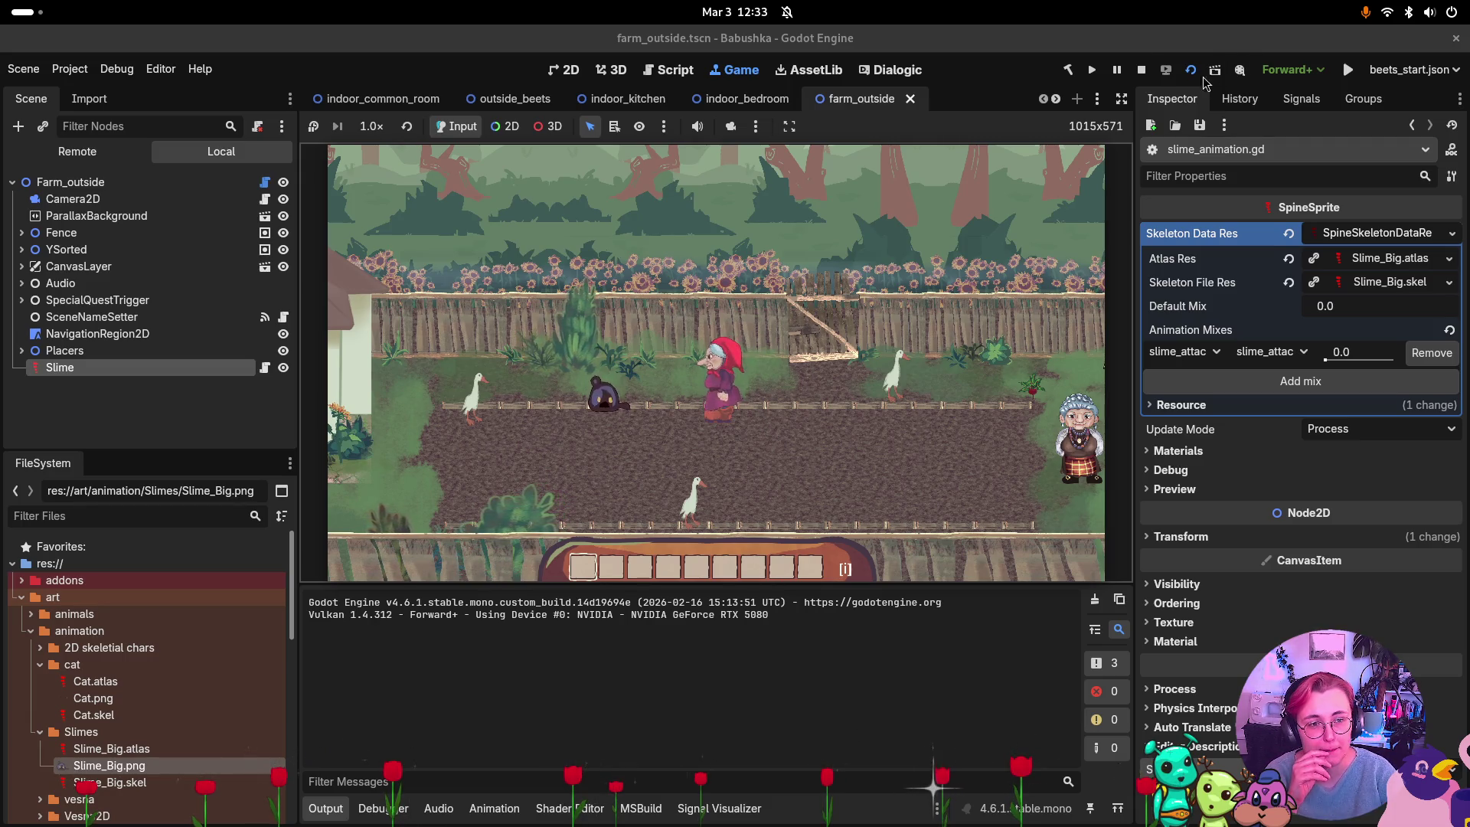
{"action": "left_click", "coordinate": [1146, 70]}
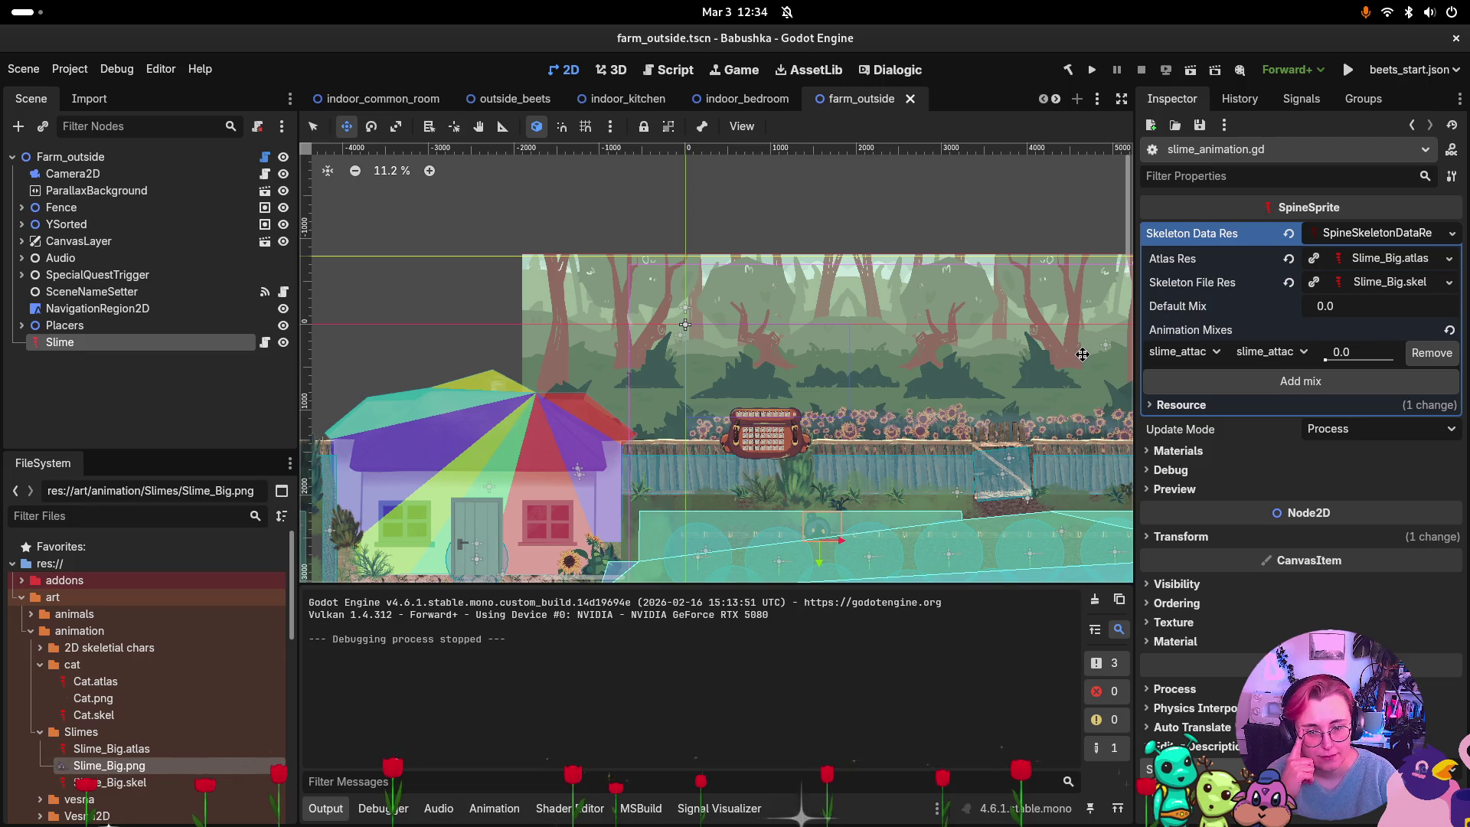
{"action": "key", "text": "super"}
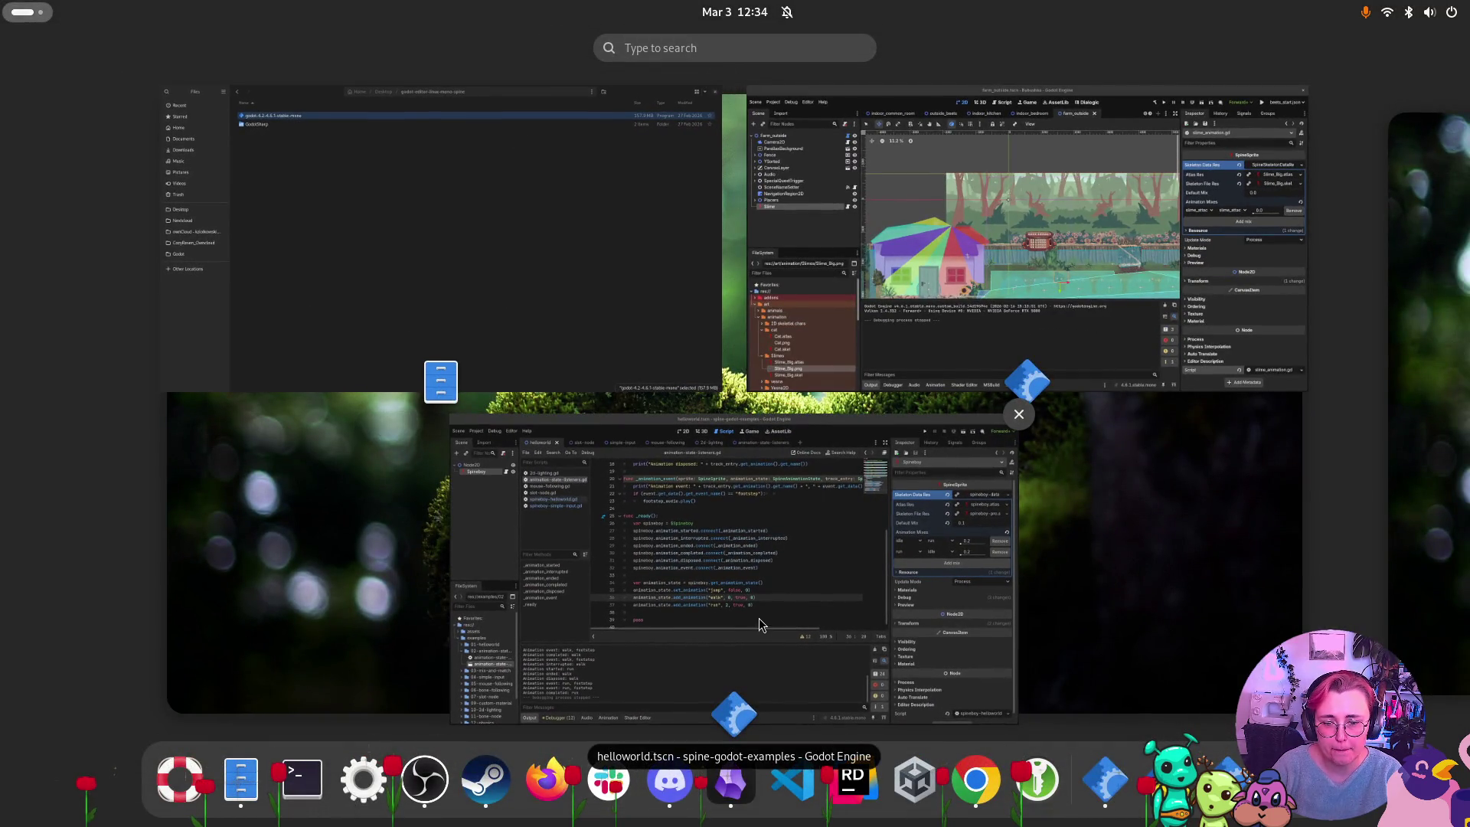
Open the Babushka solution from Rider's recent projects list and bring its window full screen.
{"action": "key", "text": "super"}
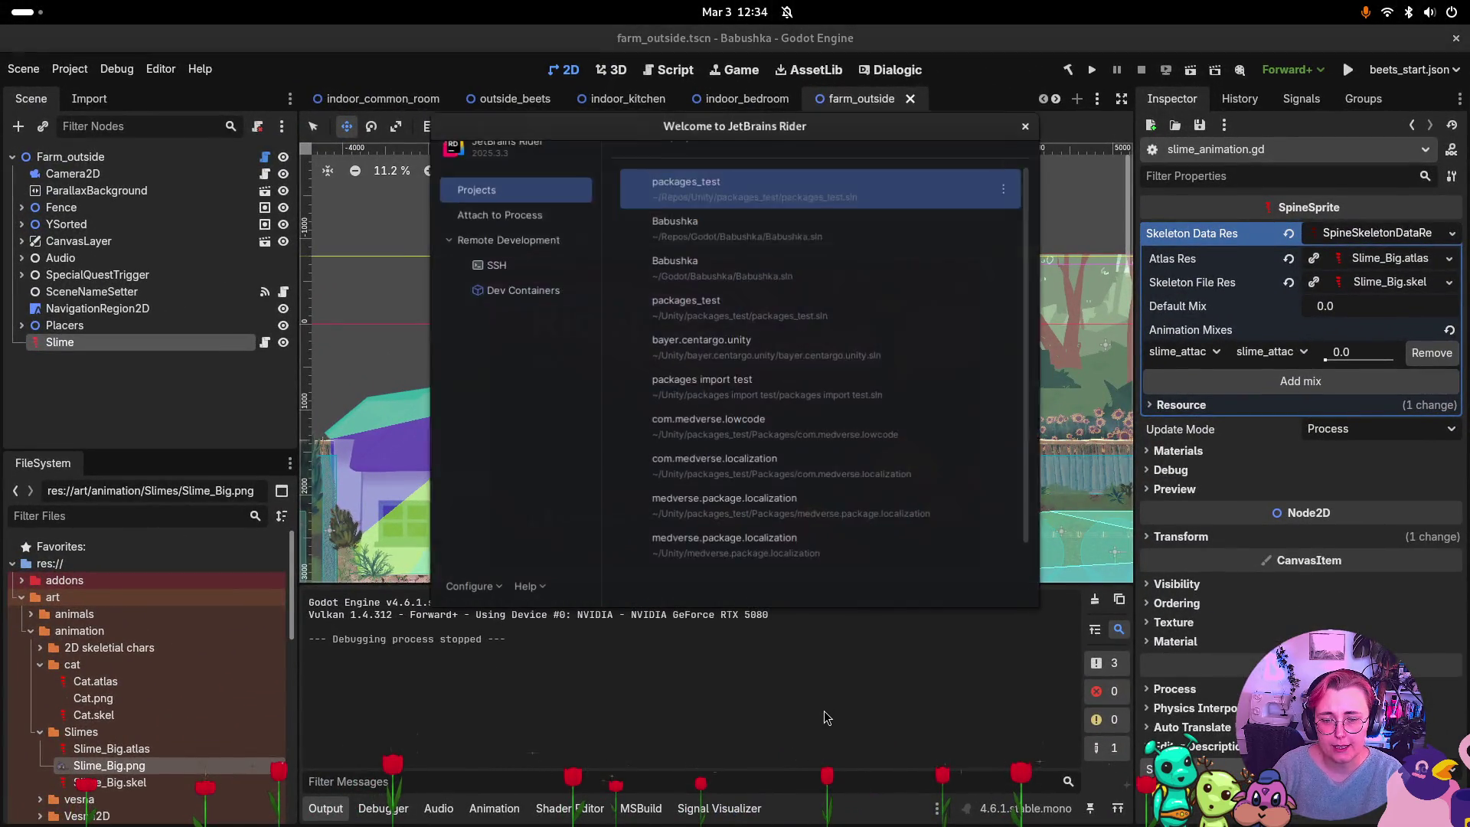
{"action": "key", "text": "Down"}
{"action": "key", "text": "Return"}
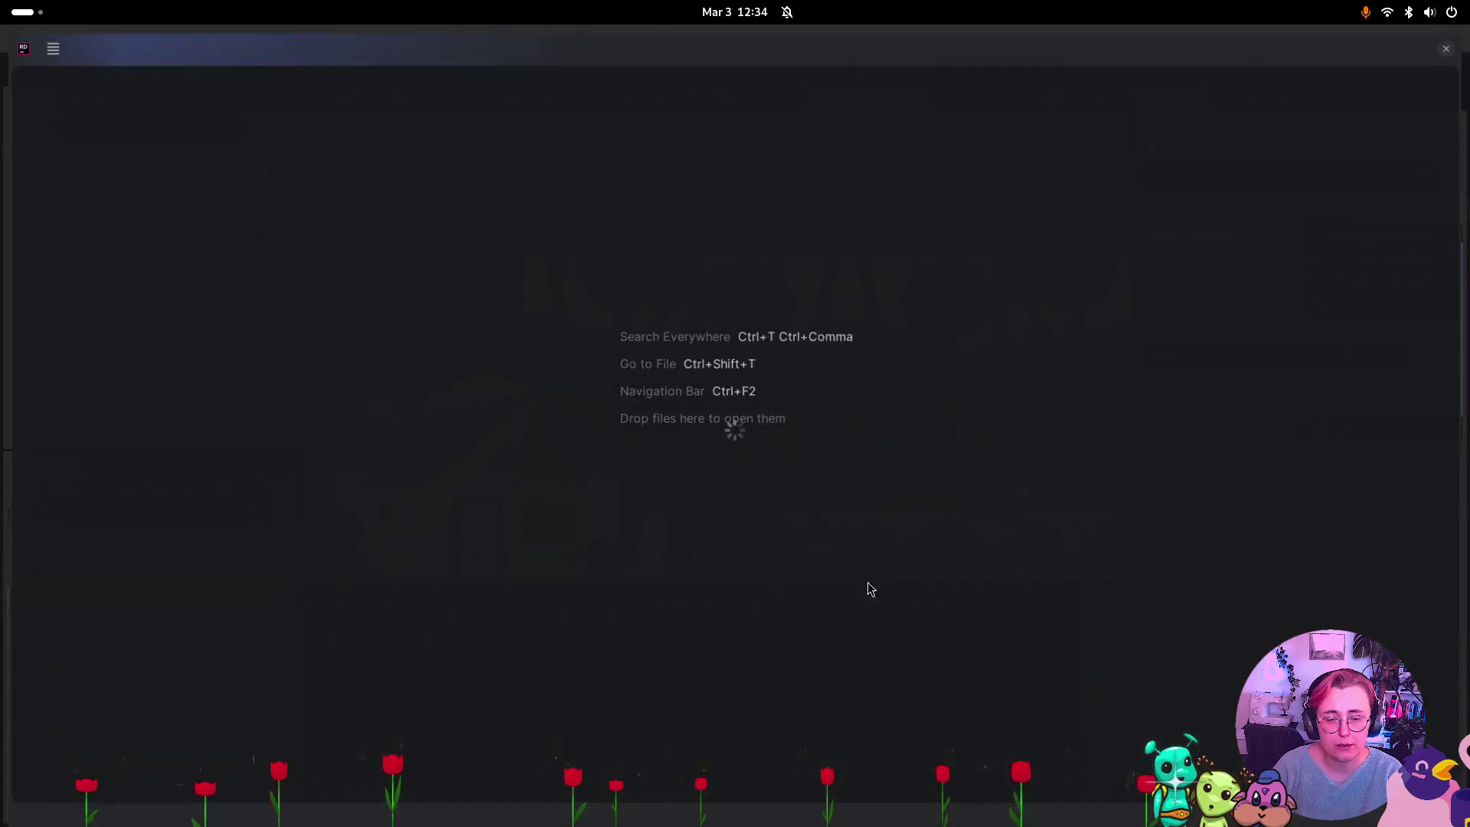
{"action": "key", "text": "super"}
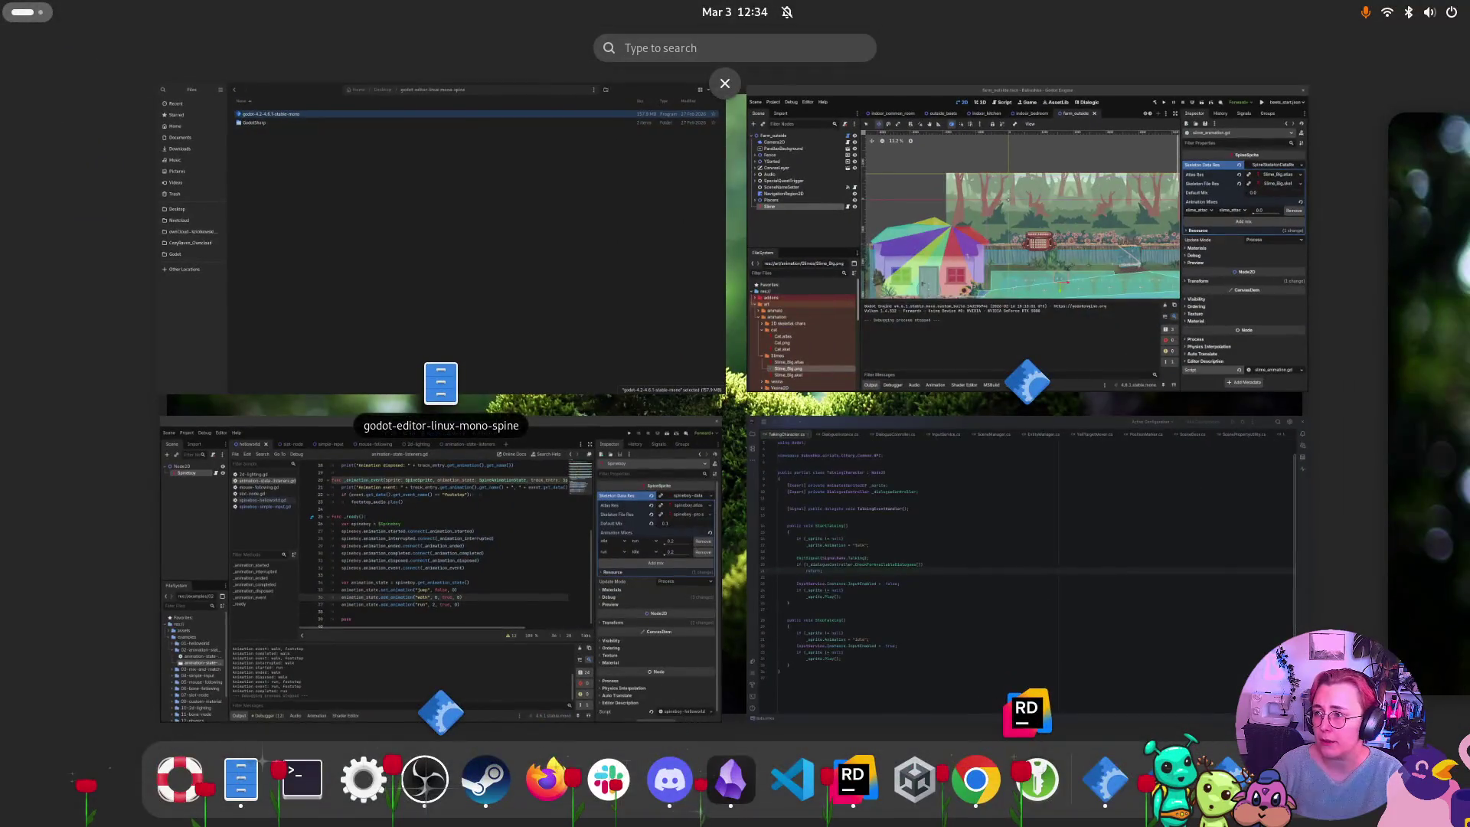
{"action": "key", "text": "super"}
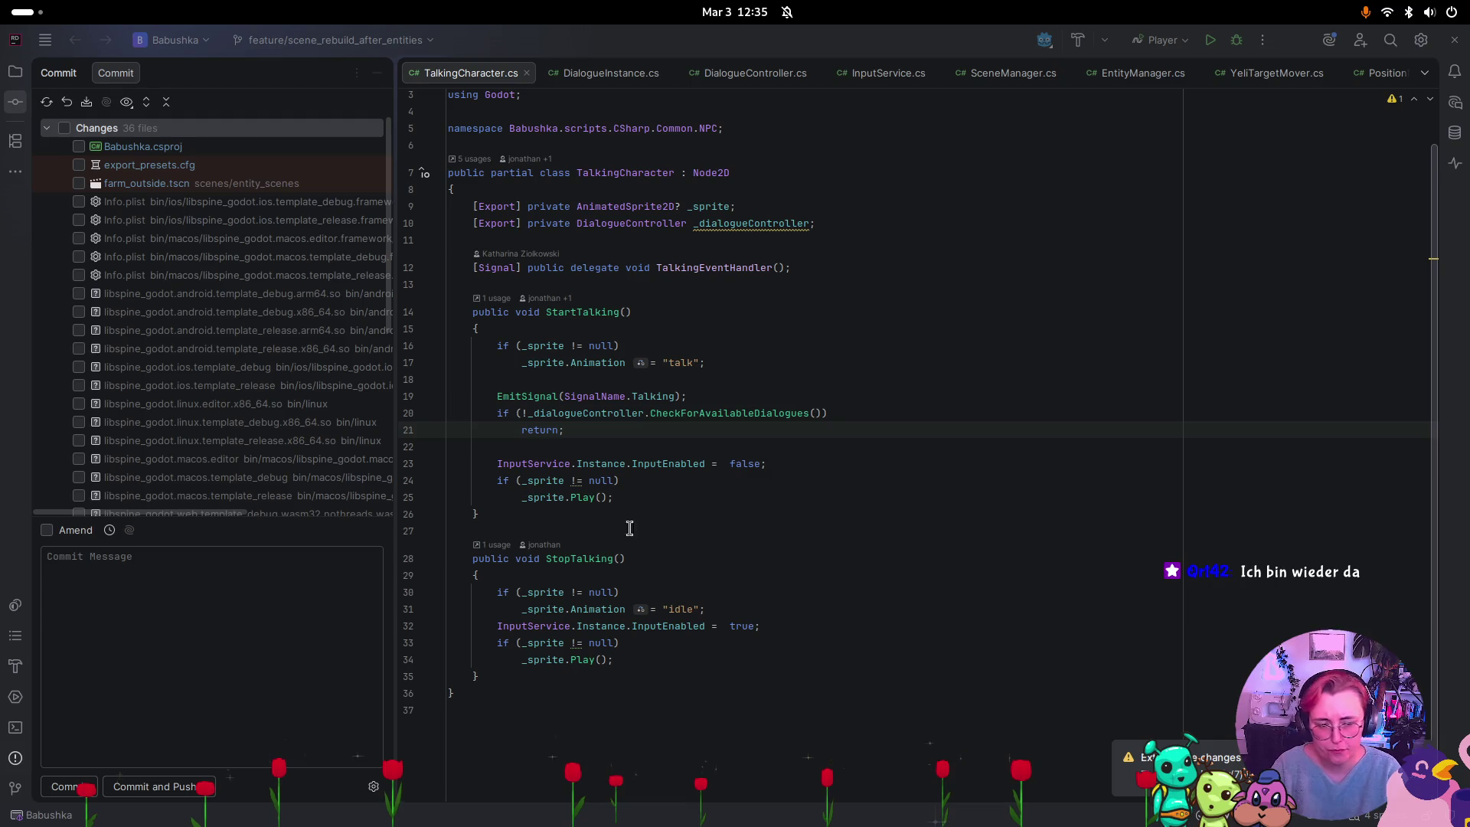
{"action": "key", "text": "super"}
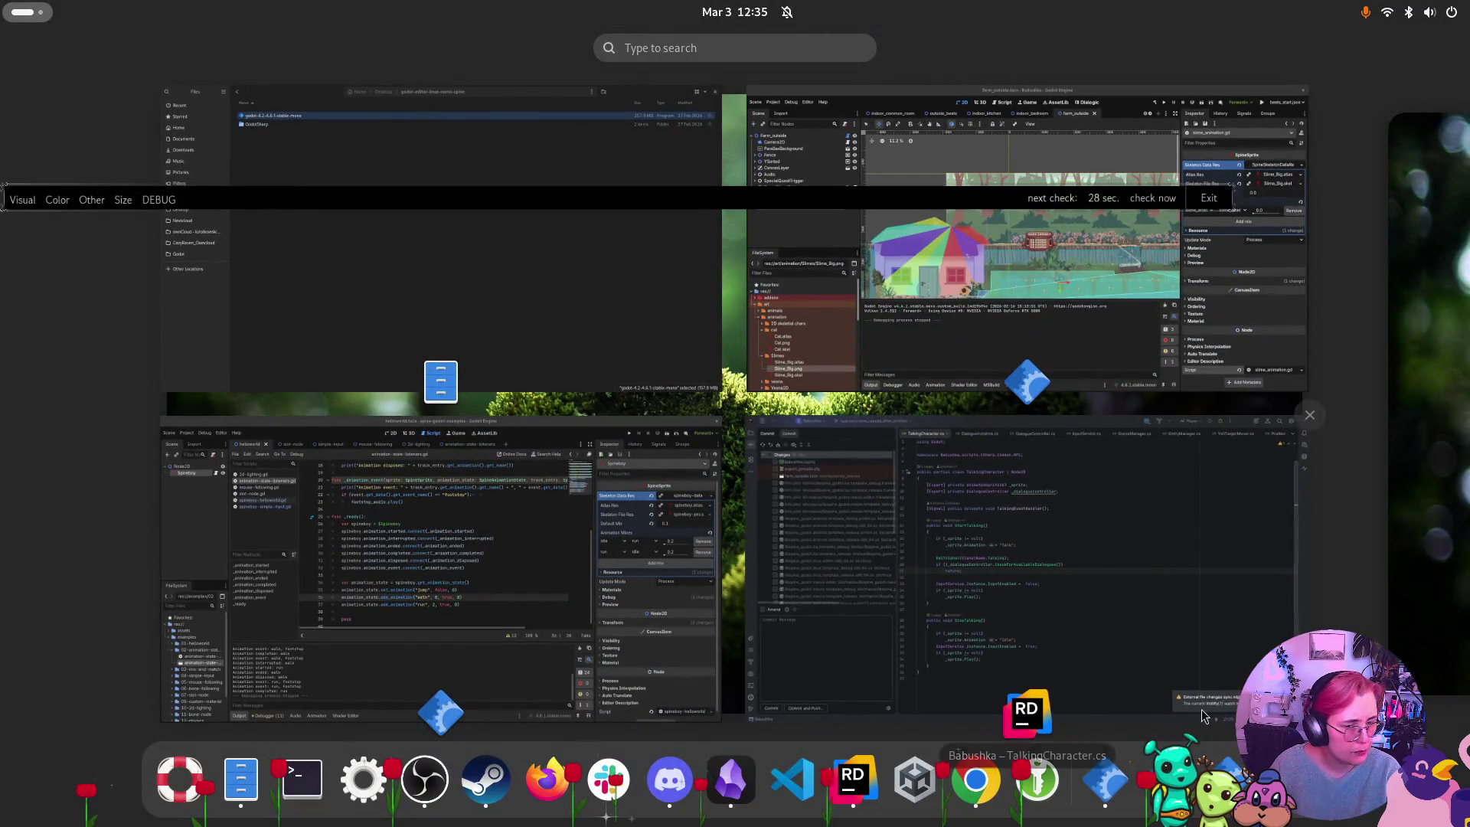
{"action": "left_click", "coordinate": [1202, 716]}
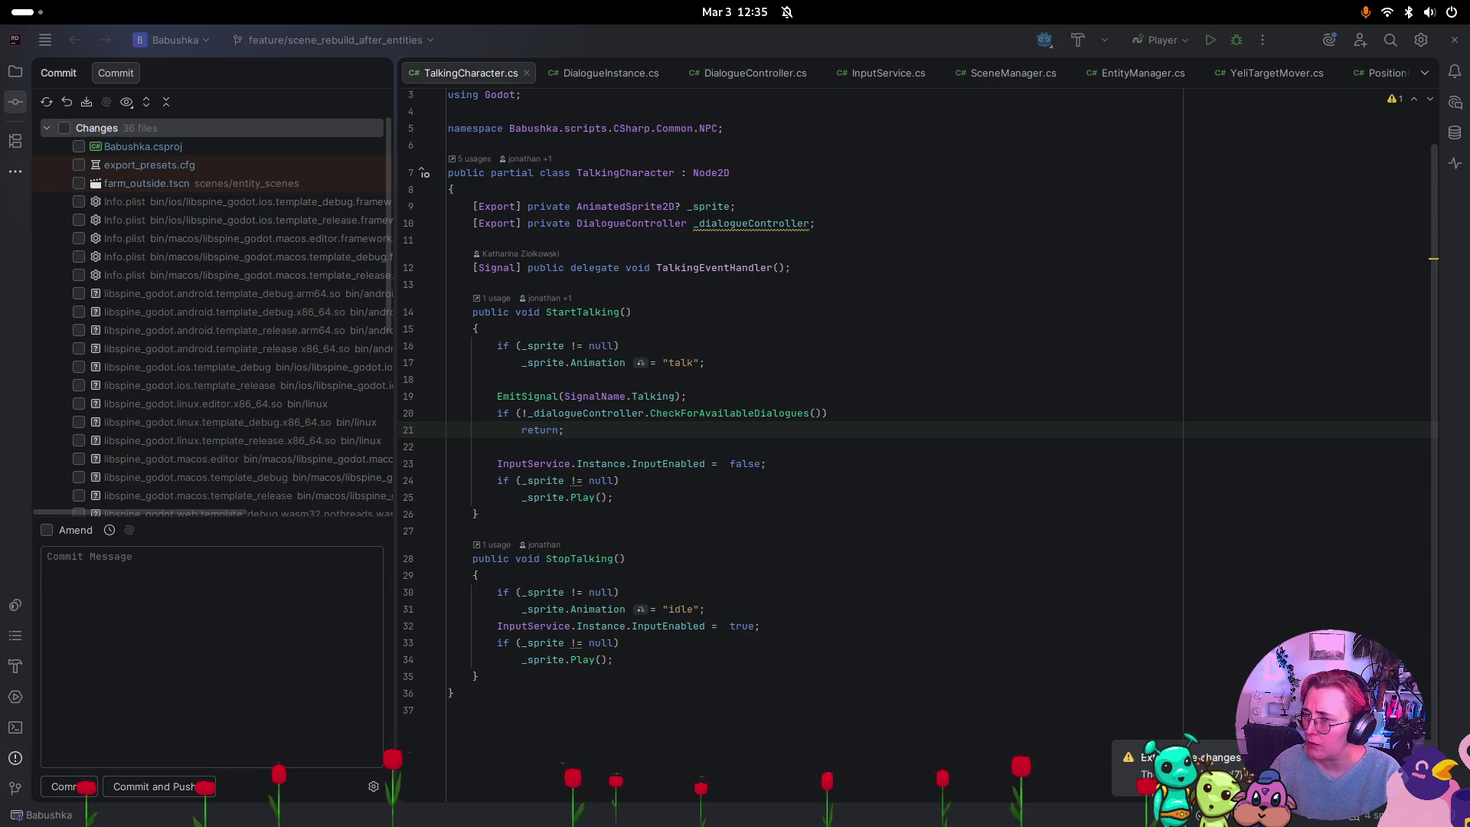
{"action": "key", "text": "super"}
{"action": "key", "text": "super"}
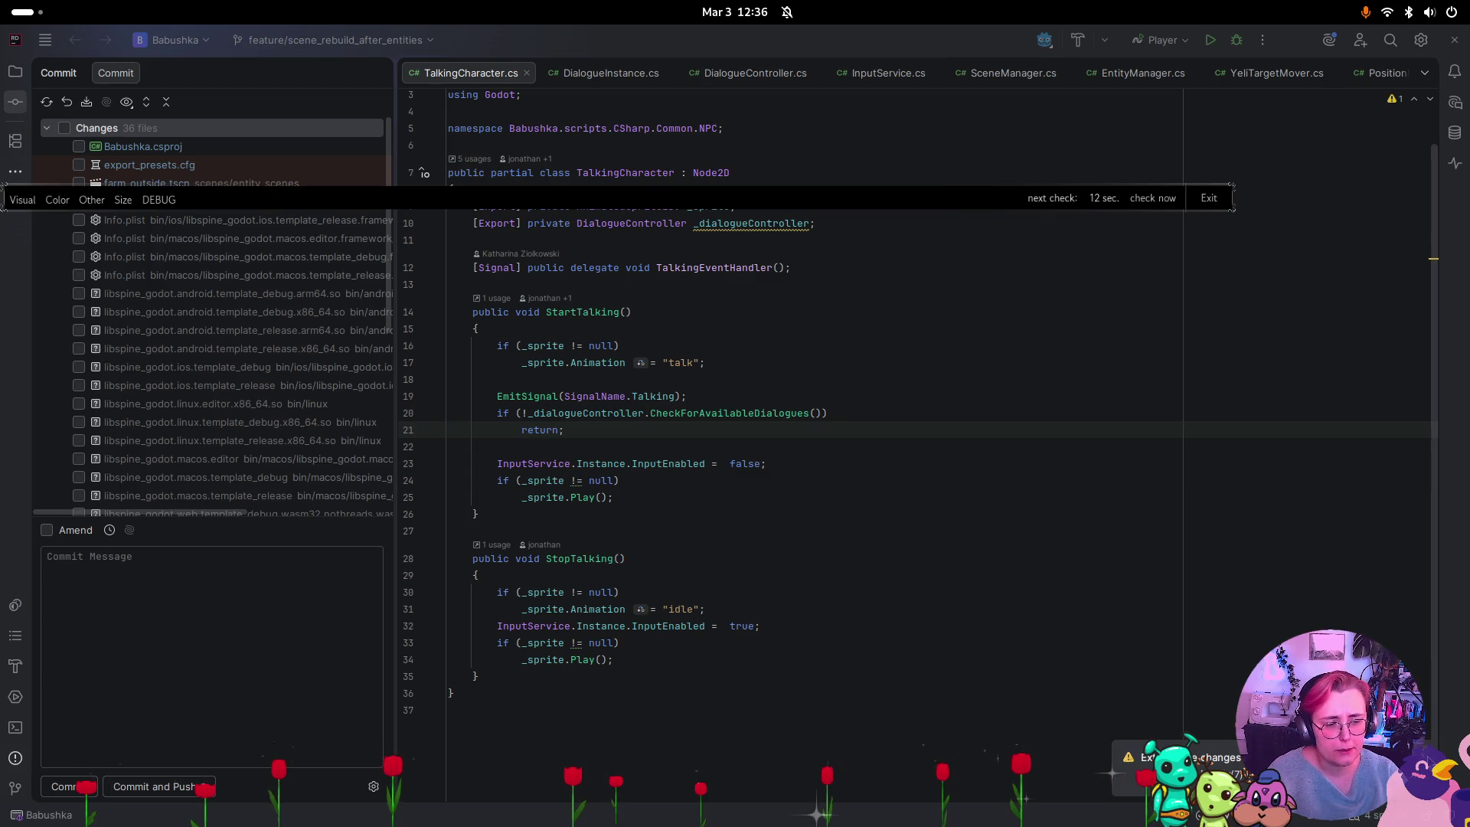
{"action": "key", "text": "super"}
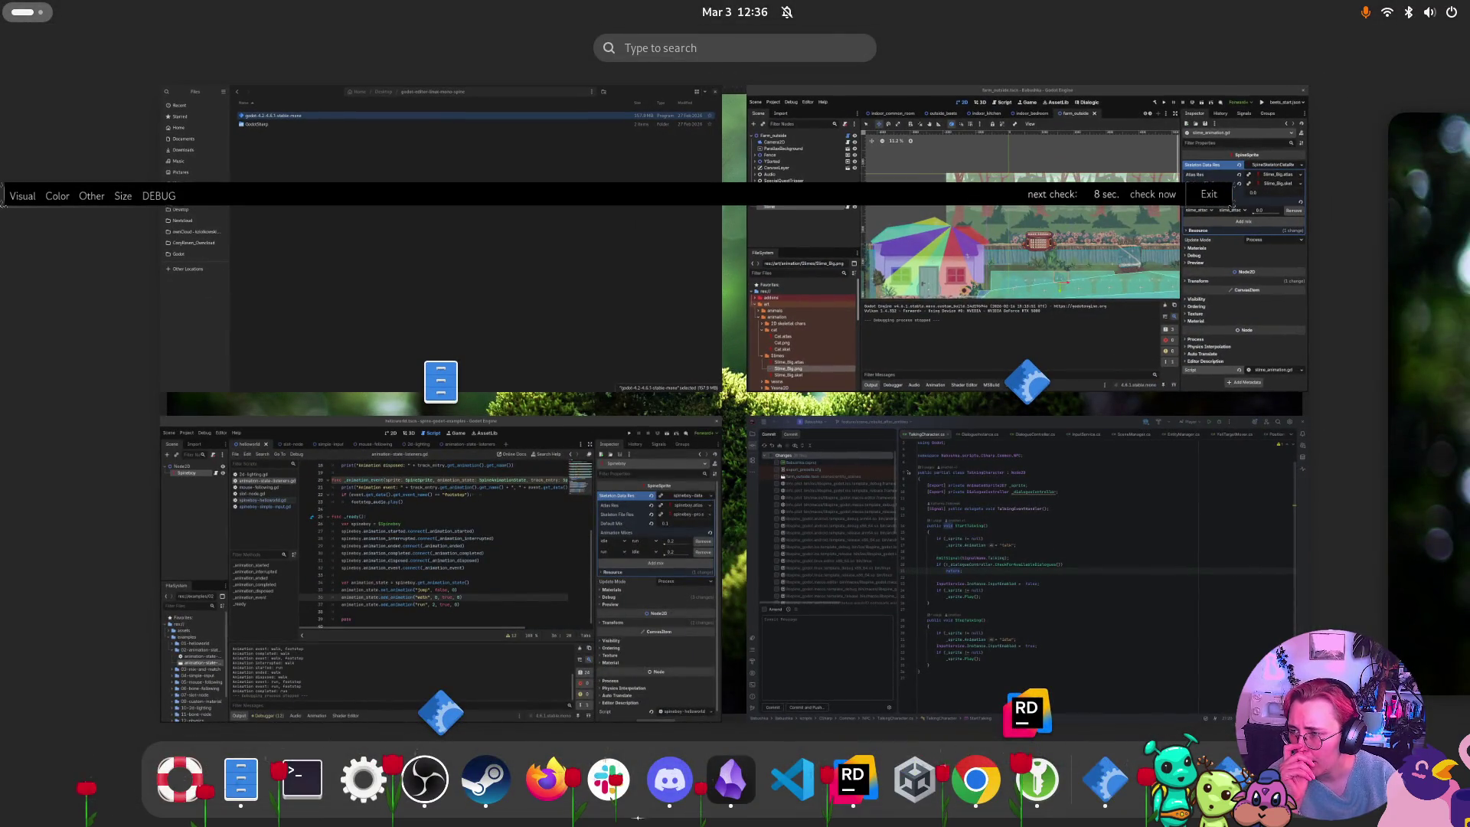
{"action": "key", "text": "Escape"}
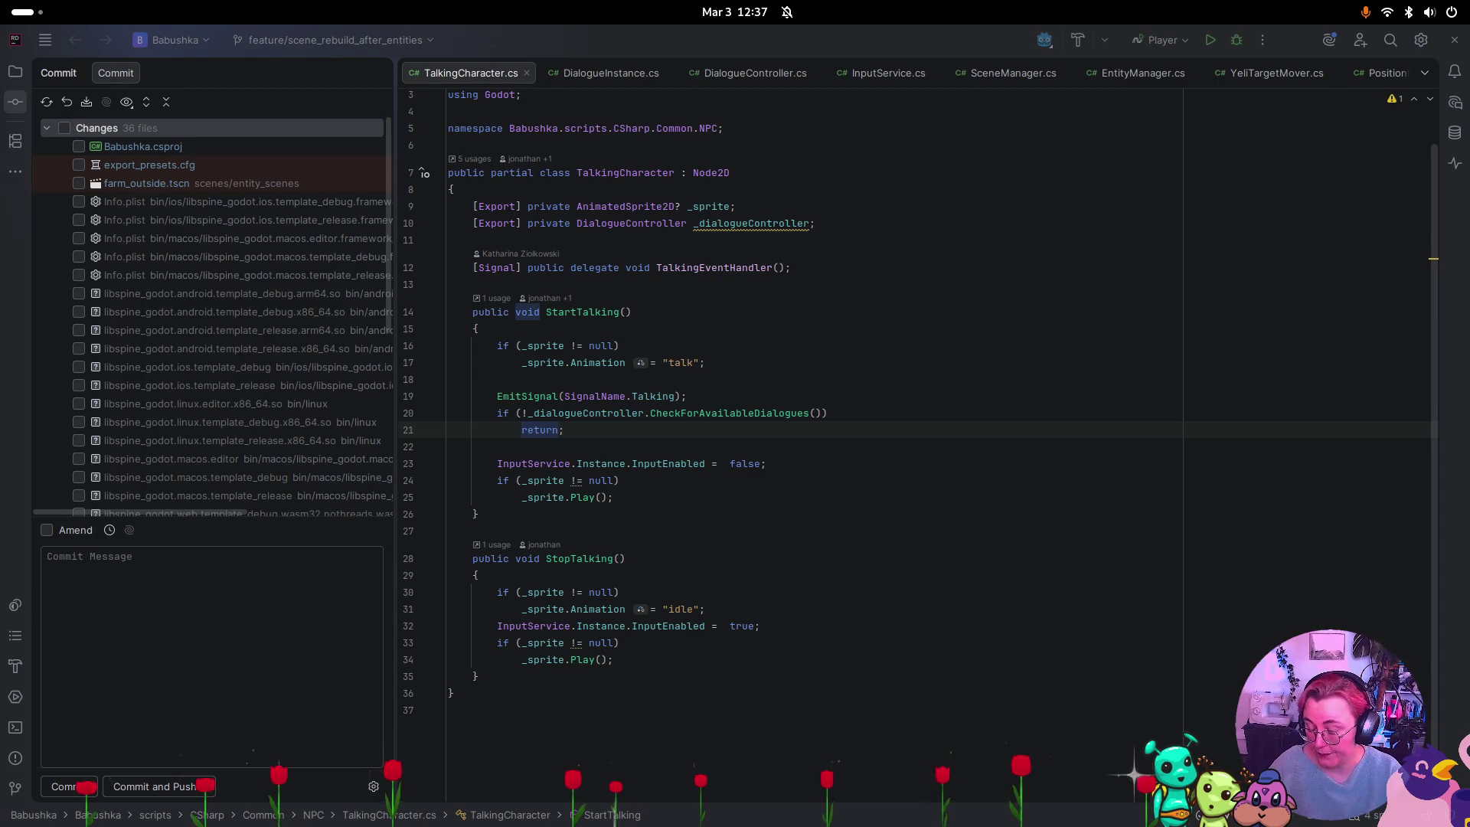
{"action": "key", "text": "super"}
{"action": "key", "text": "super"}
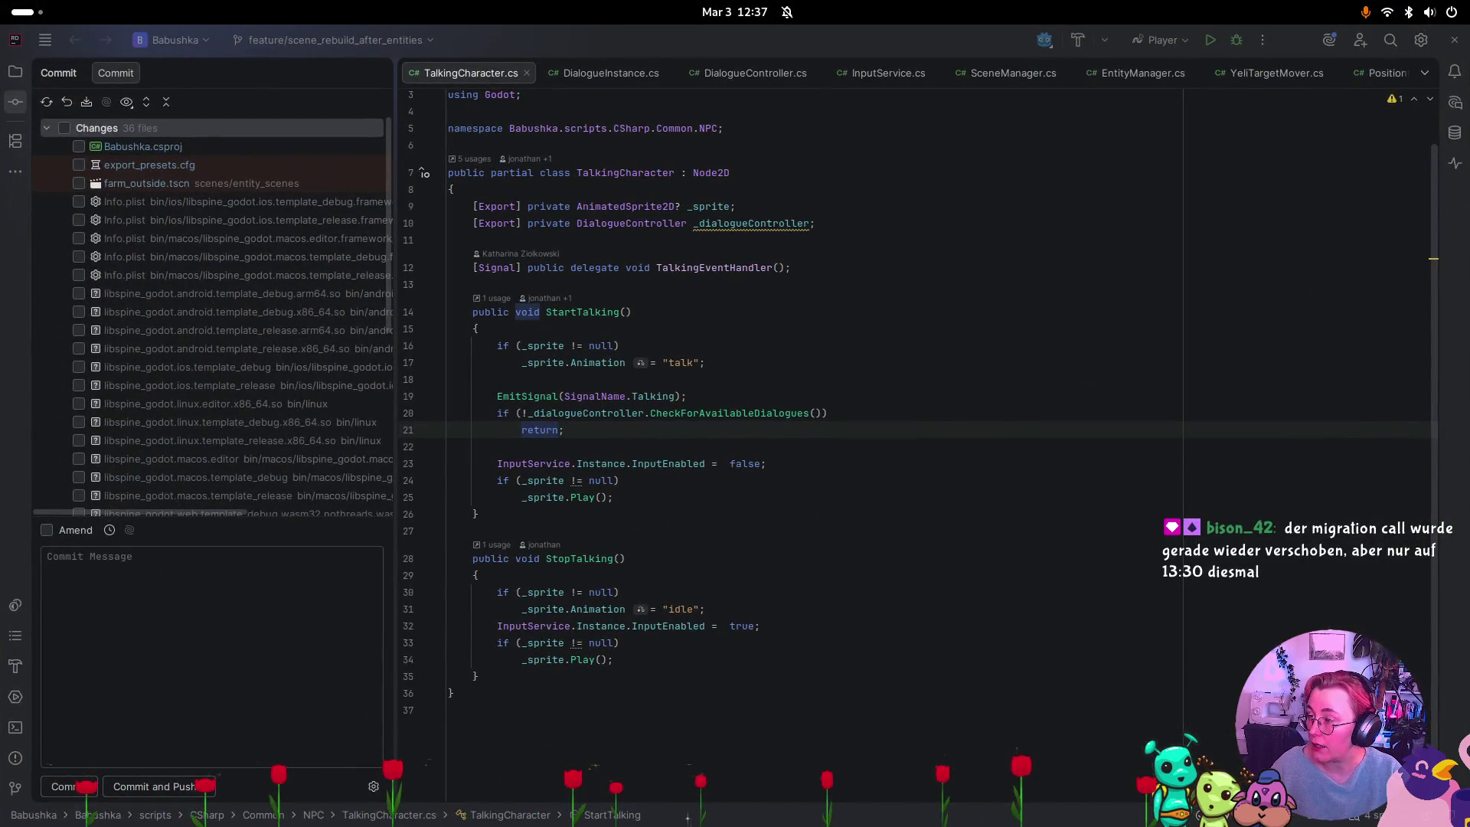